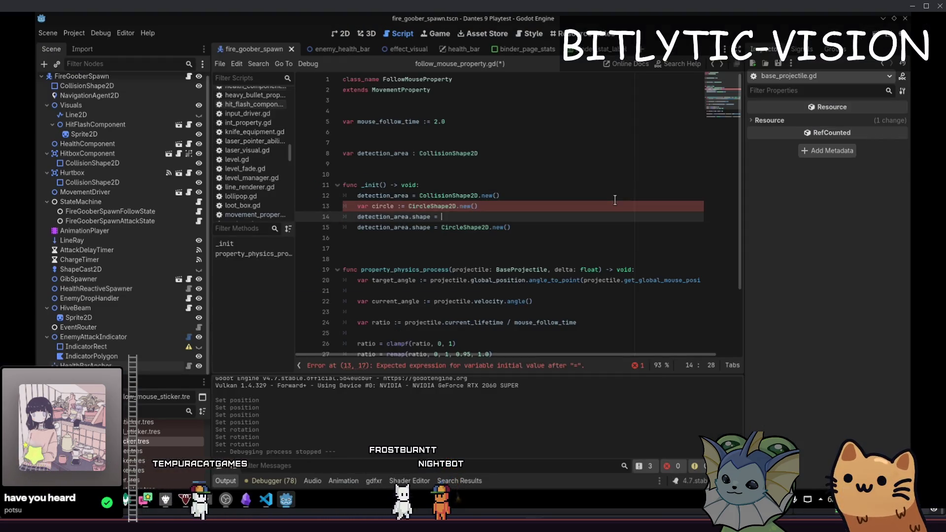
- Remove the duplicate shape line and add circle.radius = 500.0 in _init
key("ctrl+z")
key("ctrl+z")
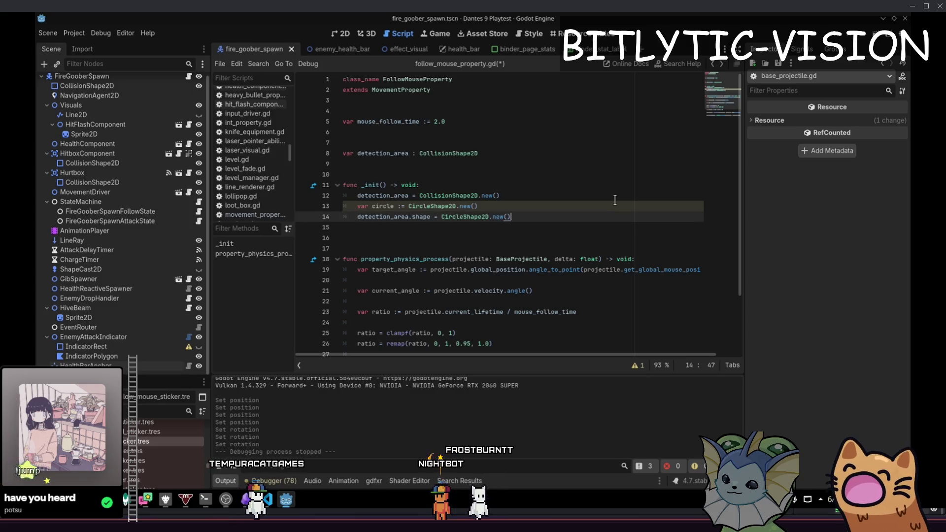
type("ircle.radius")
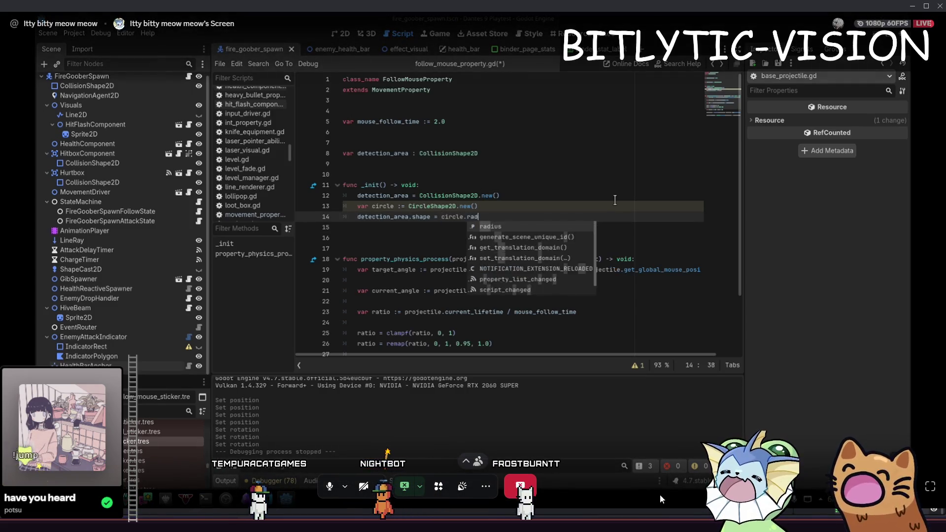
key("BackSpace")
key("ctrl+shift+Return")
key("ctrl+shift+Return")
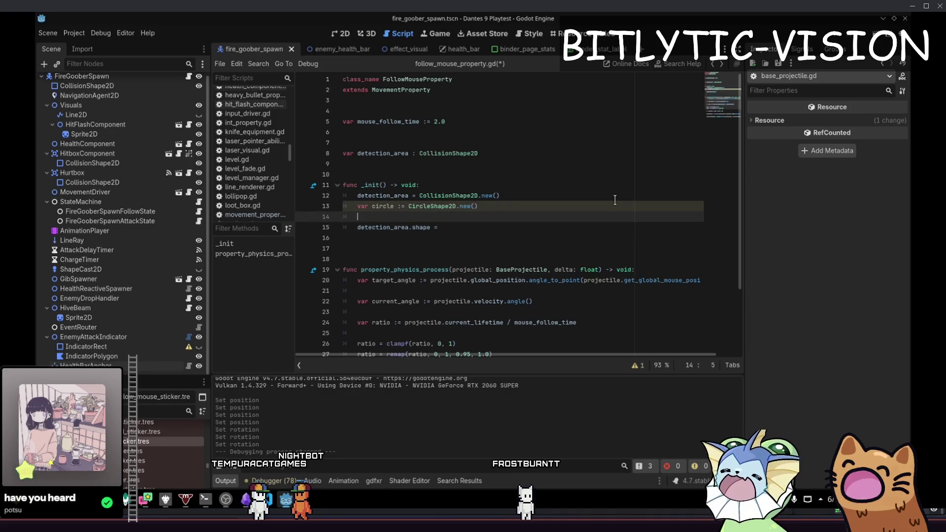
type("circle.radius = 500.0")
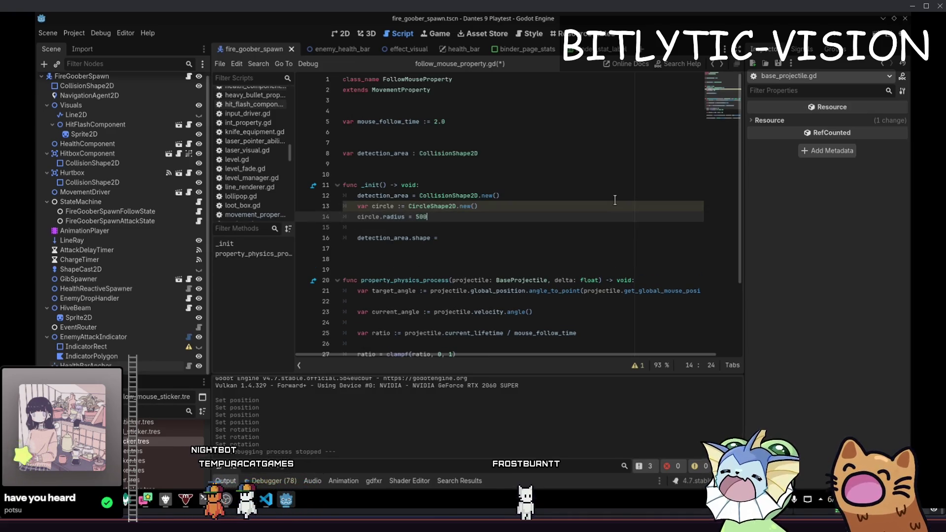
key("Down")
key("Down")
key("End")
type("c")
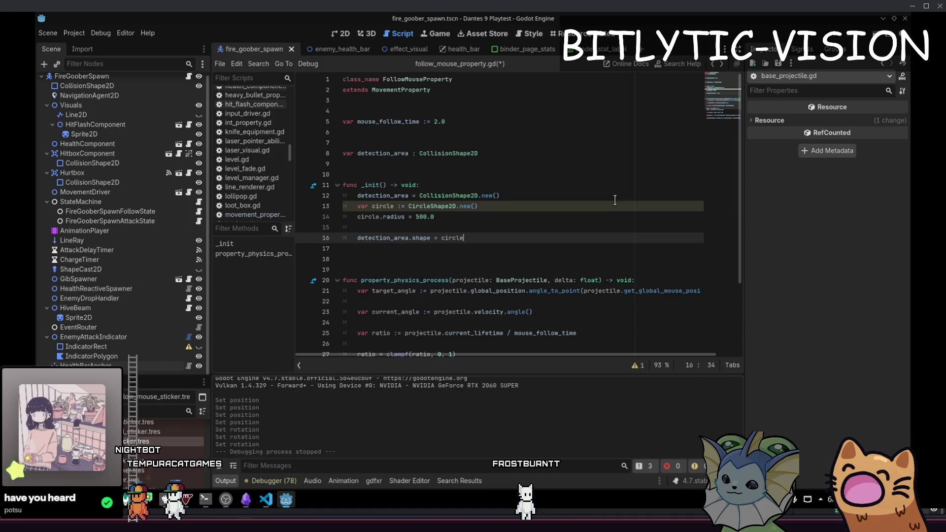
type("ircle.radius")
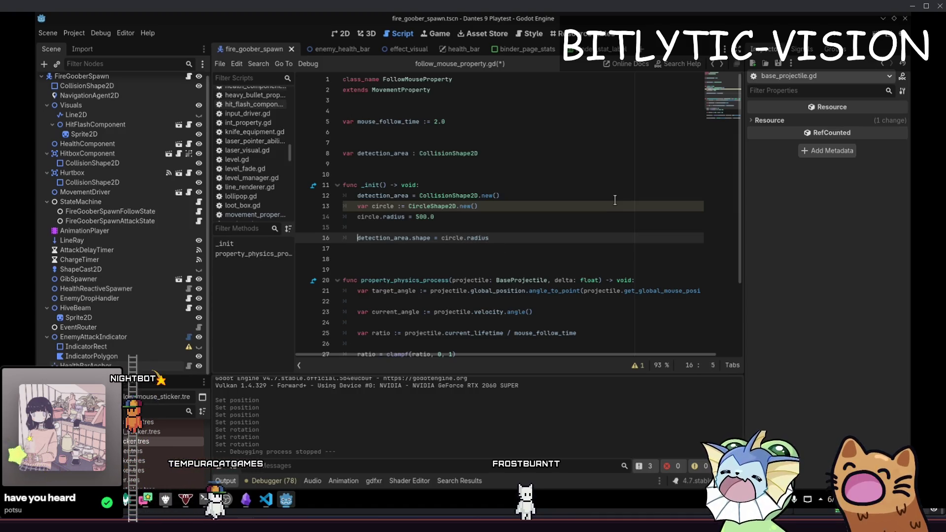
- Set detection_area.shape = circle and delete the extra blank lines around it
key("Up")
key("ctrl+shift+k")
key("BackSpace")
key("BackSpace")
key("BackSpace")
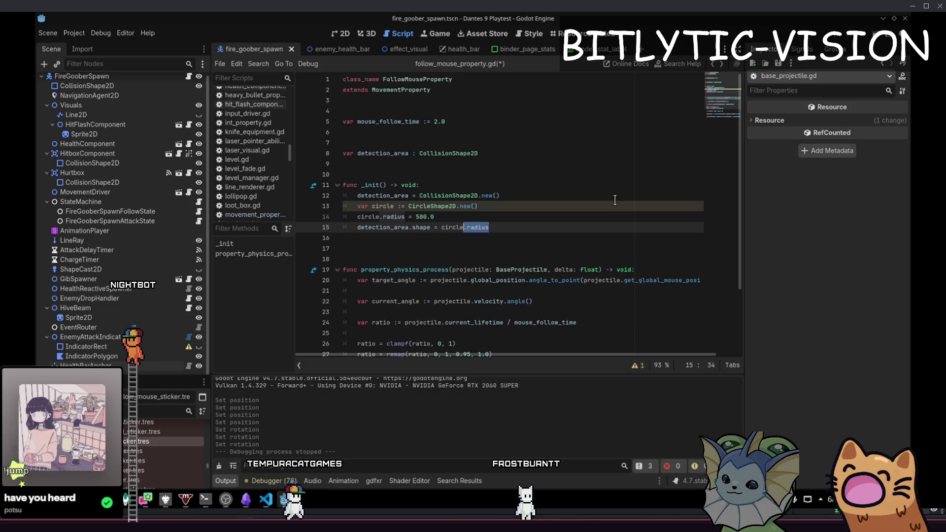
key("Down")
key("Down")
key("BackSpace")
key("Up")
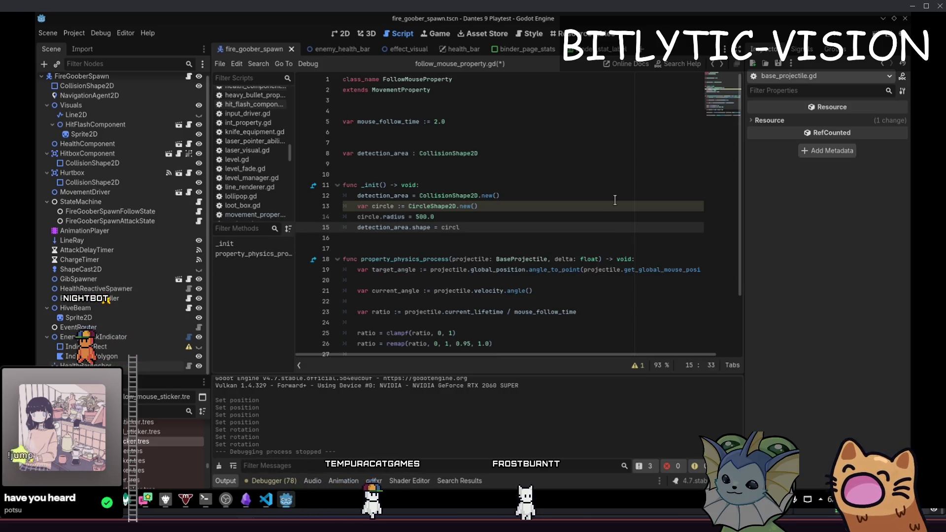
type("e")
- Select the _init body lines 12–15, save the script, and return to line 15
key("Up")
key("Up")
key("Up")
key("Down")
key("Home")
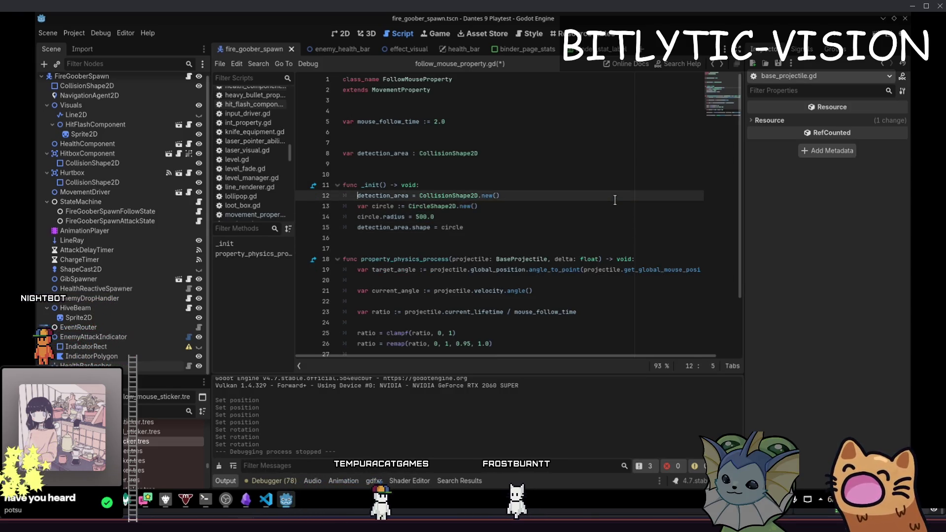
key("shift+Down")
key("shift+Down")
key("shift+Down")
key("shift+End")
key("ctrl+s")
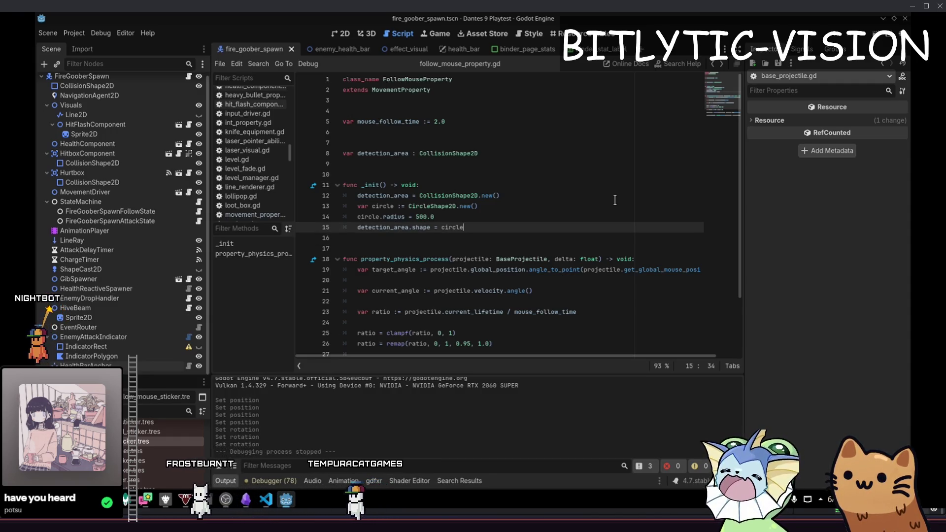
key("shift+Up")
key("shift+Up")
key("shift+Up")
key("shift+Home")
key("Down")
key("Down")
key("Down")
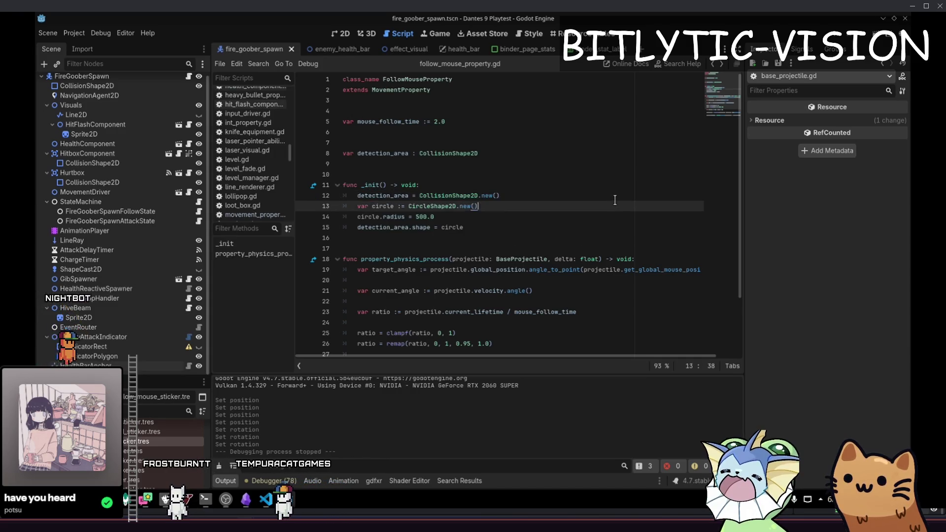
key("Down")
key("Down")
key("Up")
key("Up")
key("Up")
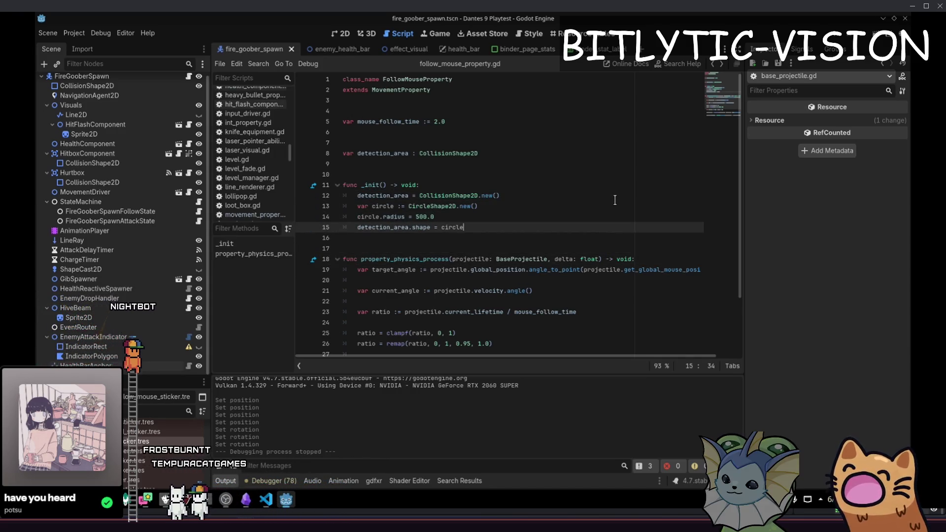
key("End")
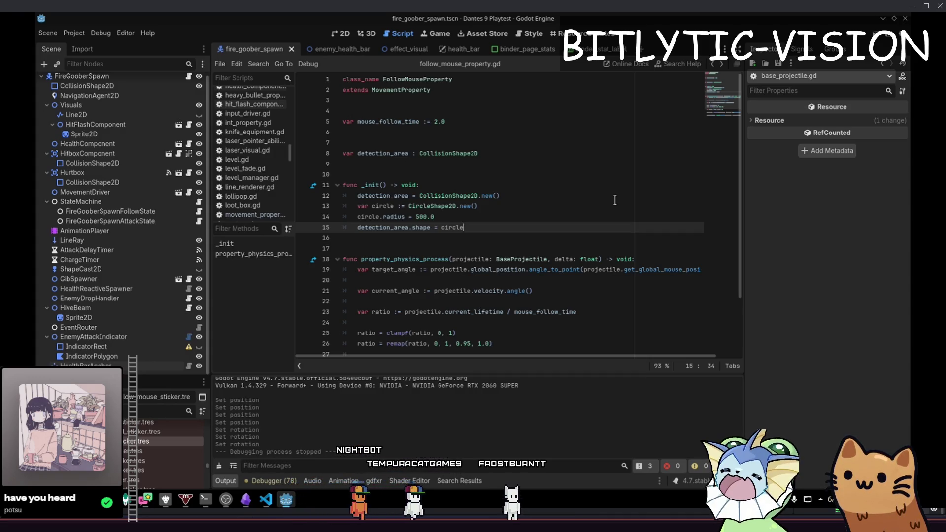
- Open new blank lines at the start of property_physics_process
key("Up")
key("Up")
key("Up")
key("Down")
key("Down")
key("Down")
key("Home")
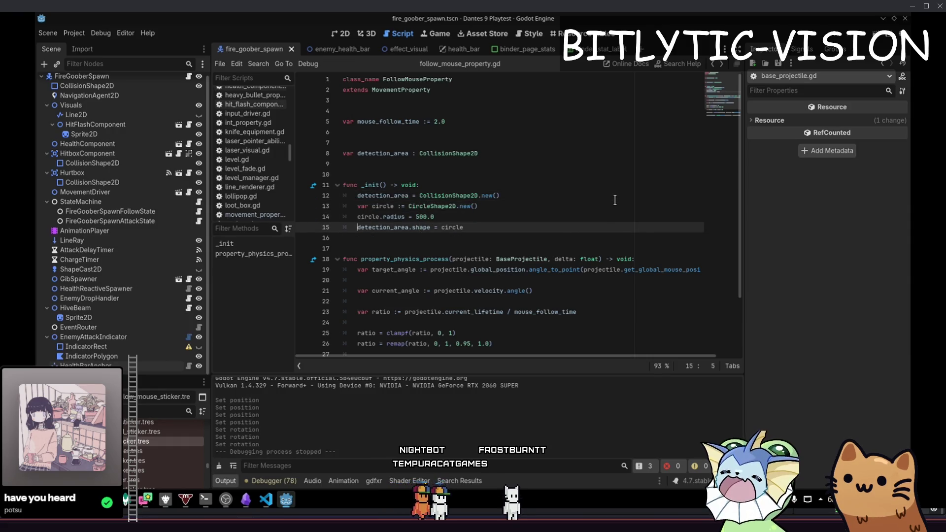
key("Up")
key("Up")
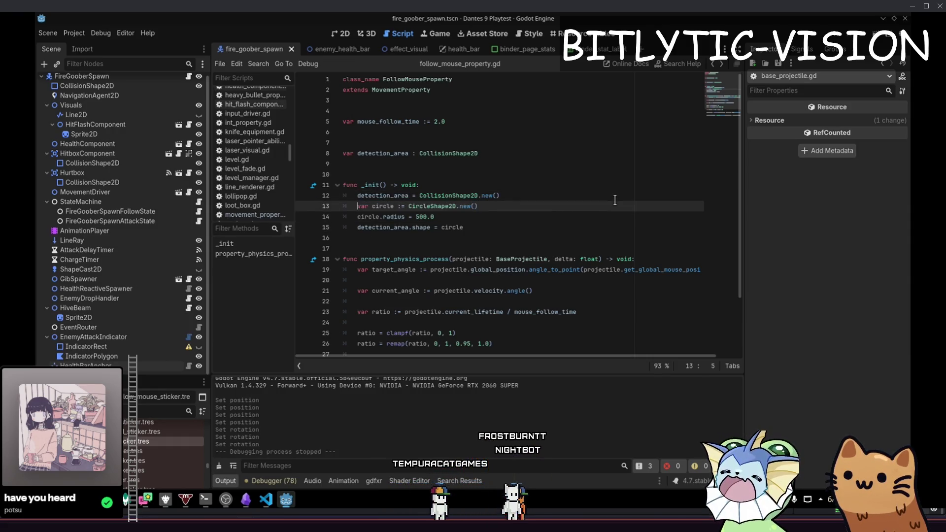
key("Down")
key("Down")
key("Down")
key("Home")
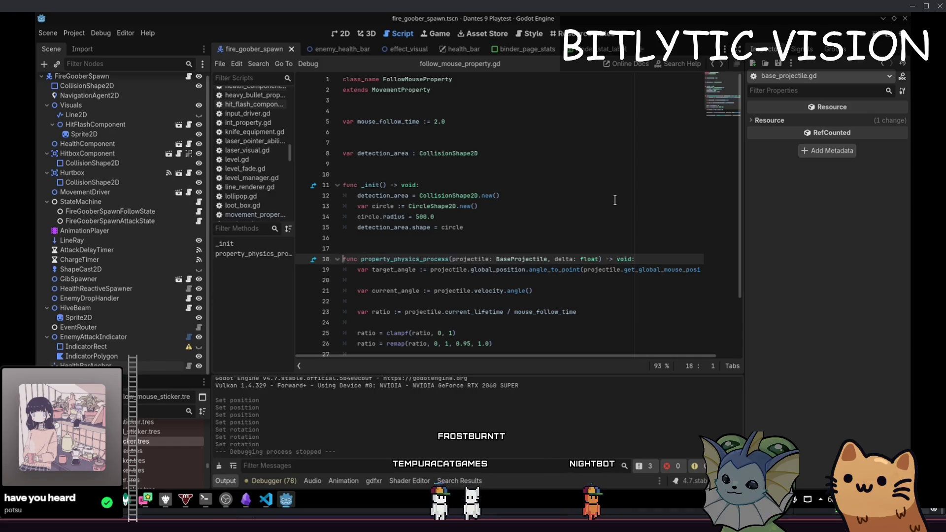
key("End")
key("Return")
key("Return")
key("Up")
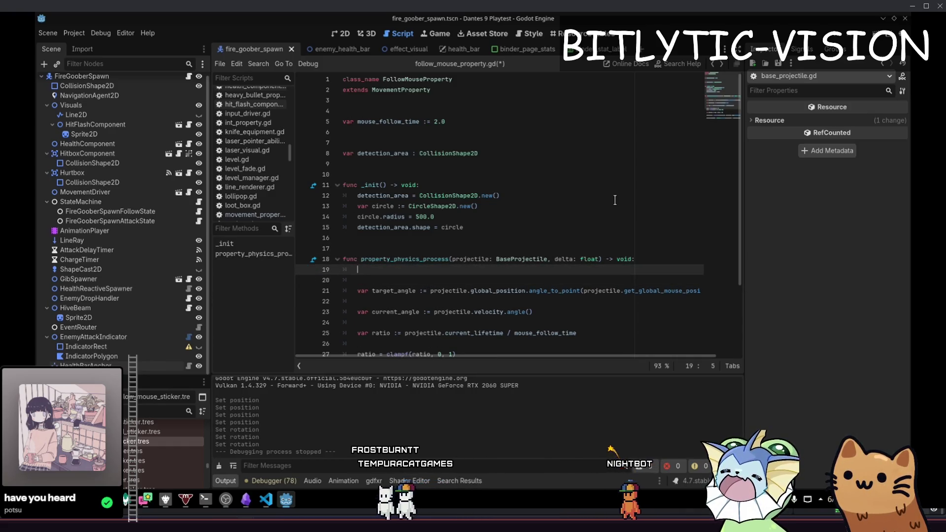
- Add var space_state := projectile.get_world_2d().direct_space_state
type("var space_state := [")
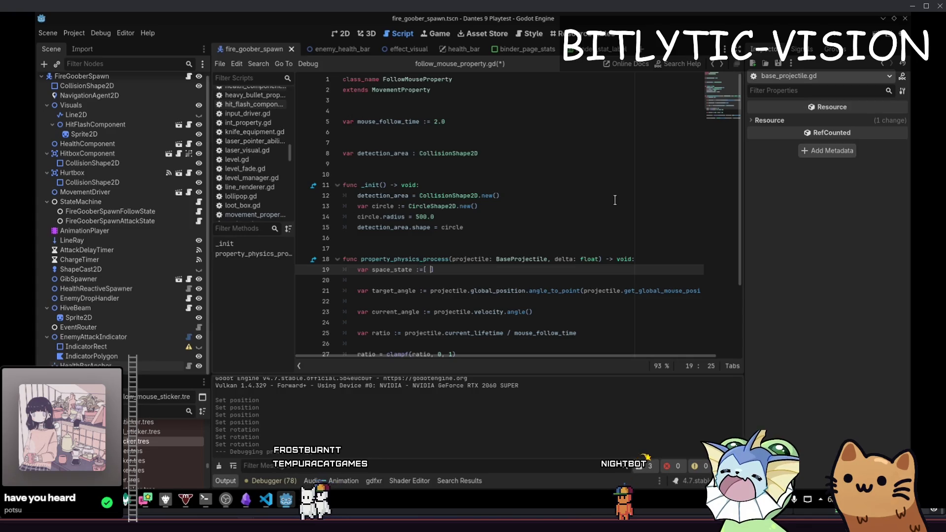
key("BackSpace")
type("projectile.")
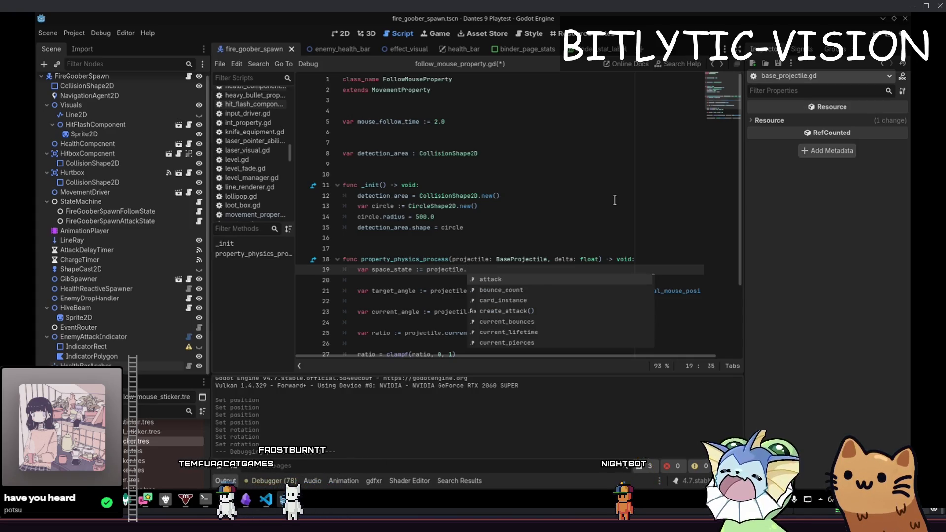
type("get_wo")
key("Return")
type(".")
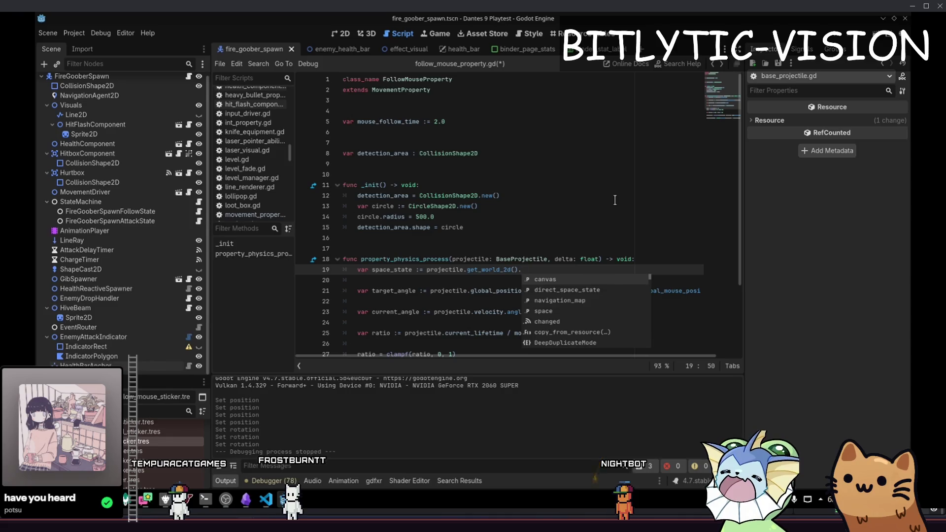
type("dir")
key("Return")
key("End")
- Add a space_state.intersect_shape() call with two blank lines above it
key("Return")
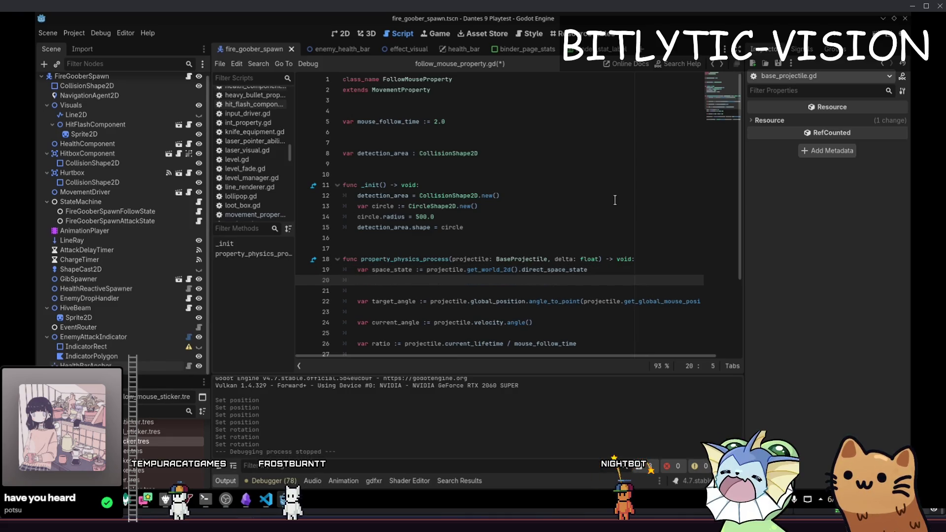
type("e.int")
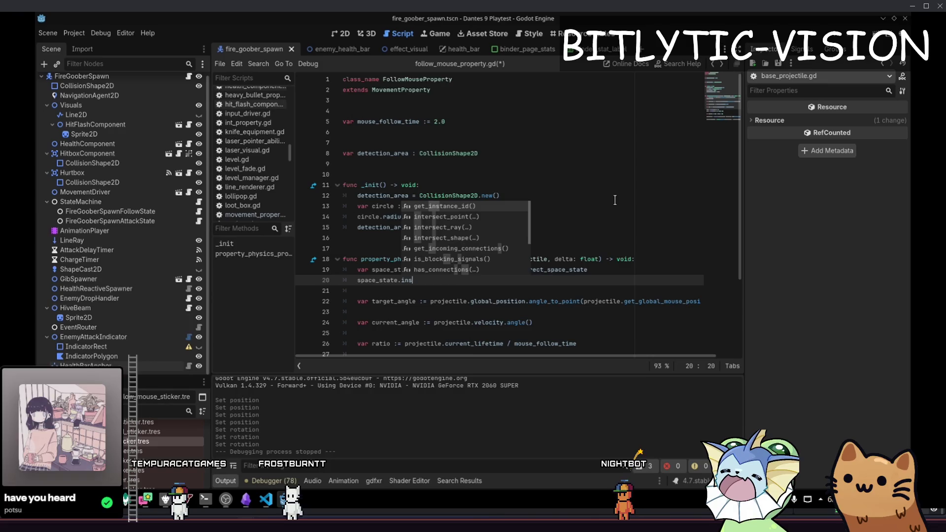
type("ers")
key("BackSpace")
key("BackSpace")
key("BackSpace")
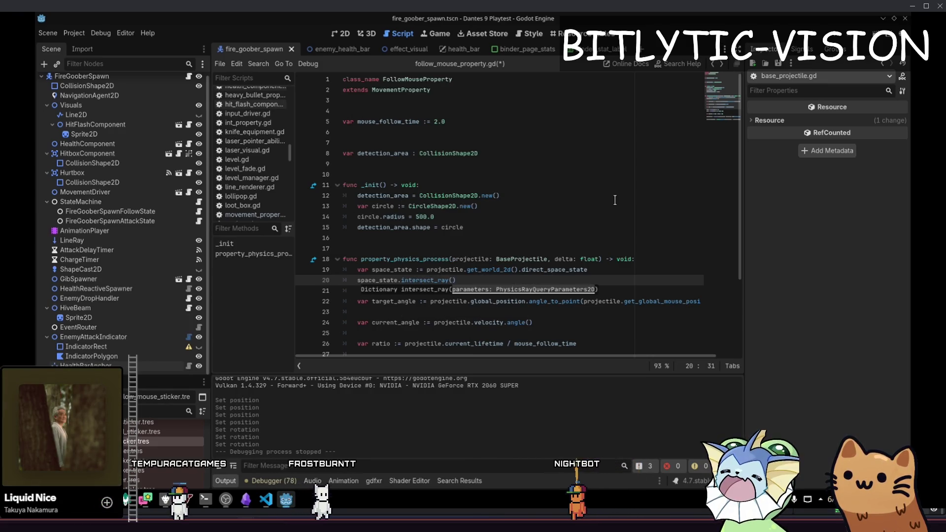
type("sect_sh")
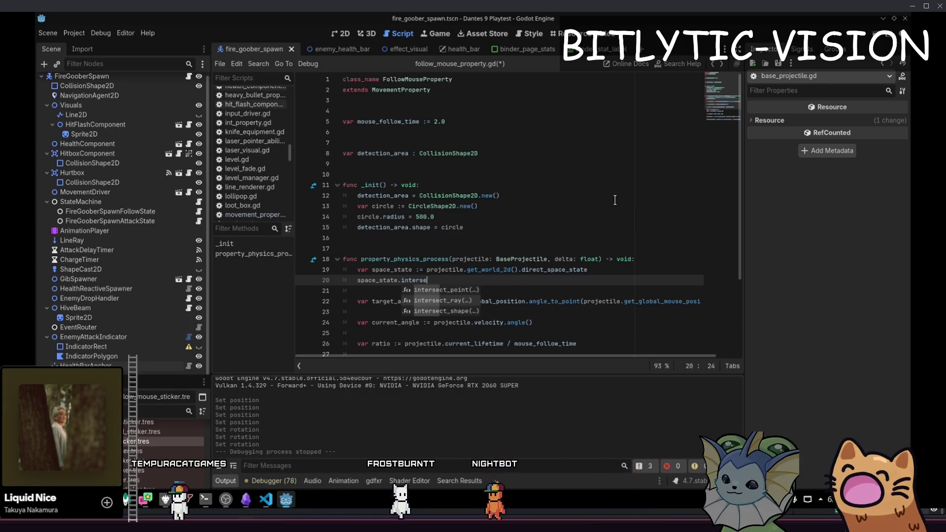
key("Return")
key("Home")
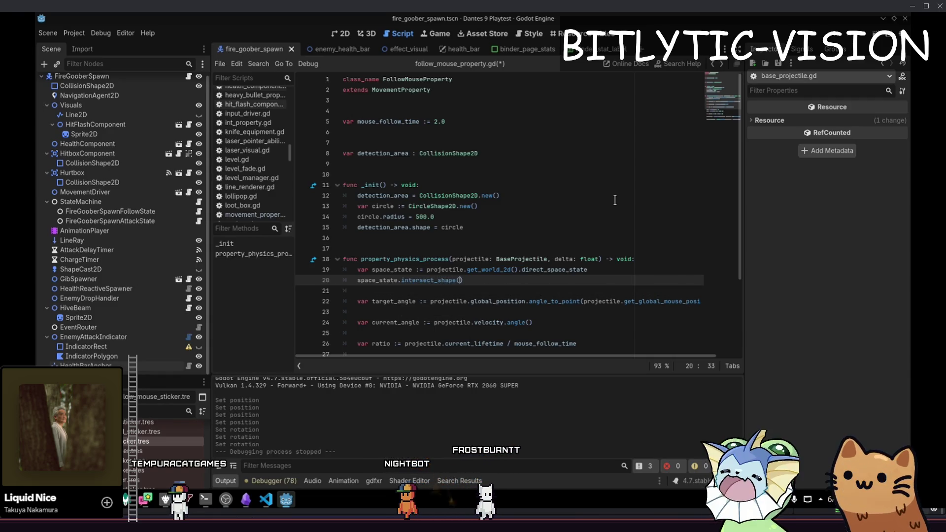
key("Return")
key("Return")
key("Up")
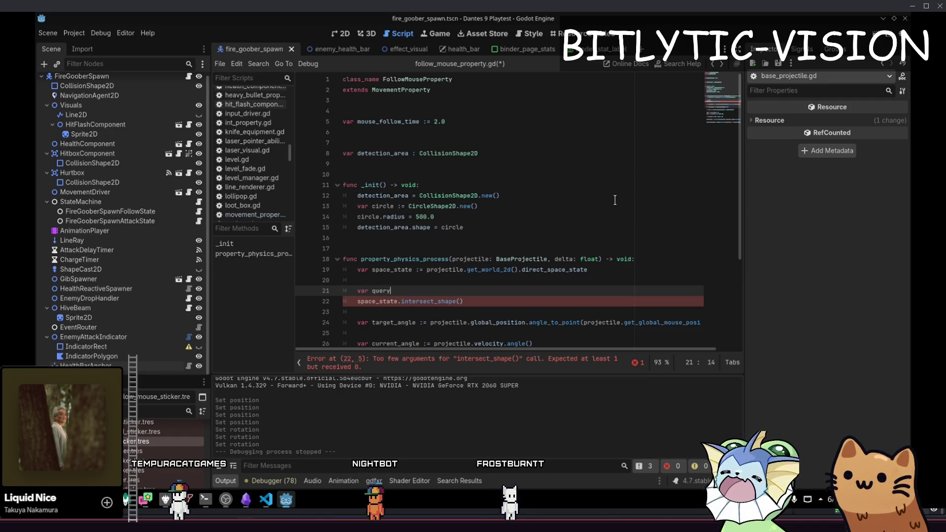
- Create the query as a new PhysicsShapeQueryParameters2D
type(" := Physics")
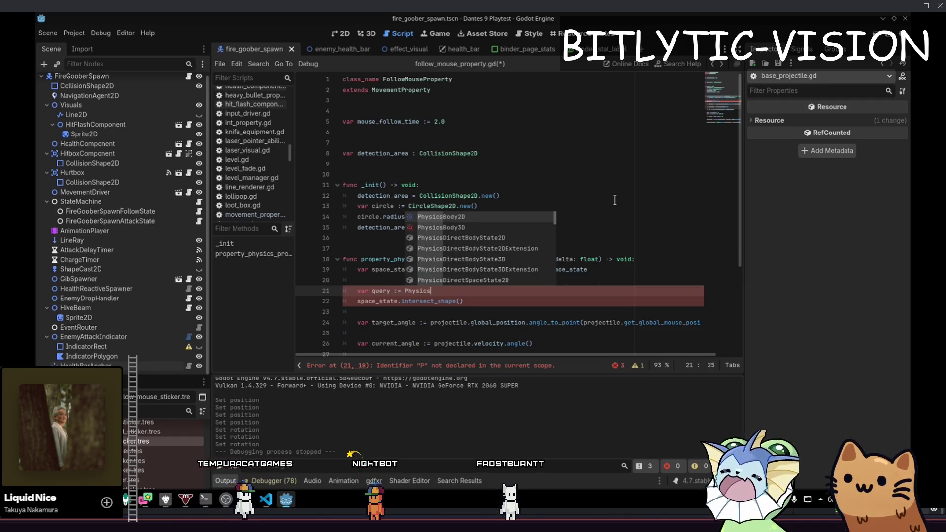
type("Spac")
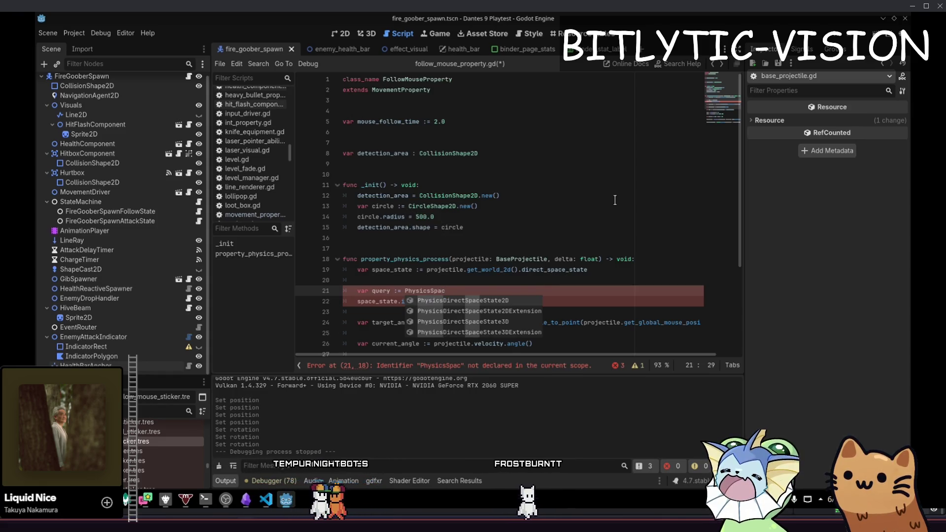
key("ctrl+BackSpace")
type("PhysicsShapeQuery")
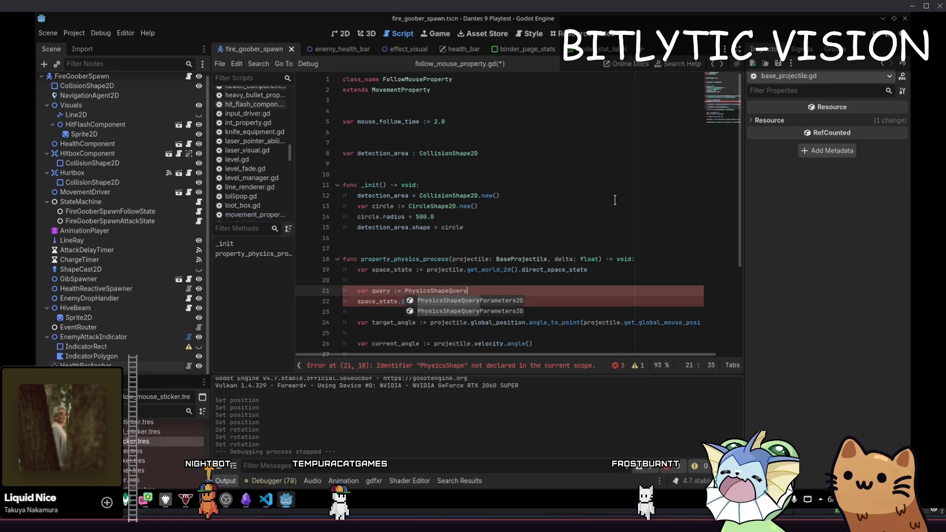
key("Return")
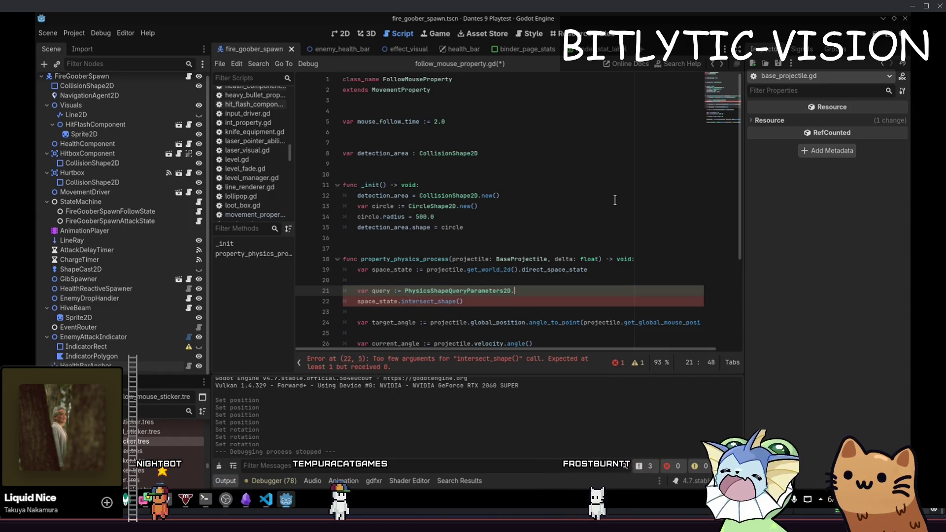
type(".n")
key("Return")
key("Return")
key("Return")
- Set query.collide_with_areas = true and query.collision_mask = 0b0100
type("quer")
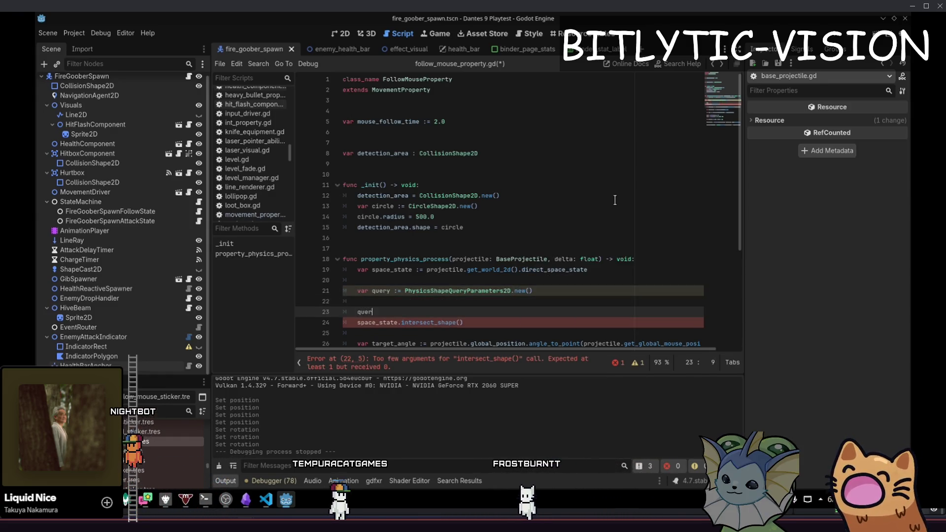
type("y.")
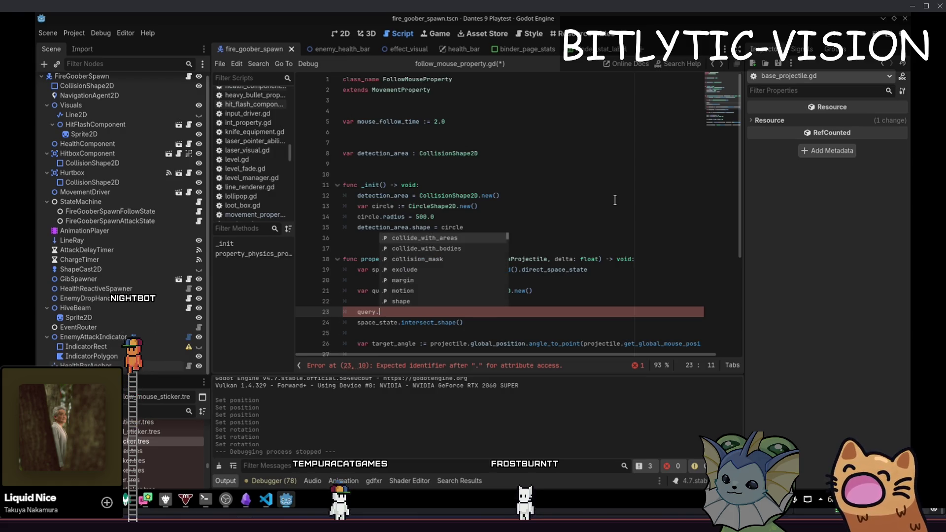
type("collid")
key("Return")
type("= true")
key("Return")
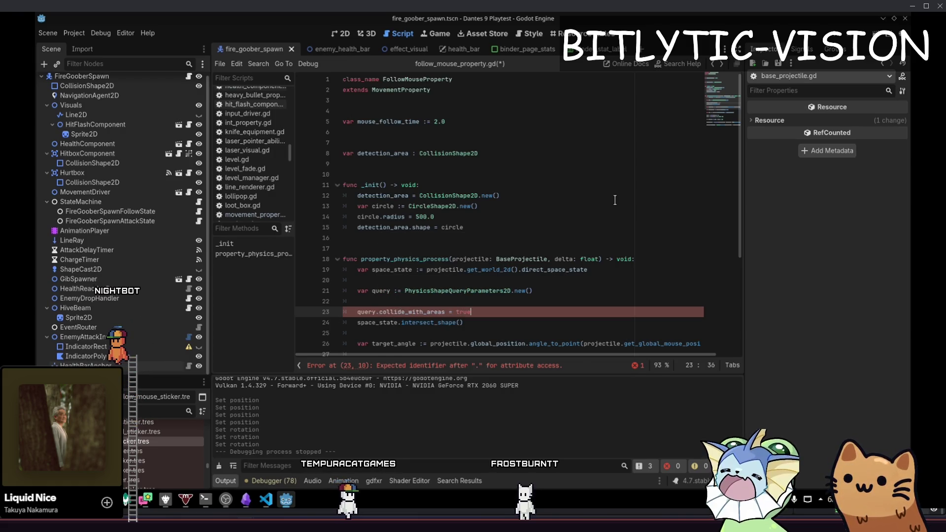
type("query.")
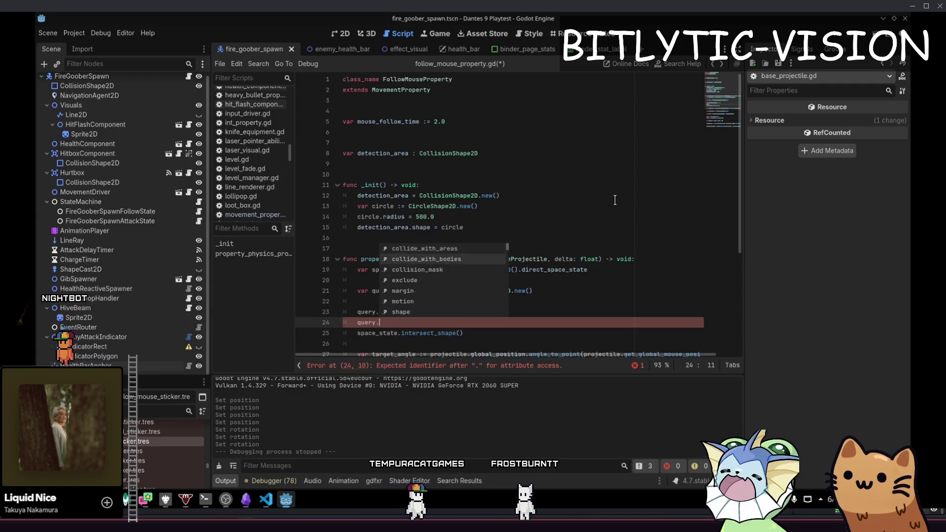
type("collision_mask =")
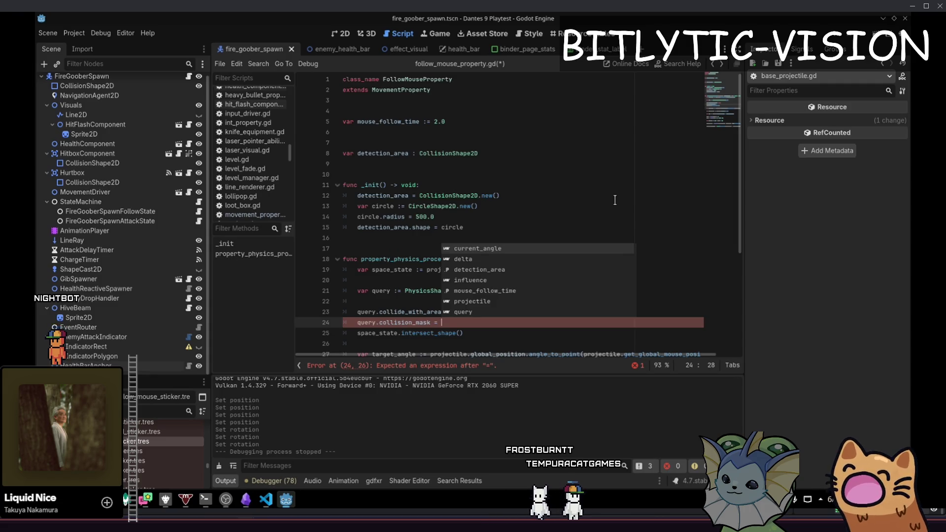
type("0b0")
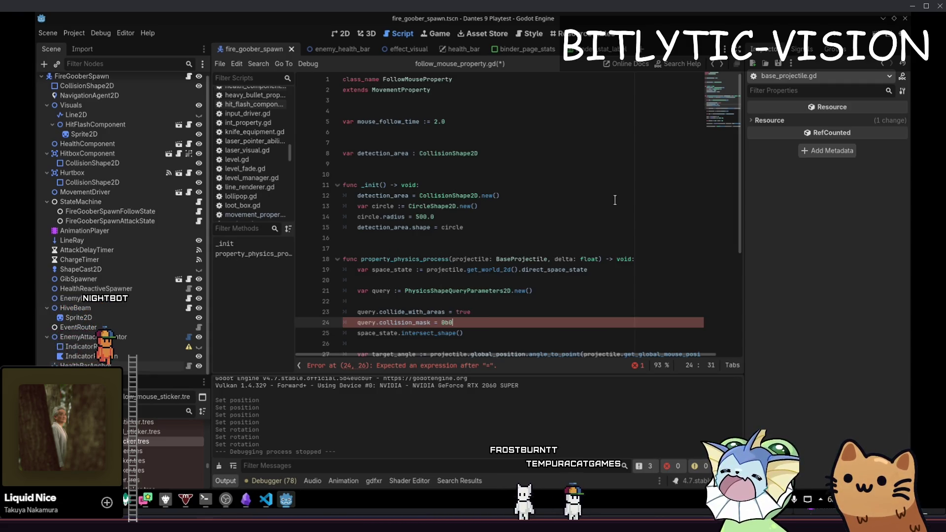
type("100")
key("Down")
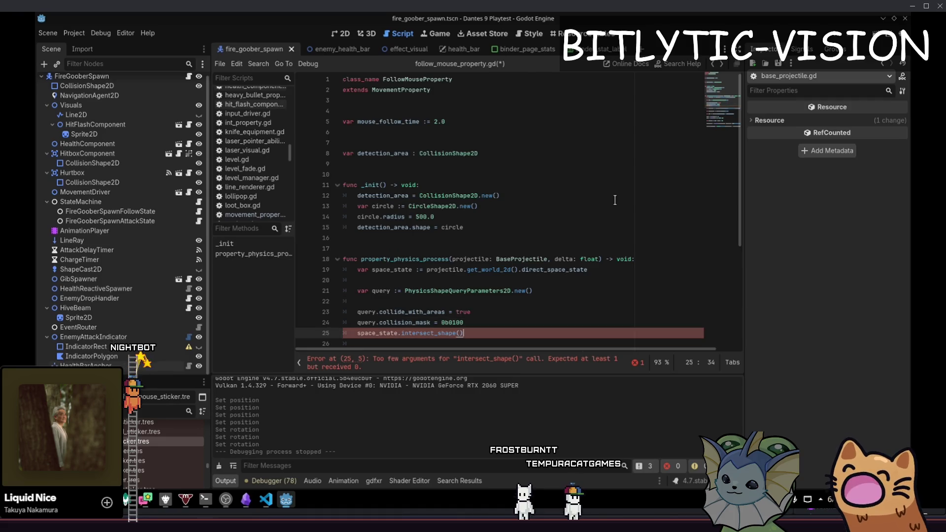
key("Up")
key("Left")
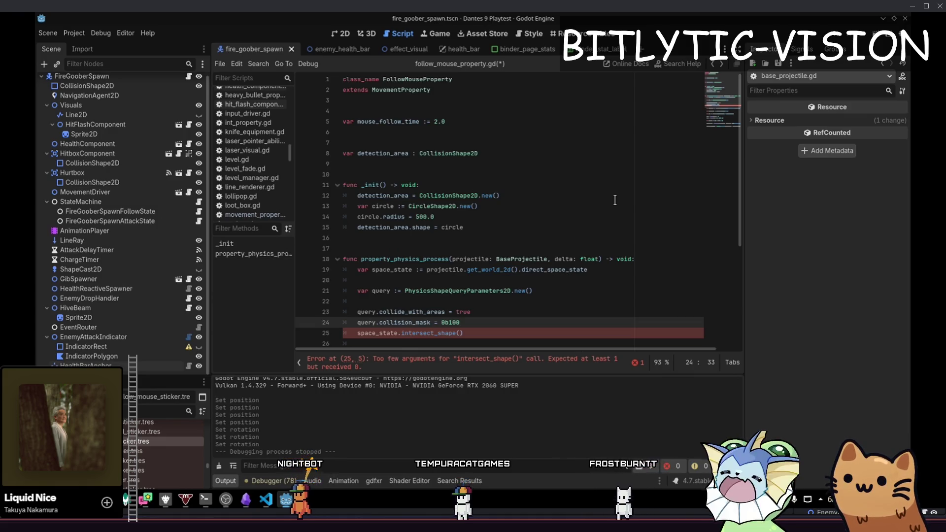
- Set query.shape_rid from detection_area instead of circle
key("Return")
key("Return")
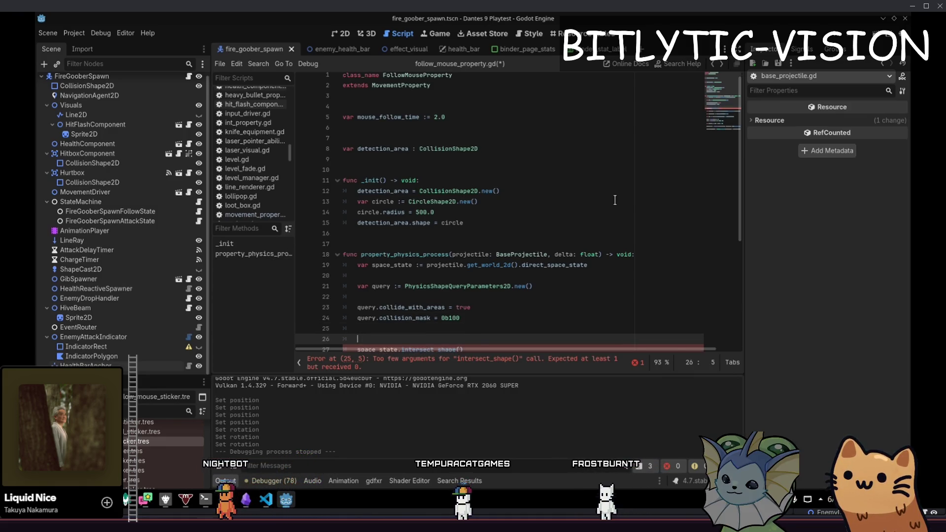
key("Down")
key("Up")
key("Up")
key("Up")
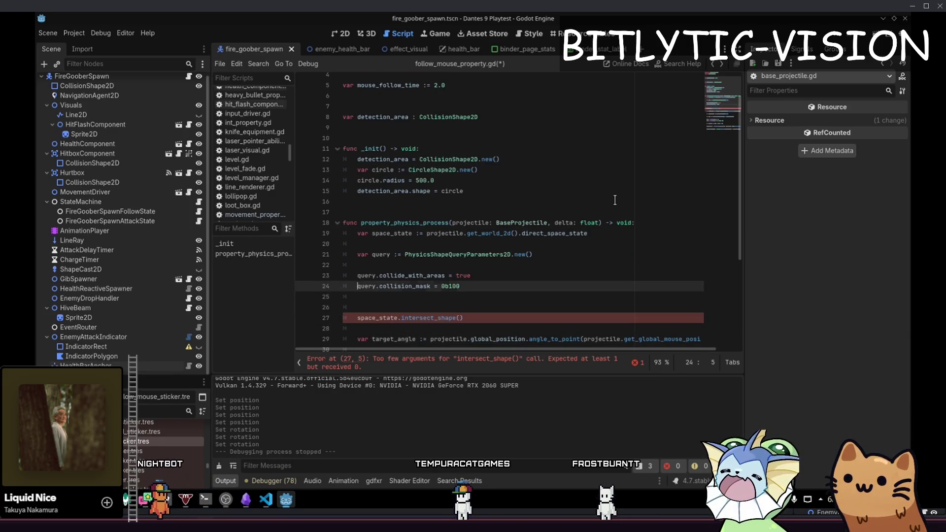
key("Down")
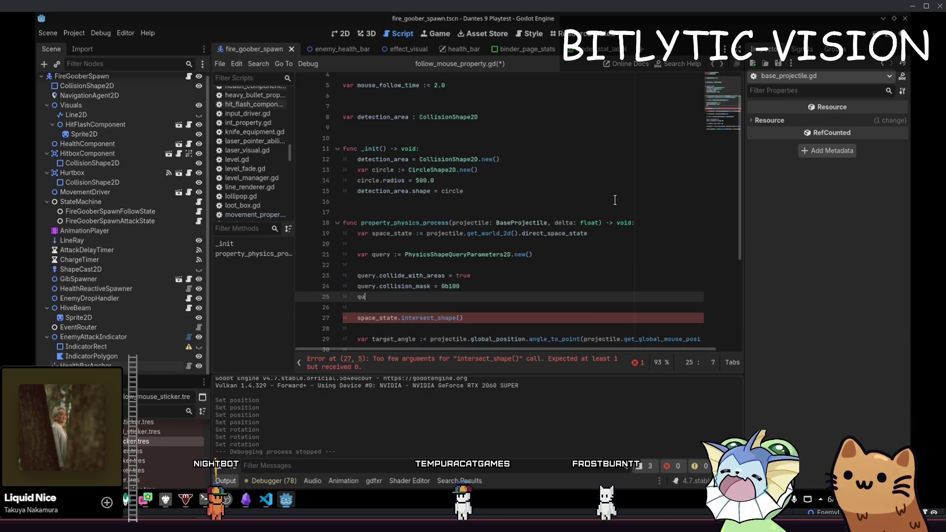
type("ery.")
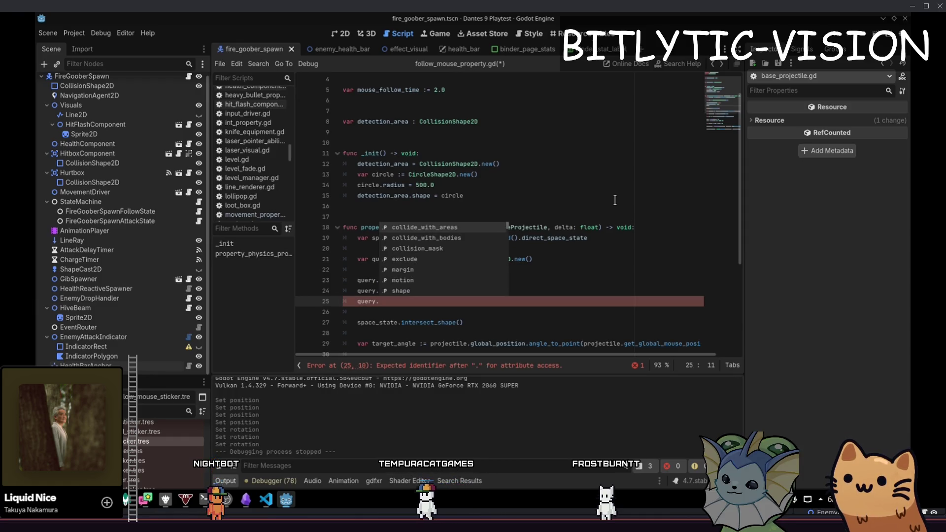
key("Down")
key("Down")
key("Down")
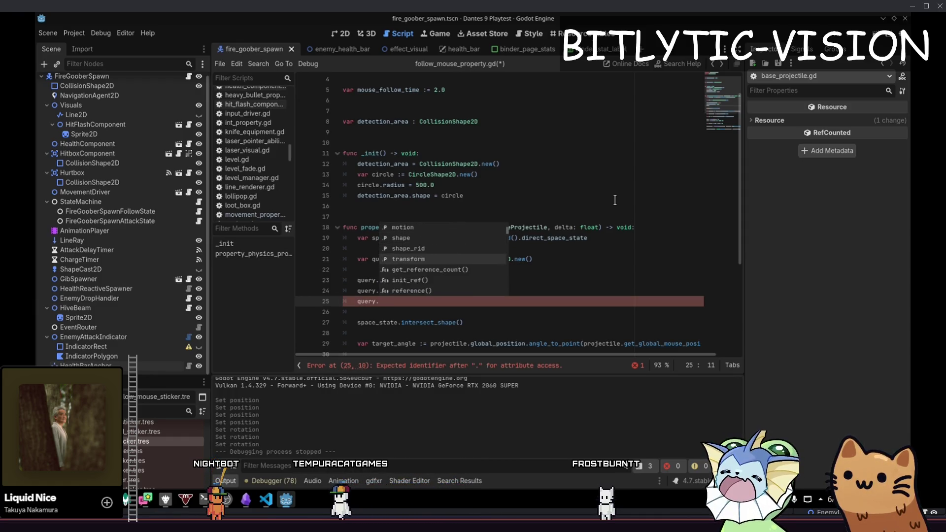
key("Up")
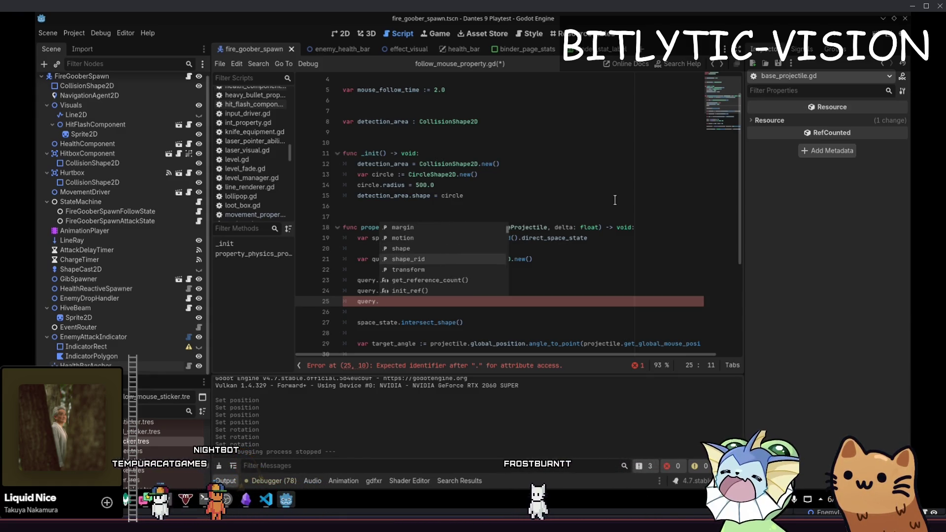
key("Return")
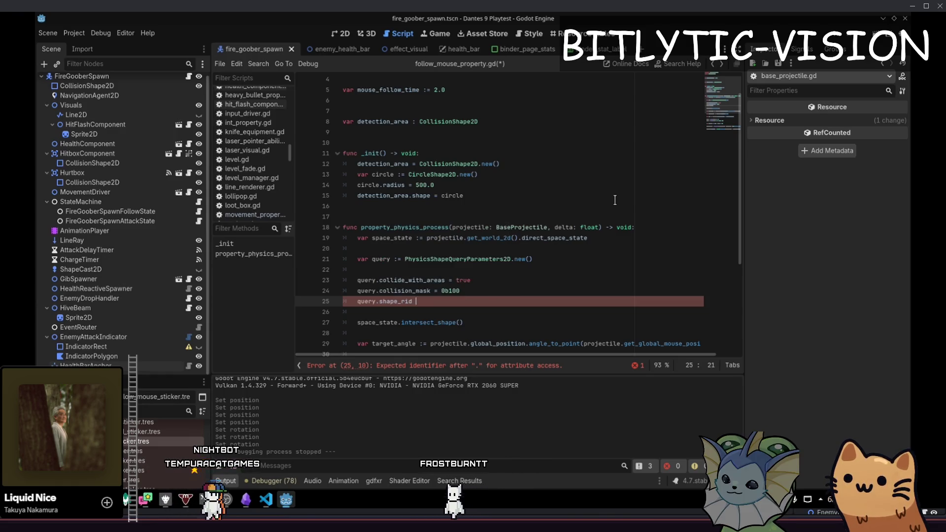
type("= circle.ri")
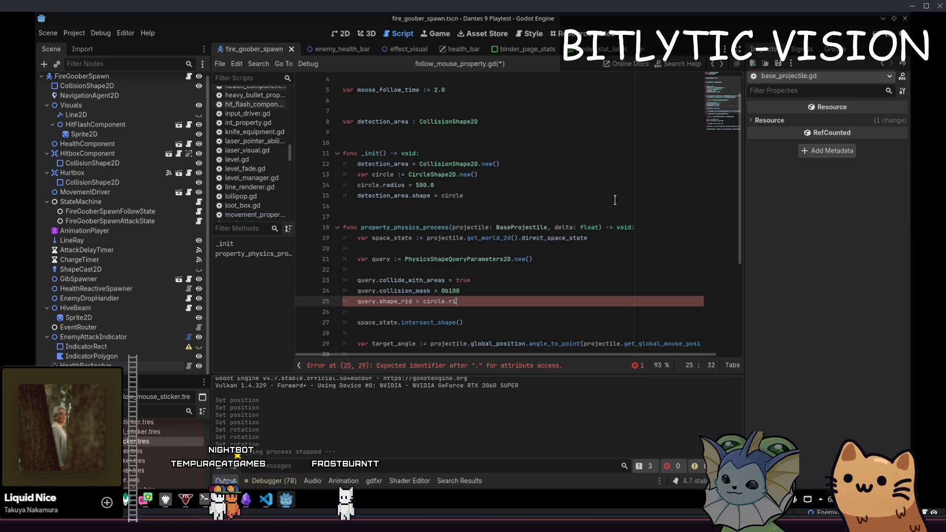
key("ctrl+Left")
key("ctrl+Left")
key("ctrl+Left")
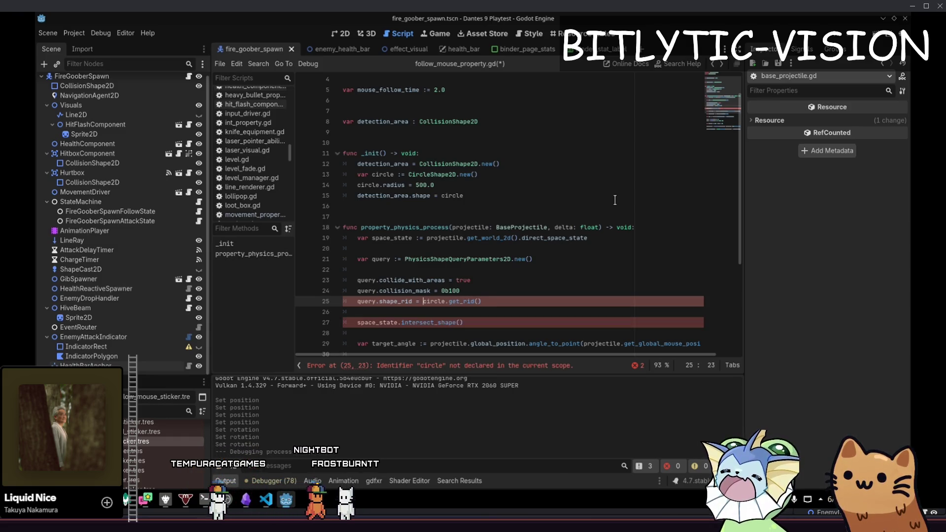
type("detection_area")
key("Return")
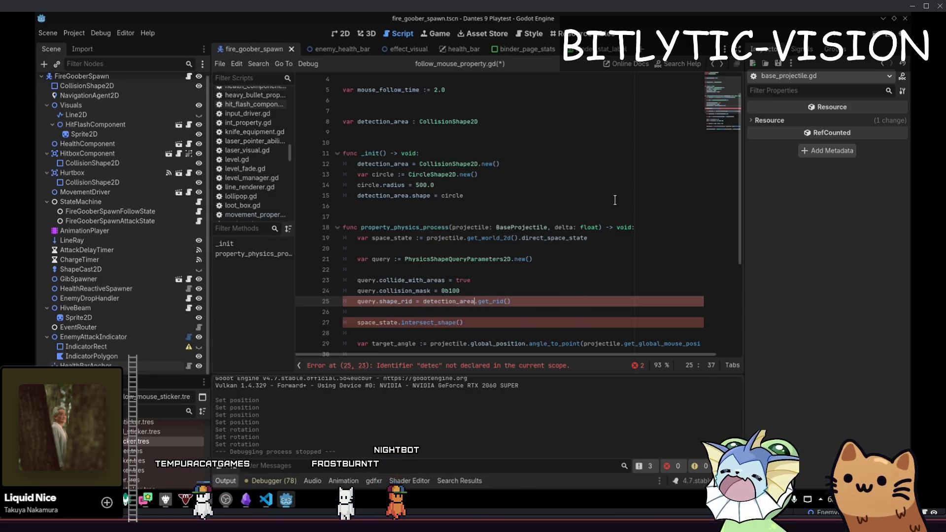
key("End")
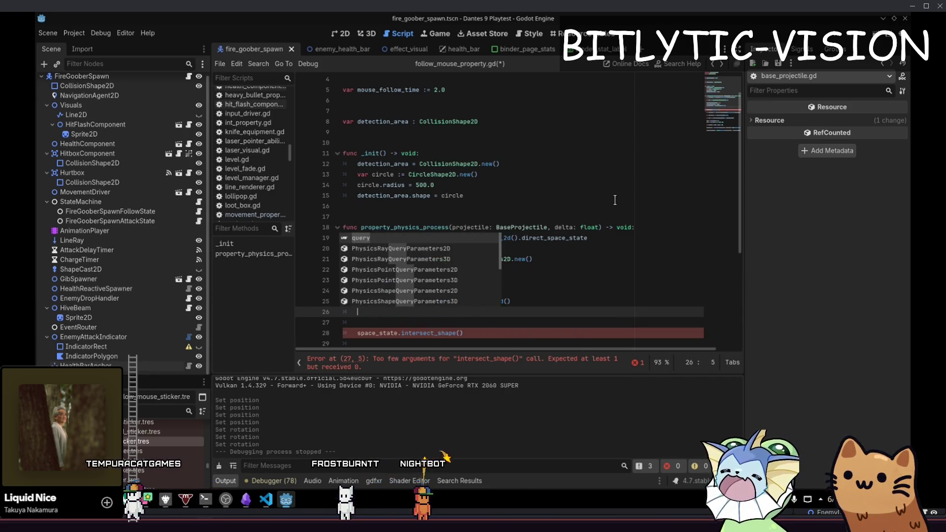
- Begin a query.transform line above the intersect_shape call
key("Down")
key("Down")
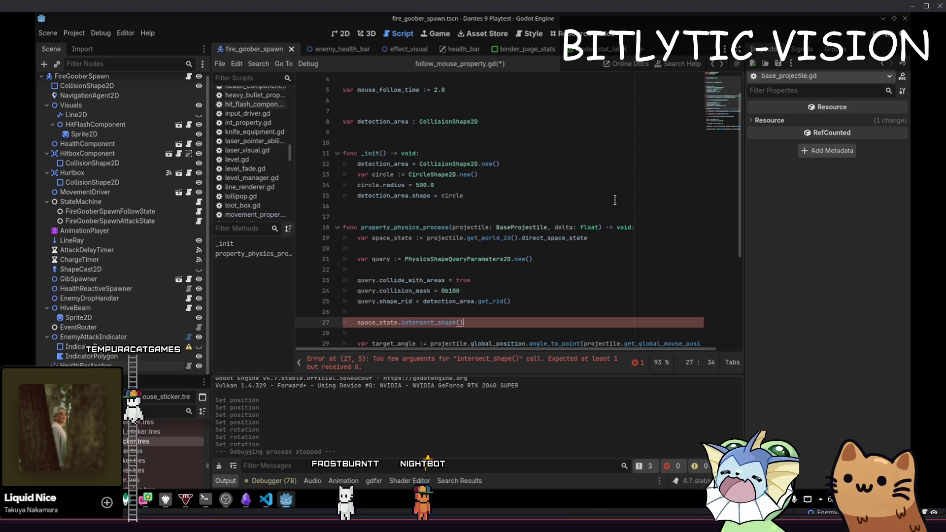
key("Up")
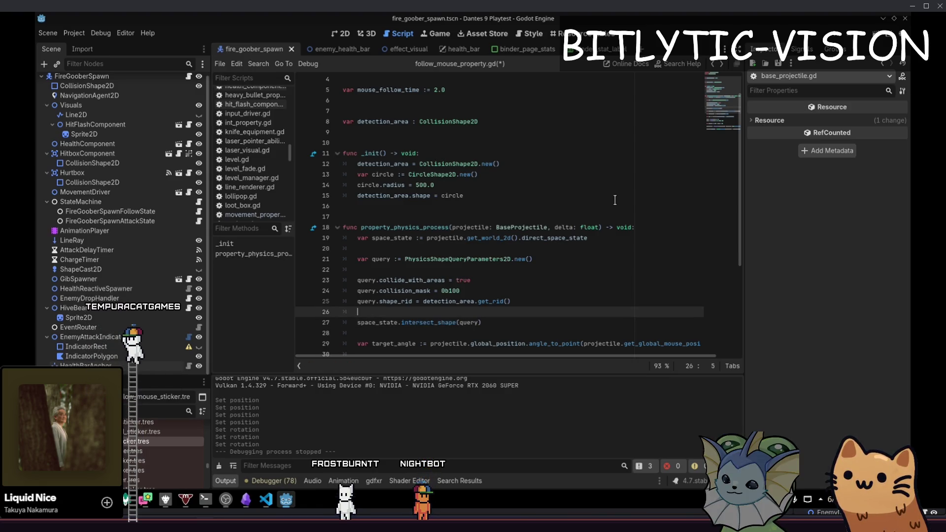
key("Return")
key("Return")
key("Up")
type(".transform")
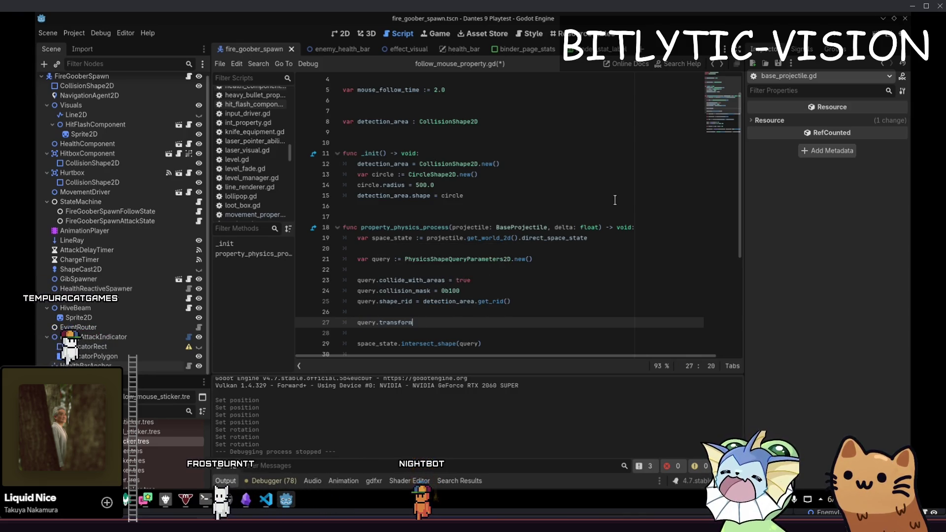
- Set query.transform = projectile.global_transform, fixing the Transform error on line 27
key("Down")
key("Down")
key("Return")
key("Return")
key("Up")
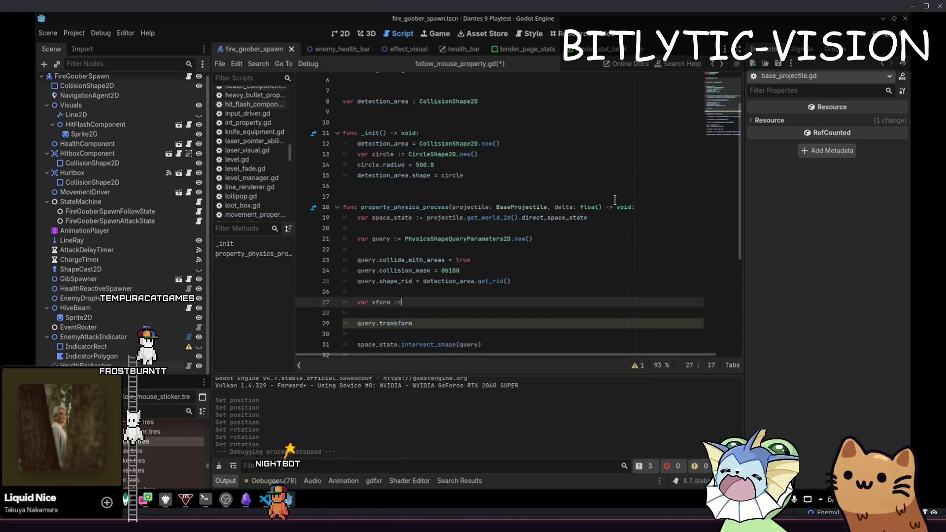
type("ansform")
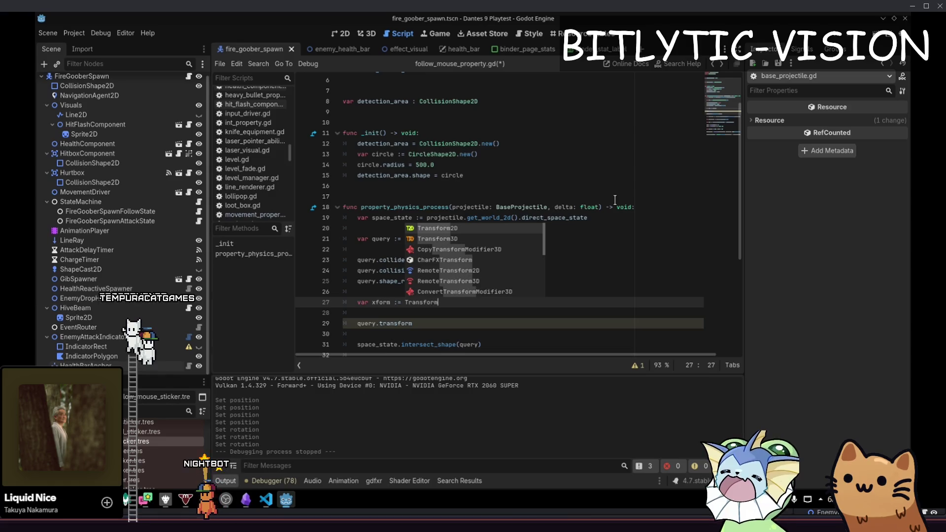
scroll(615, 199, "up", 2)
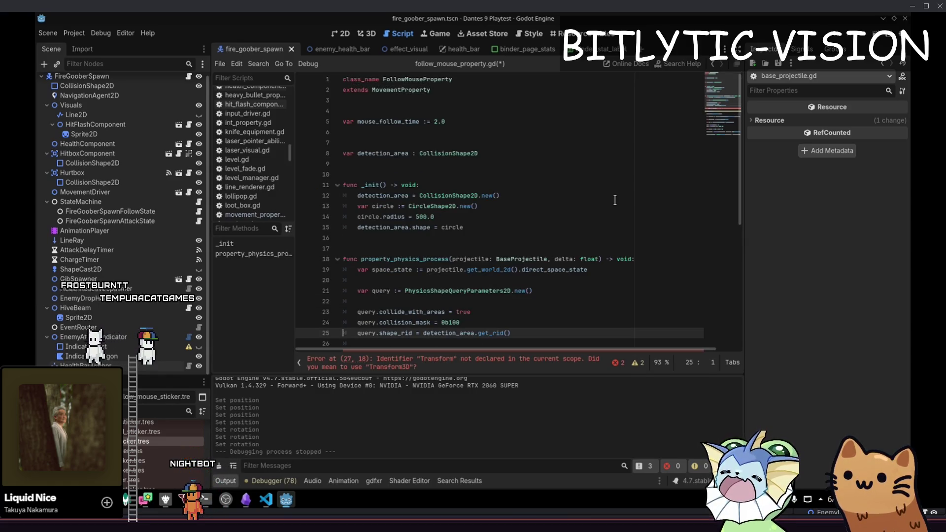
left_click(369, 359)
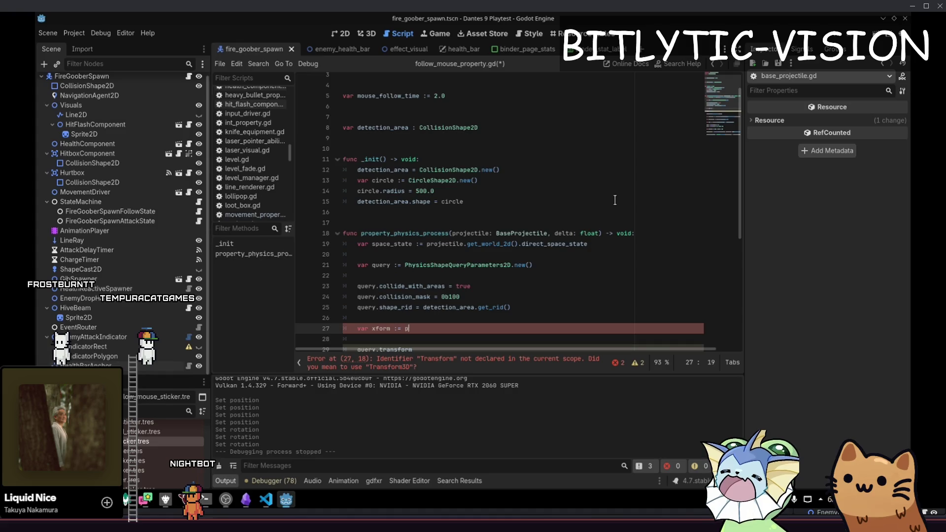
type("rojectile.global_transform")
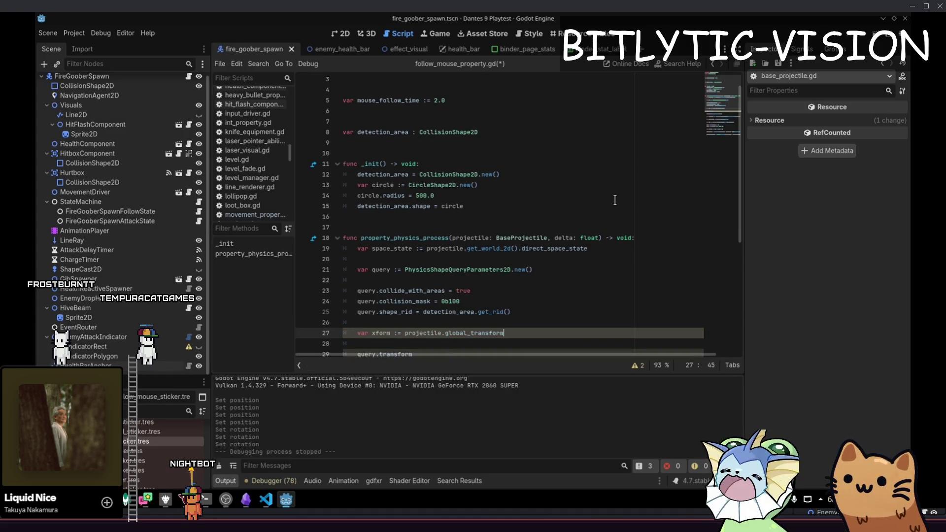
scroll(615, 199, "down", 1)
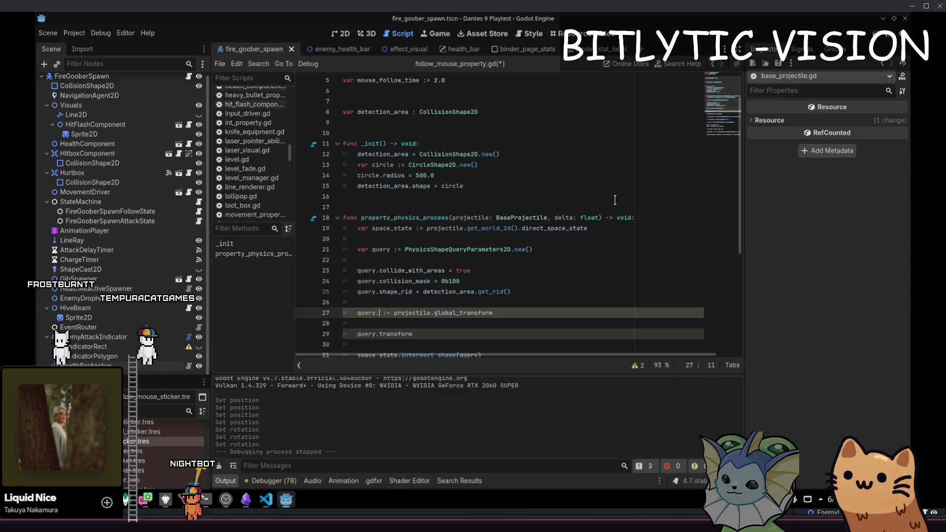
type("transform")
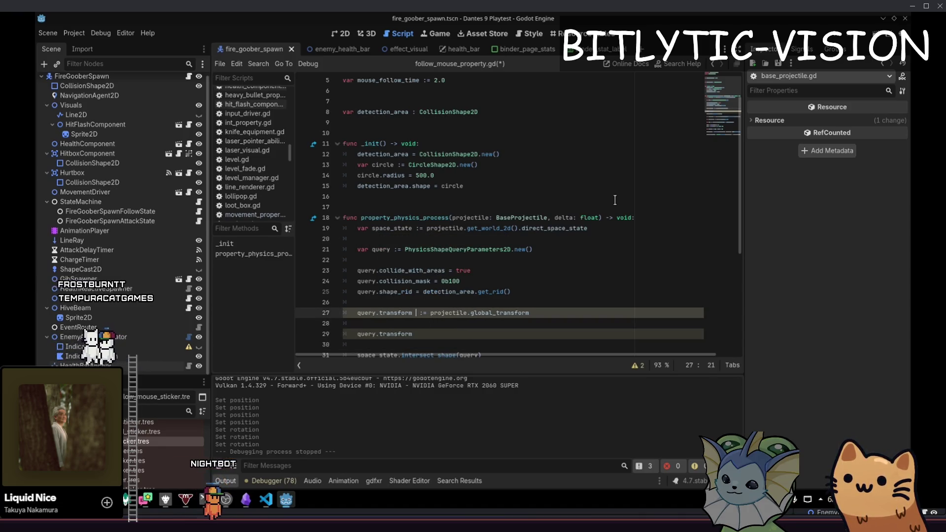
- Delete the duplicate query.transform line, add blank lines after intersect_shape, and save
key("Down")
key("Down")
key("ctrl+shift+k")
key("ctrl+shift+k")
key("End")
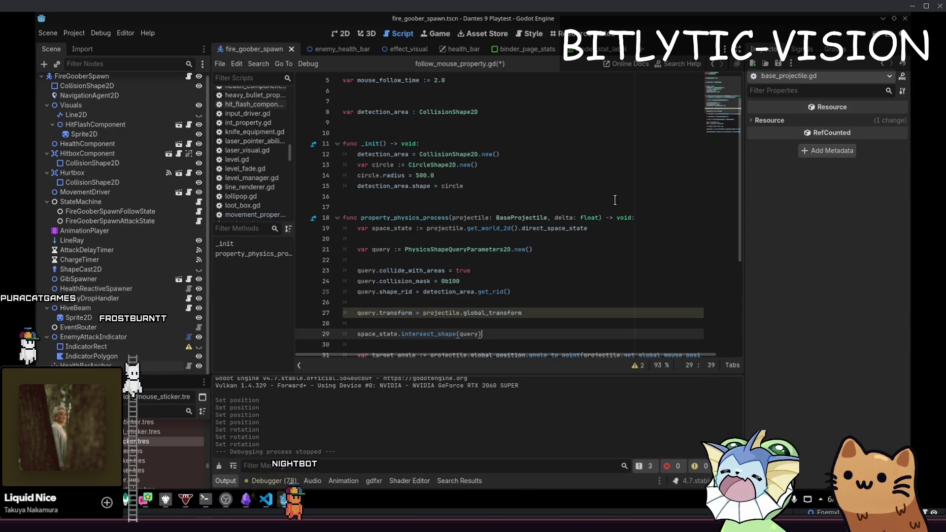
key("Down")
scroll(615, 199, "down", 1)
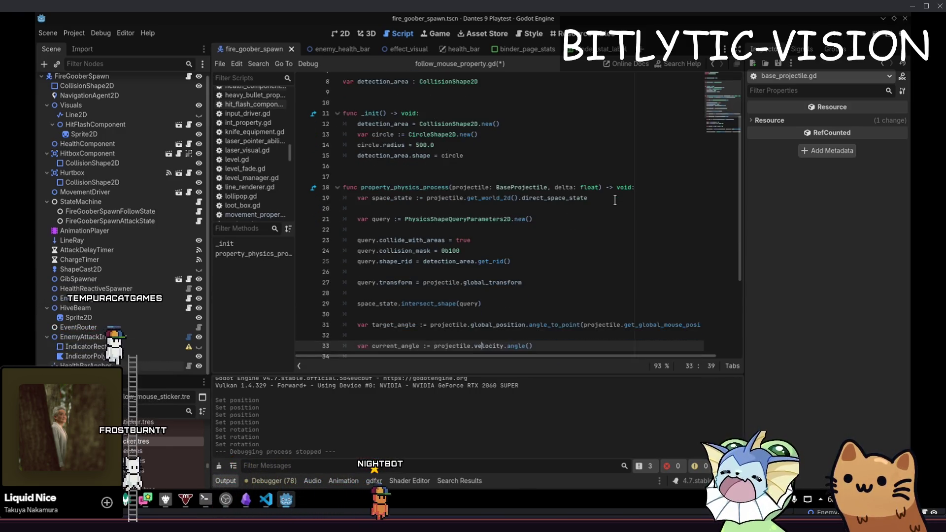
key("Up")
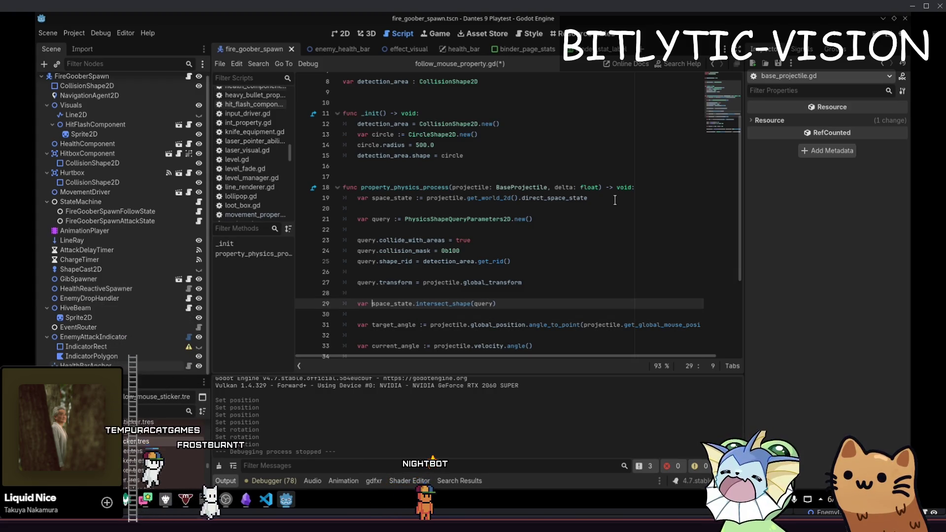
key("End")
key("Return")
key("Return")
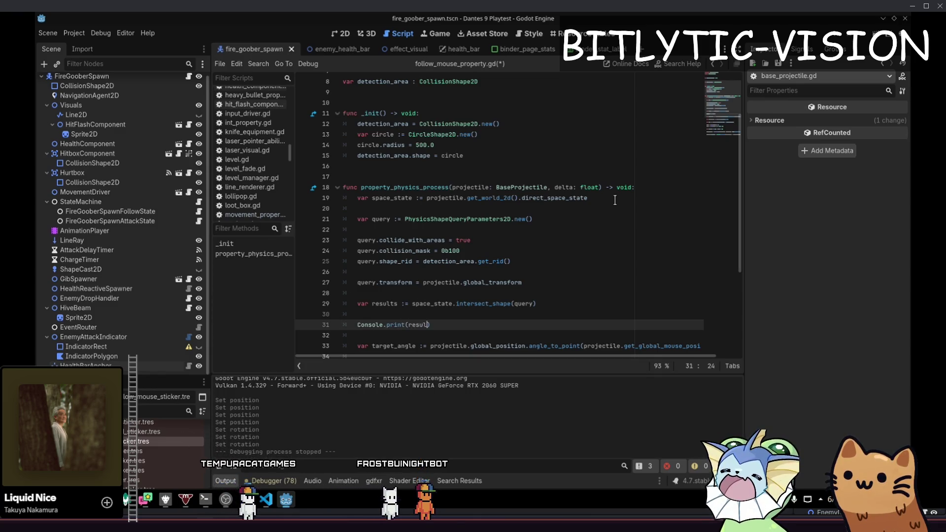
key("ctrl+s")
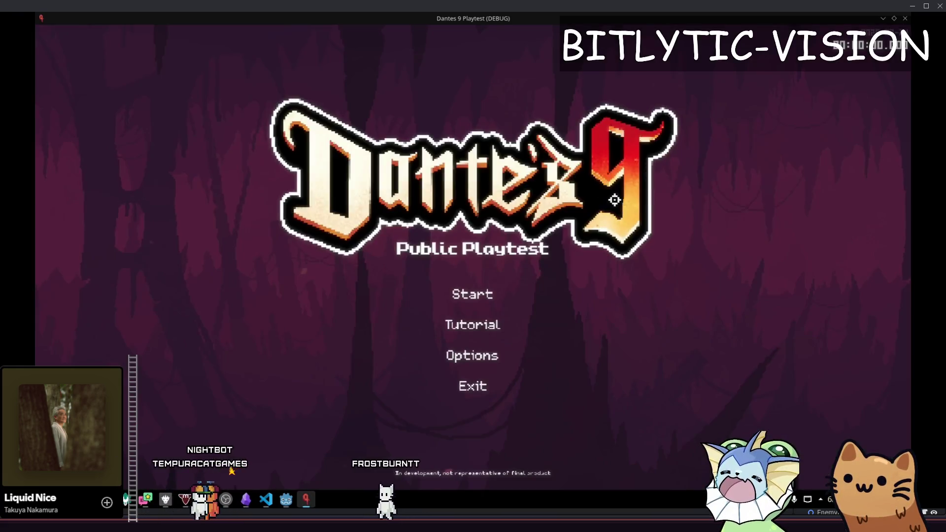
- Start the game and run and jump the character around the level
key("Return")
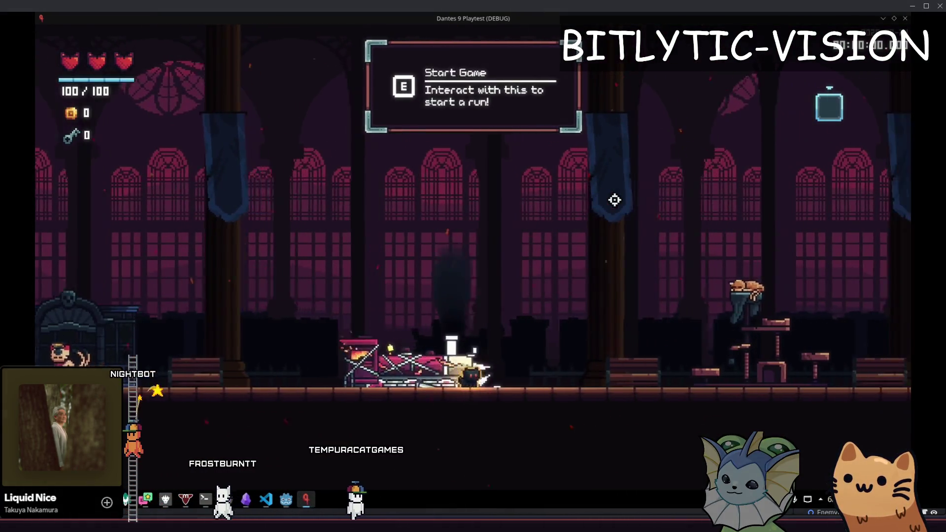
key("Right")
key("space")
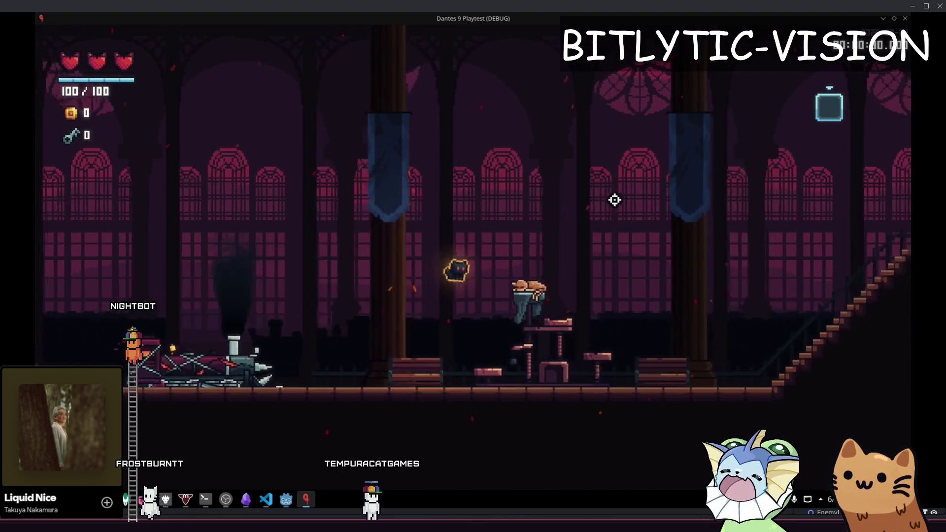
key("Right")
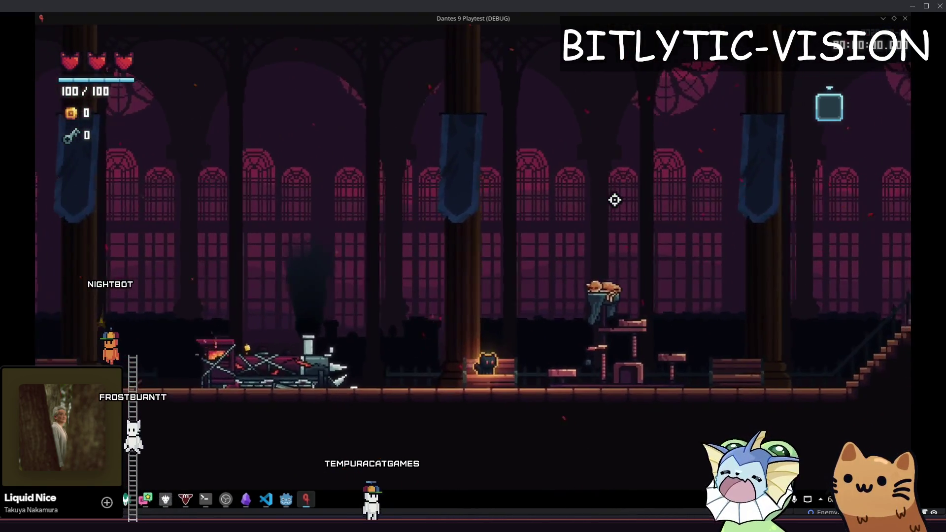
key("space")
key("Left")
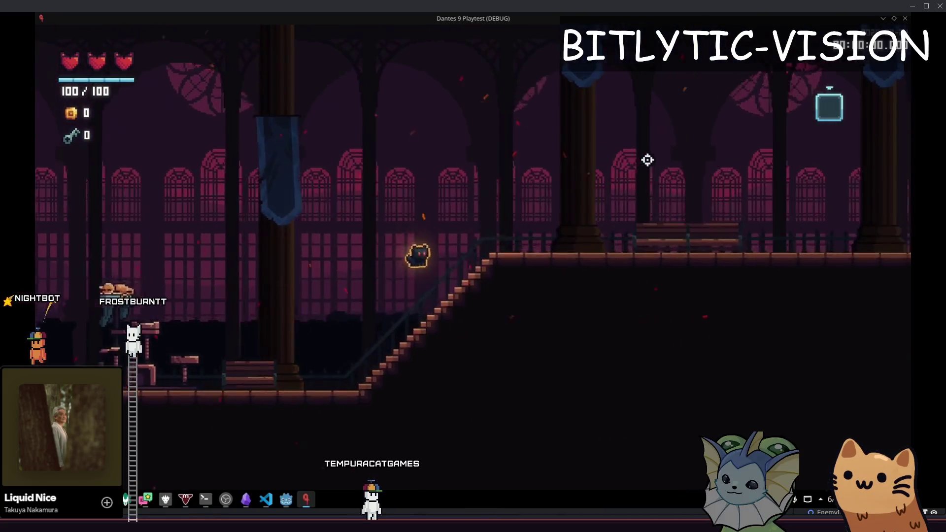
- Add an AK47 card and place a row of dummies along the upper platform
key("grave")
left_click(166, 151)
left_click(300, 118)
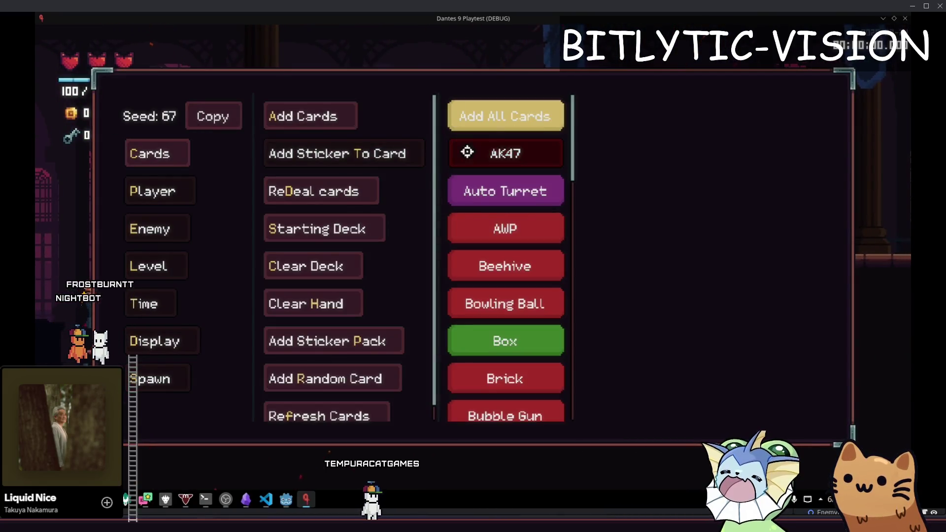
left_click(494, 174)
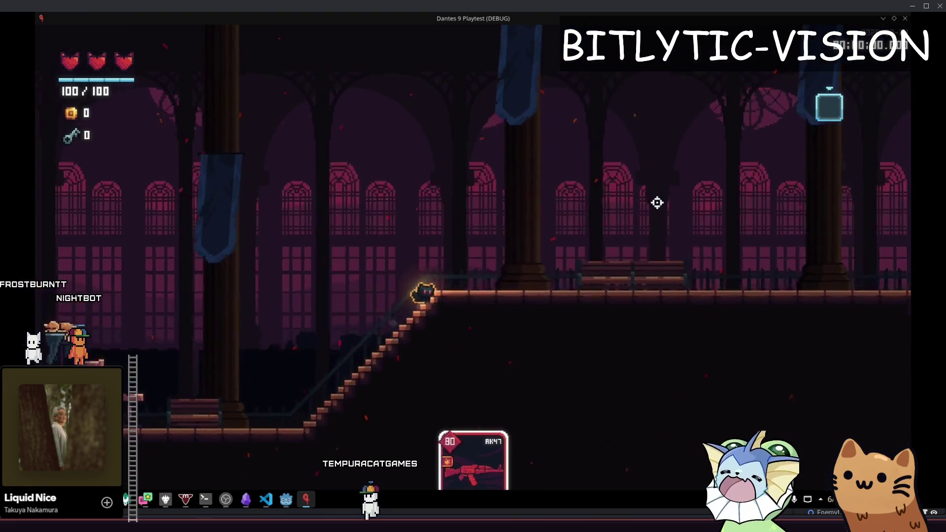
key("grave")
left_click(497, 145)
left_click_drag(528, 200, 869, 201)
- Bring up the sticker list in the debug panel's card options
key("grave")
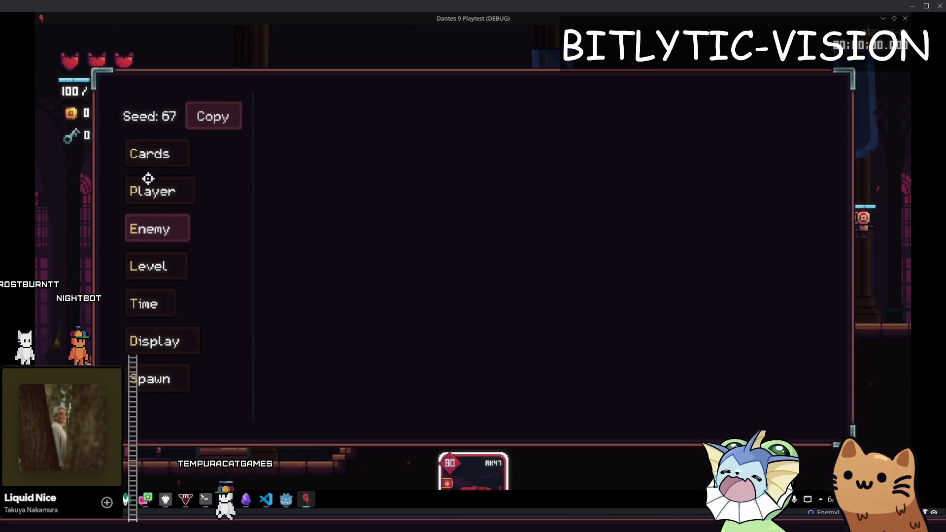
left_click(157, 153)
left_click(343, 153)
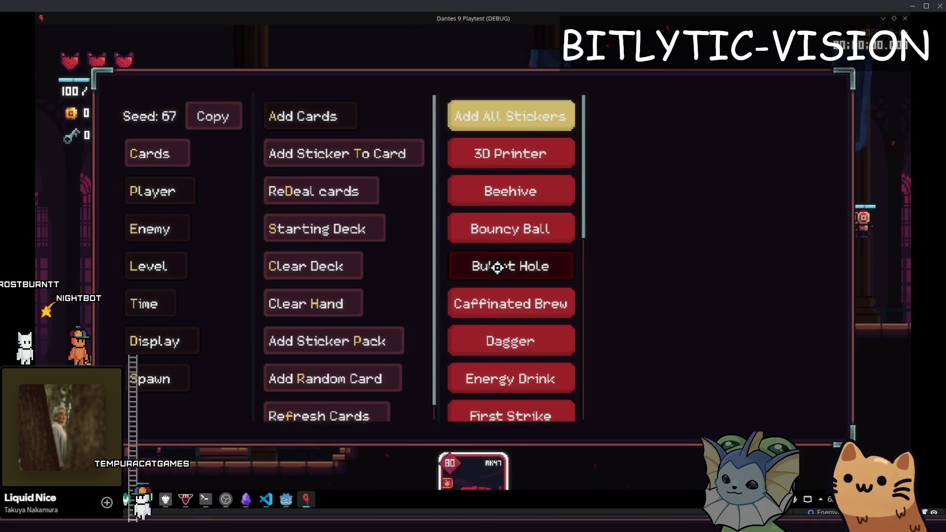
scroll(496, 282, "down", 3)
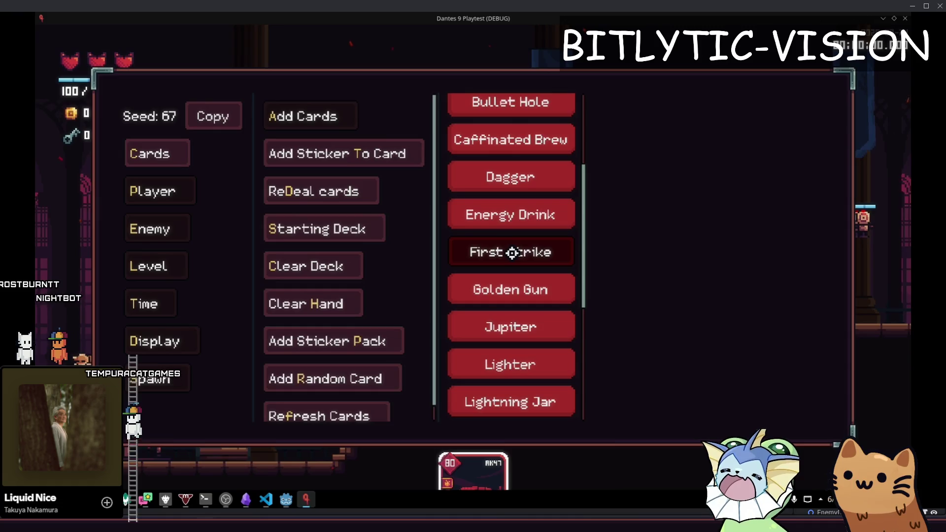
- Open follow_mouse_sticker.tres in the Godot editor for inspection
key("alt+Tab")
key("shift+alt+o")
type("follow_mouse_sticker")
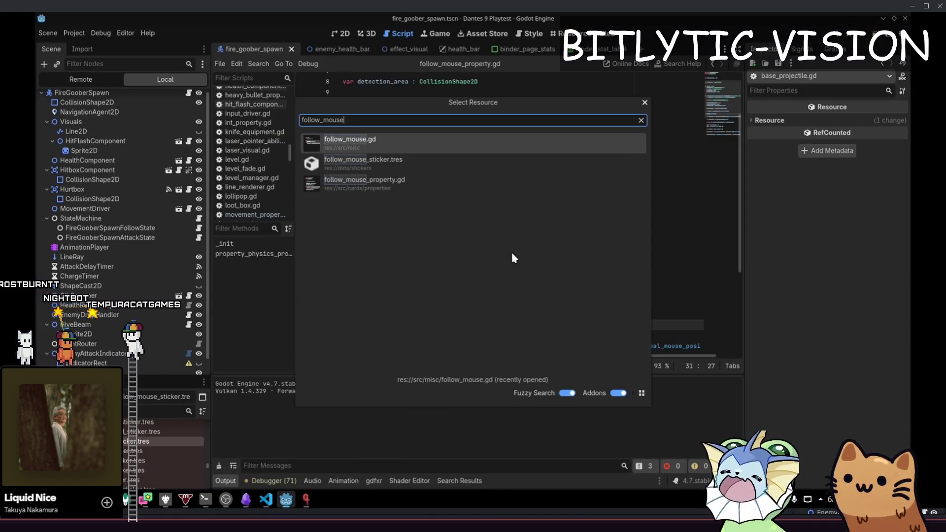
key("Return")
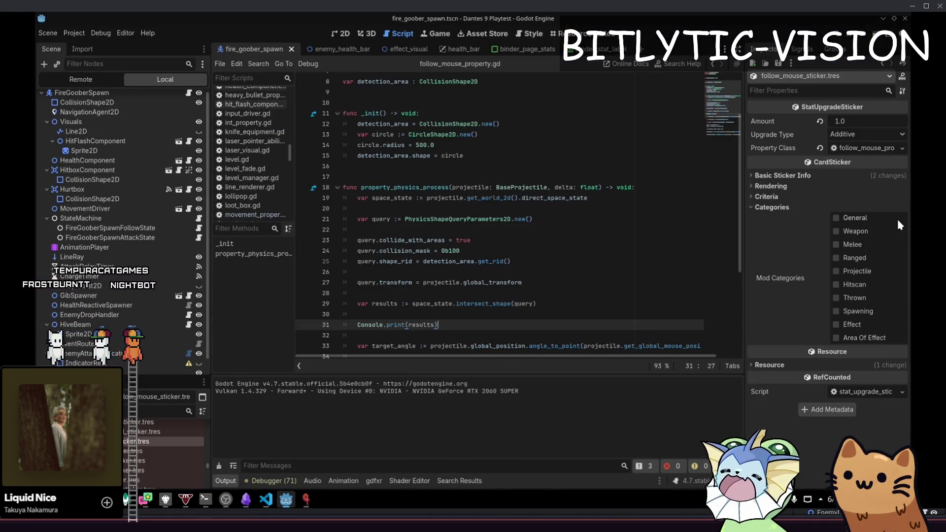
key("alt+Tab")
- Add the Follow Mouse sticker to the AK47 and fire to test homing
key("F1")
key("F1")
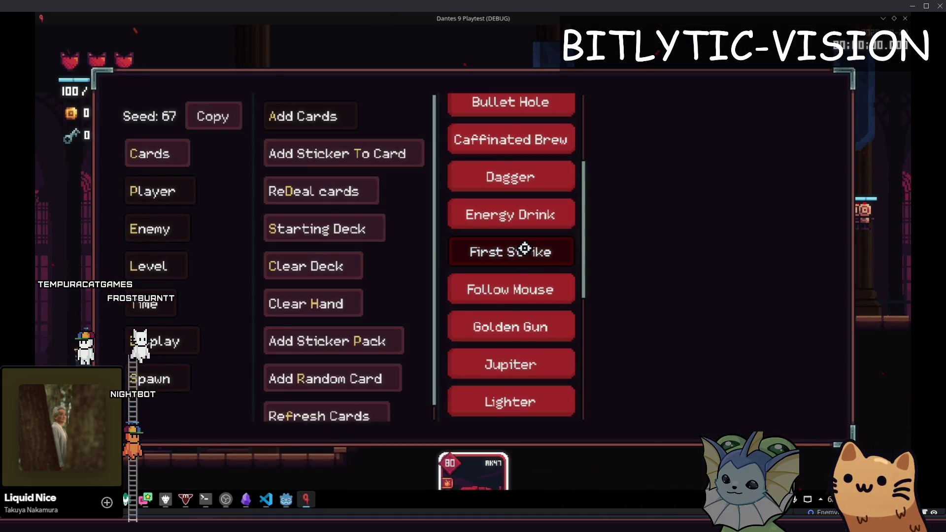
left_click(524, 289)
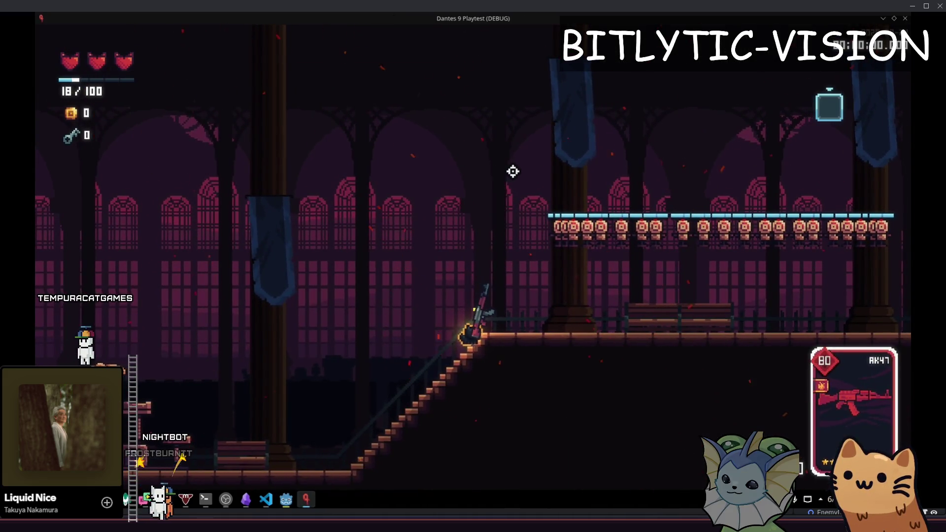
left_click(520, 176)
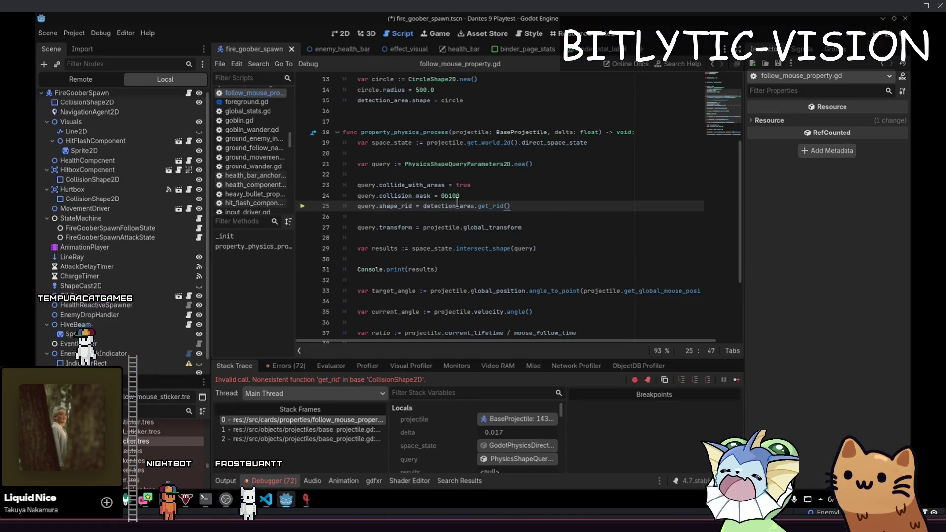
- Open the CircleShape2D and CollisionShape2D docs and search the CollisionShape2D page for 'rid'
scroll(457, 202, "up", 4)
left_click(443, 211, "ctrl")
key("alt+Left")
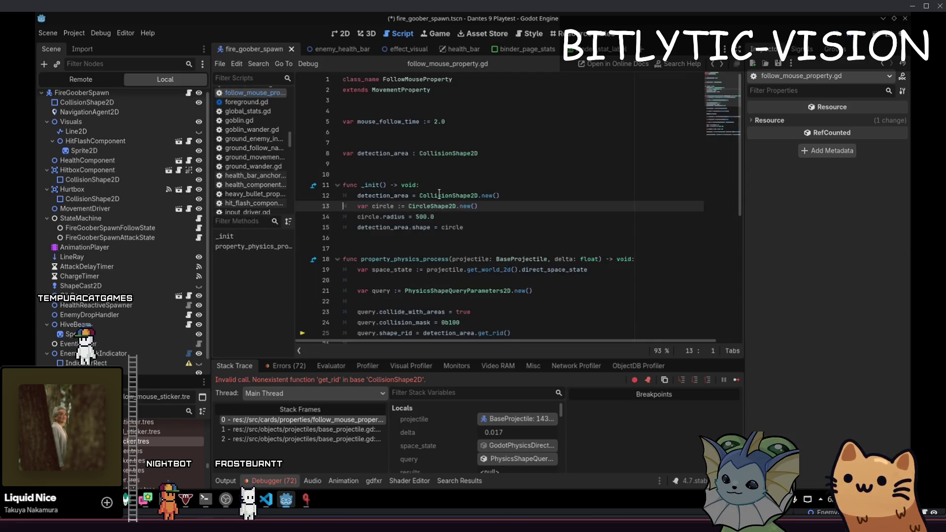
left_click(442, 196, "ctrl")
scroll(449, 170, "down", 3)
key("ctrl+f")
type("rid")
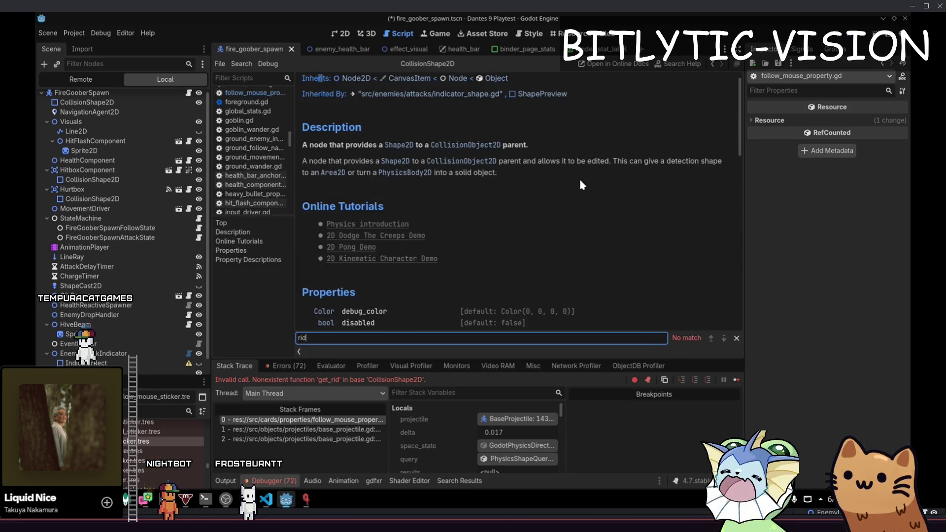
scroll(582, 185, "up", 1)
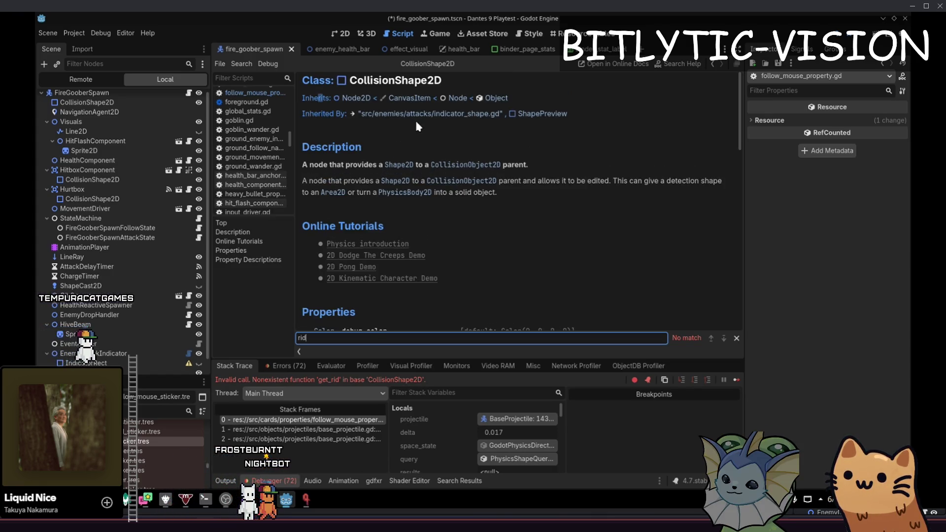
key("alt+Left")
- Follow CircleShape2D to its parent Shape2D docs and cycle through the 'rid' matches
left_click(437, 207, "ctrl")
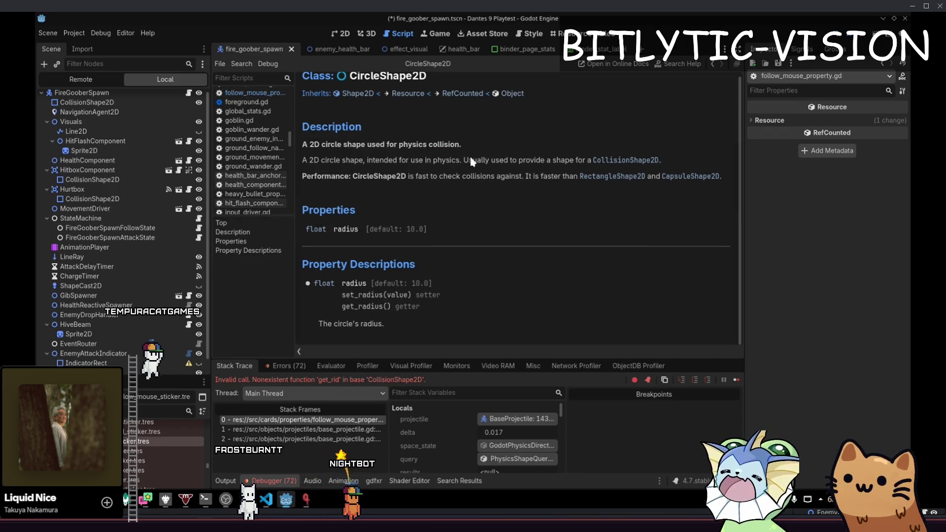
left_click(365, 99)
scroll(519, 212, "down", 5)
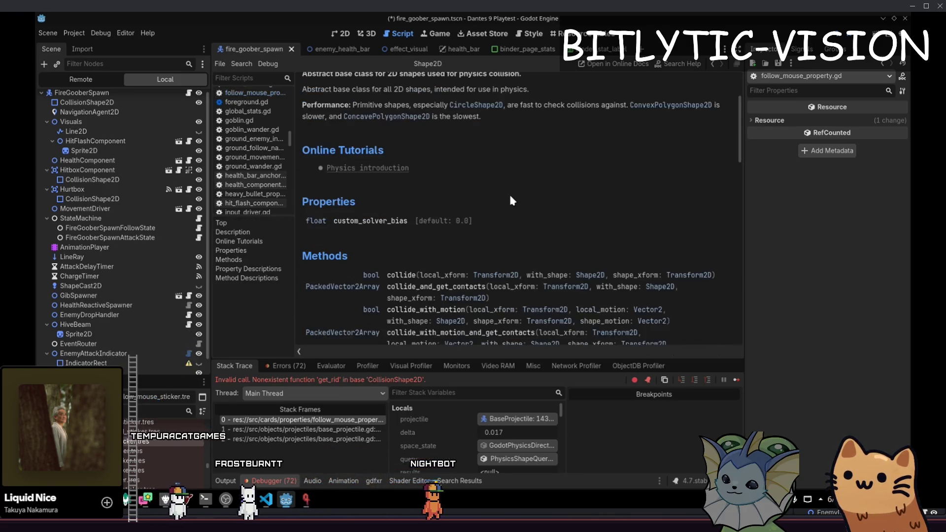
key("ctrl+f")
type("rid")
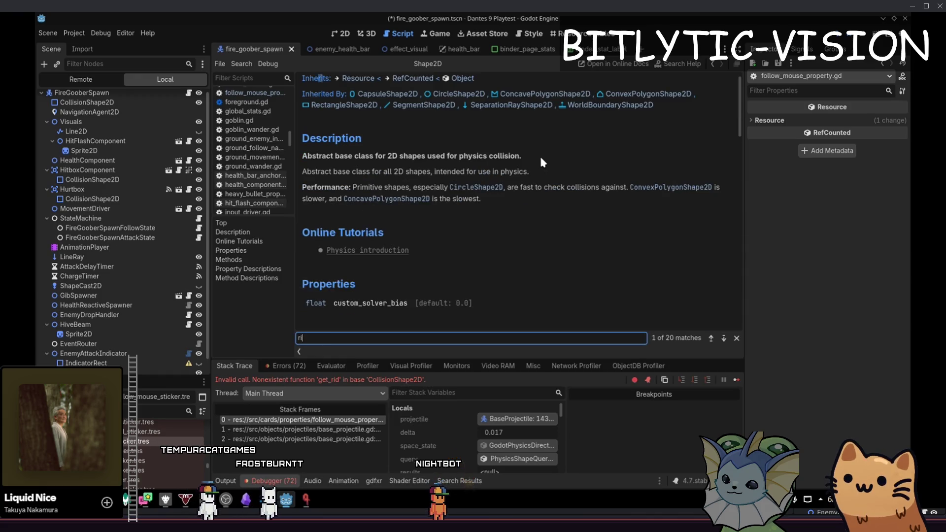
key("Return")
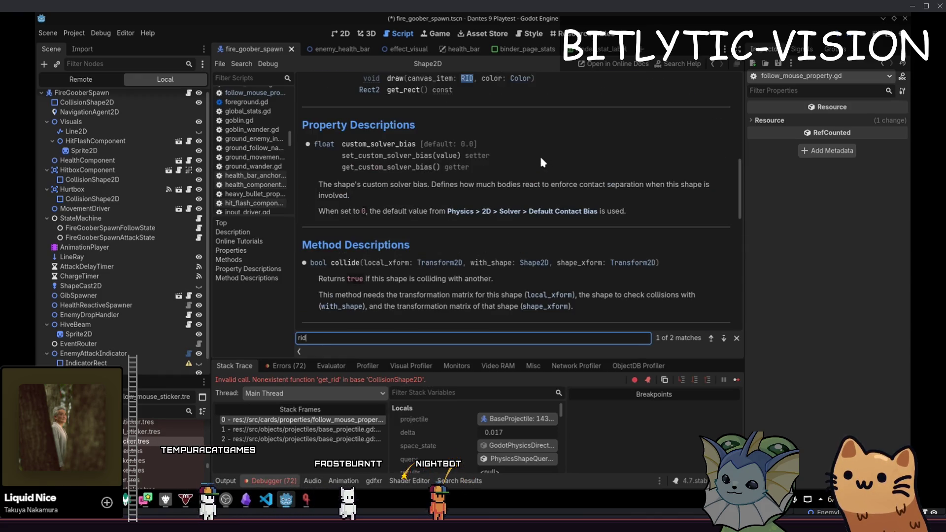
key("Return")
key("Escape")
key("alt+Left")
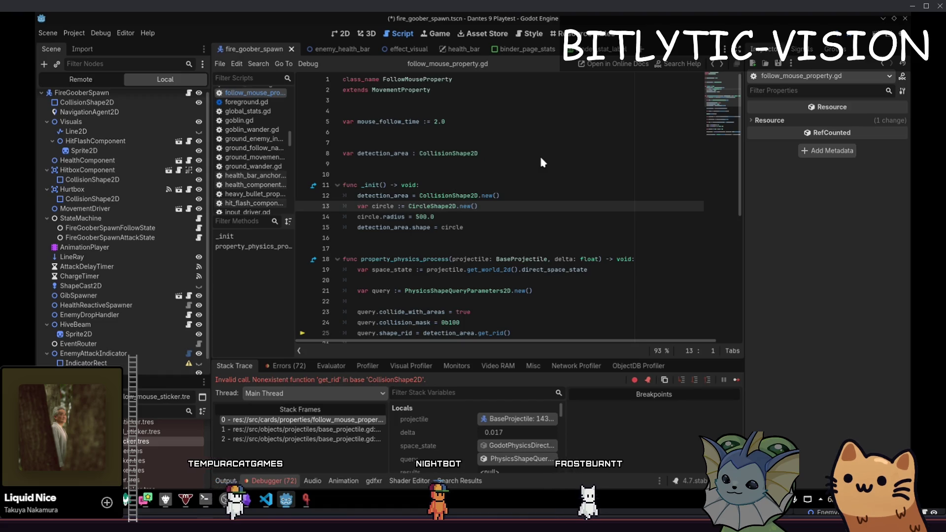
- Recheck the CollisionShape2D docs for 'rid', then bring up the quick file search
left_click(441, 196, "ctrl")
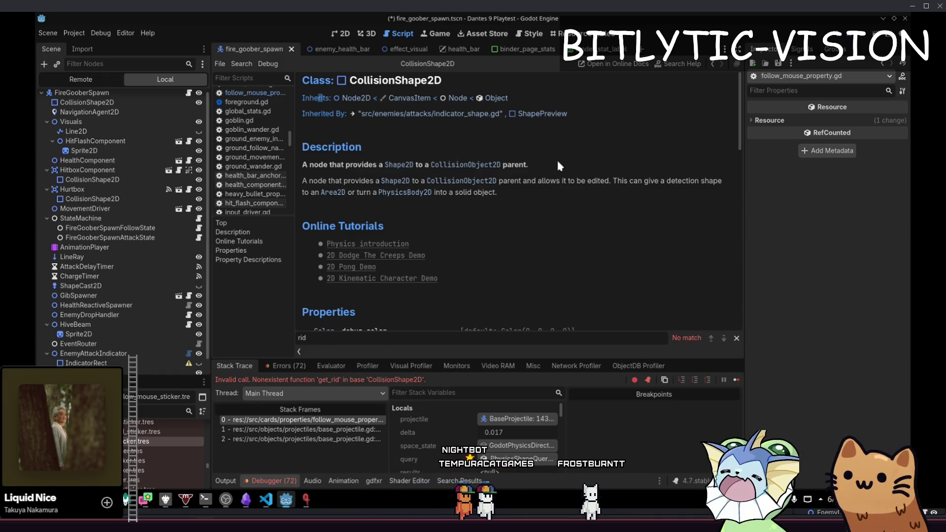
scroll(496, 140, "down", 4)
key("ctrl+f")
scroll(501, 171, "up", 3)
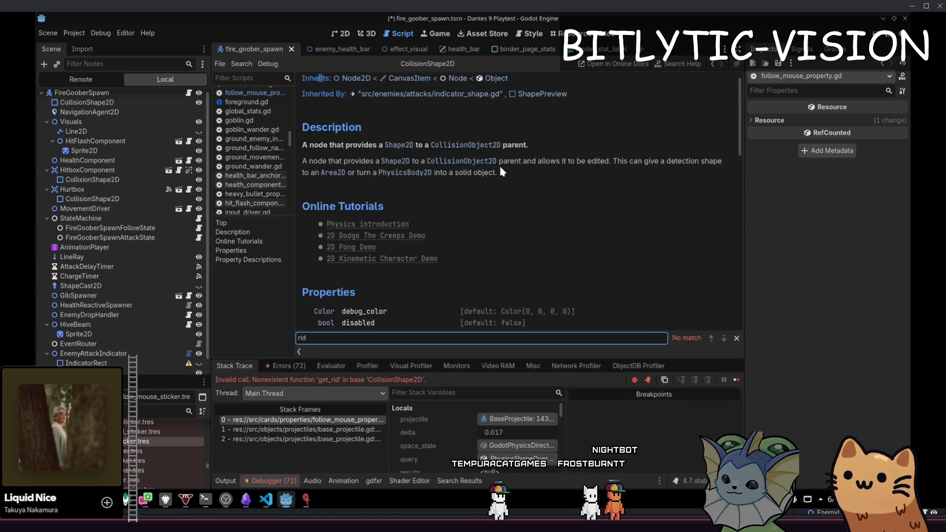
key("alt+shift+o")
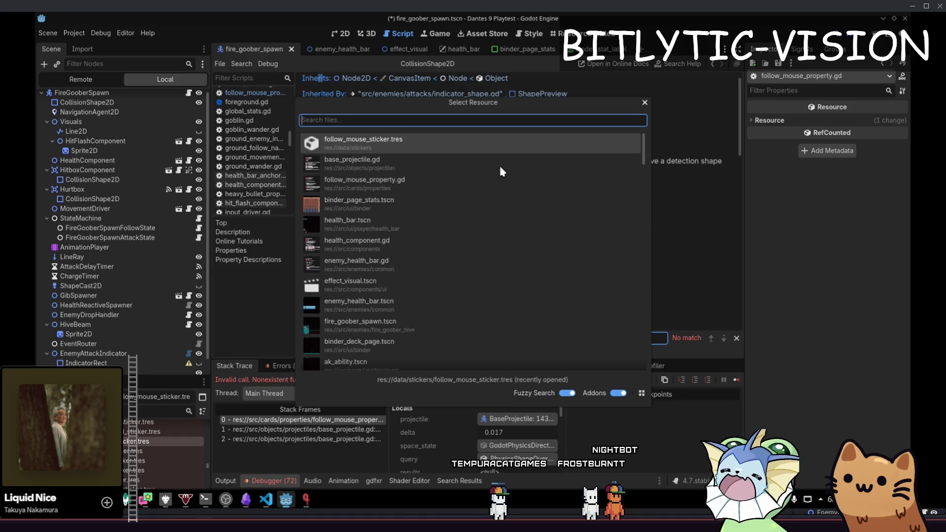
- Open base_projectile.gd and inspect how its query.shape line 169 uses shapes
type("base_projectile.g")
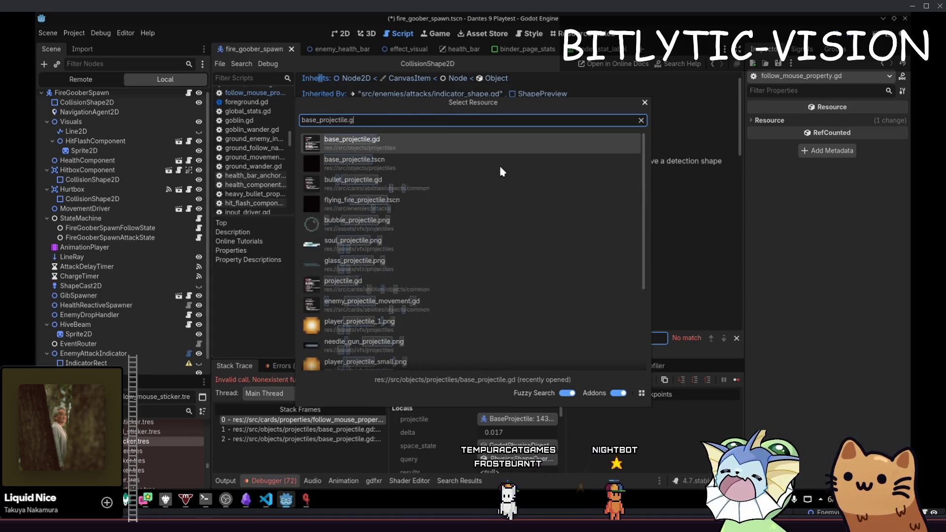
key("Return")
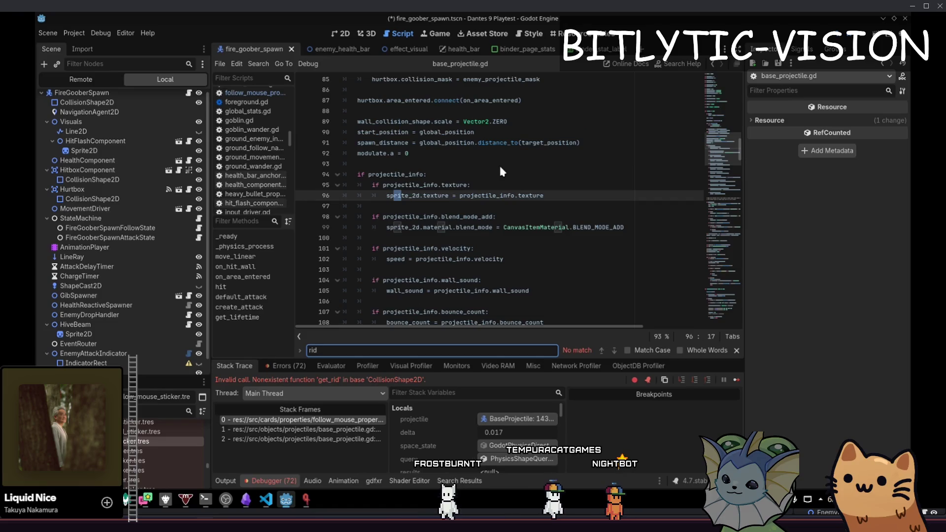
key("BackSpace")
key("BackSpace")
key("BackSpace")
type("shape")
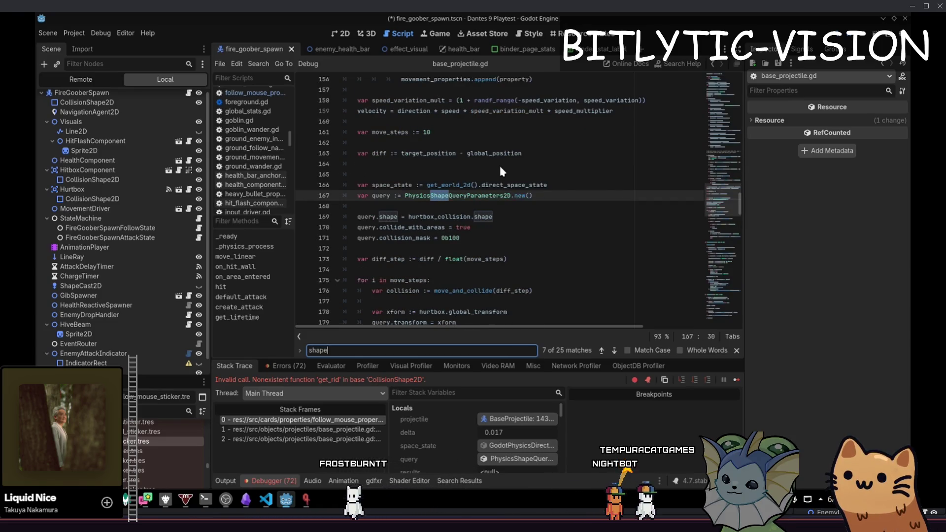
key("Escape")
left_click(527, 227)
left_click(530, 213)
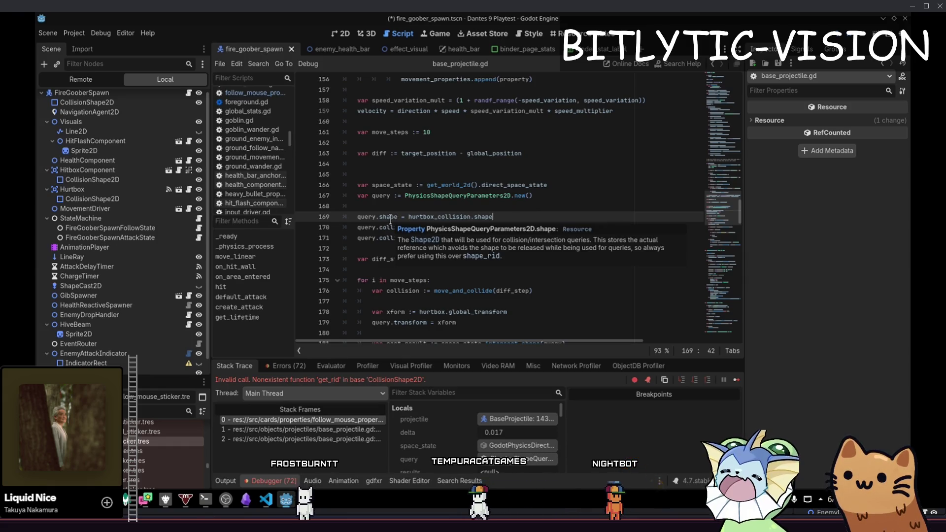
left_click(480, 216, "ctrl")
key("alt+Left")
- Change line 25 to set query.shape to detection_area.shape and save the script
key("Up")
key("Up")
key("Up")
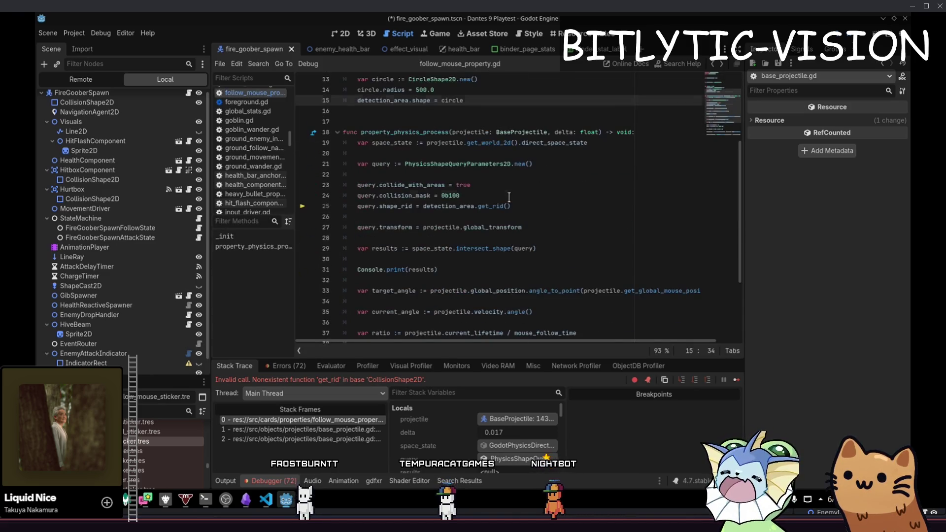
key("Down")
key("Down")
key("Down")
key("Home")
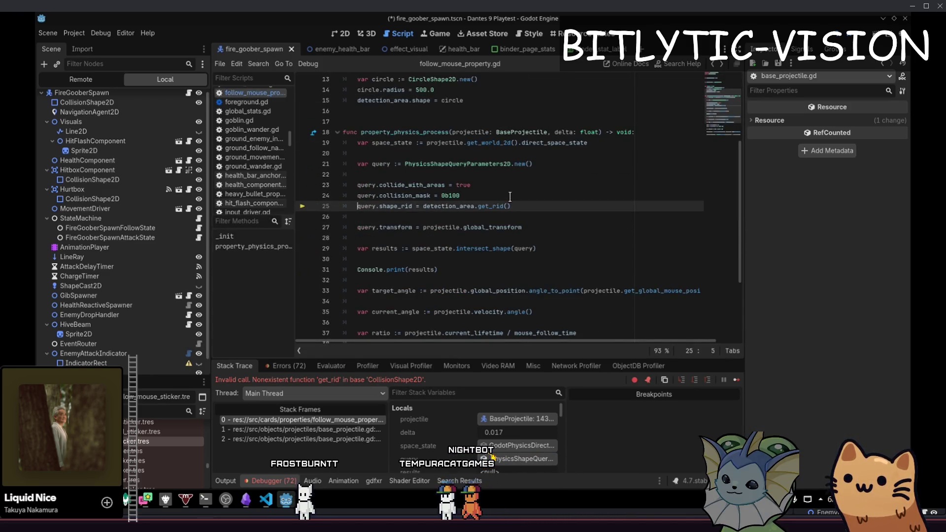
type("ape")
key("ctrl+Right")
key("ctrl+Right")
key("ctrl+Right")
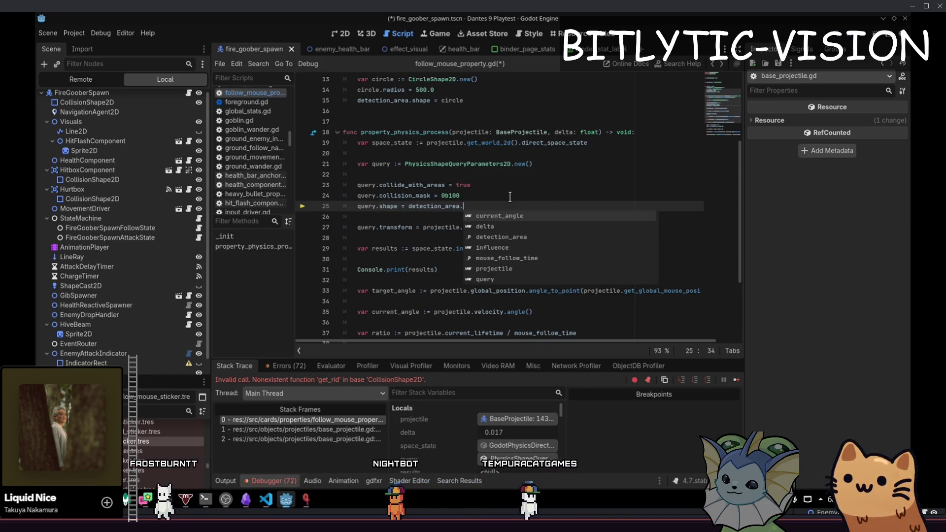
type("shape")
key("Tab")
key("ctrl+s")
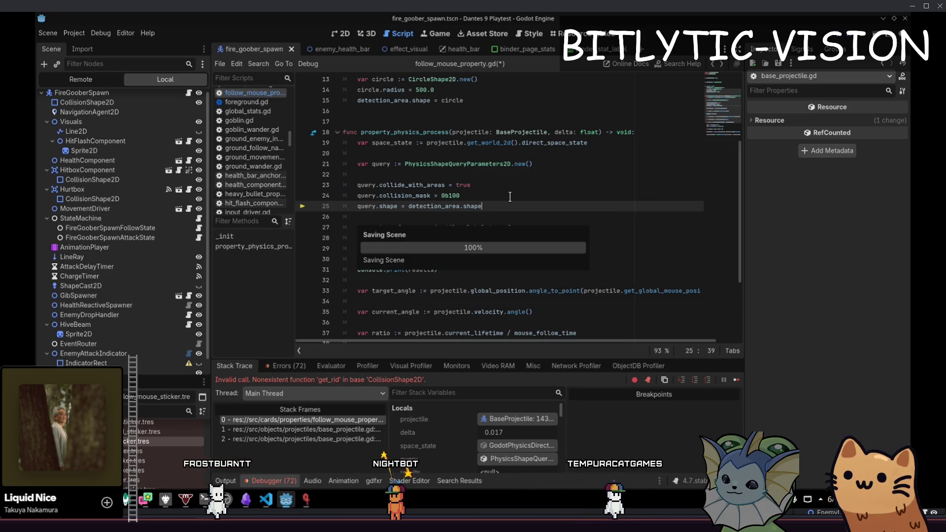
- Resume the game and walk the player left and right while reading the printed intersect_shape results
left_click(737, 374)
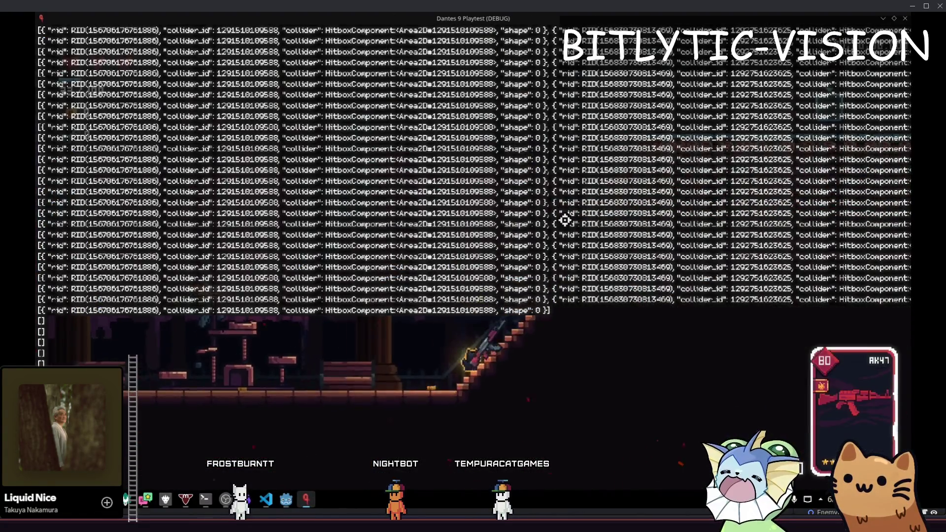
key("a")
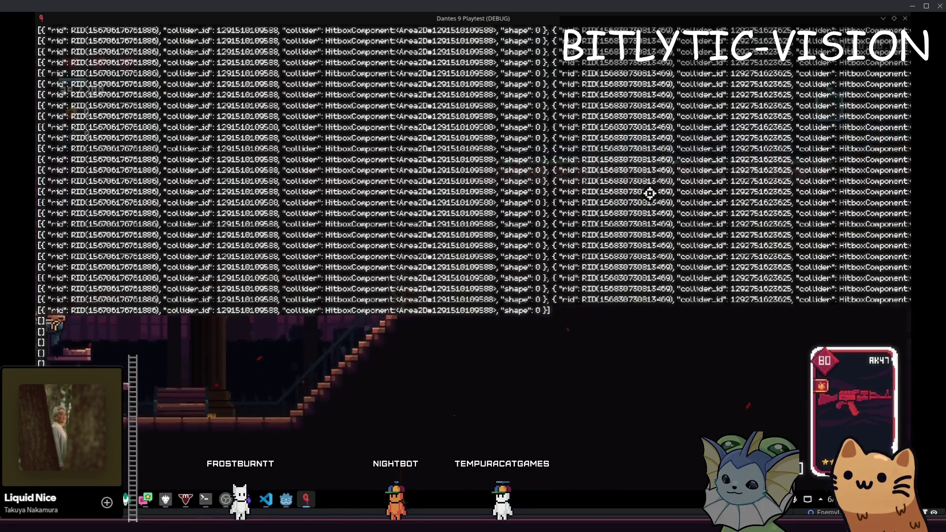
key("d")
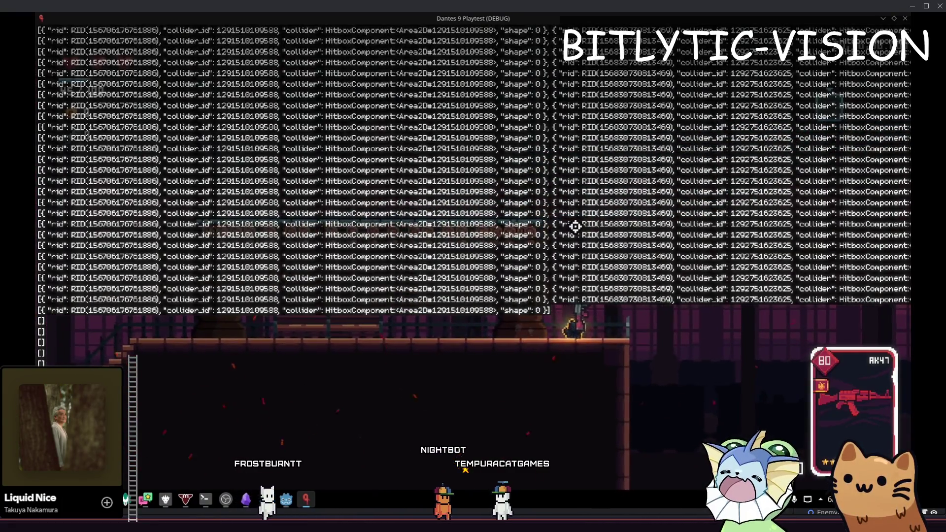
key("d")
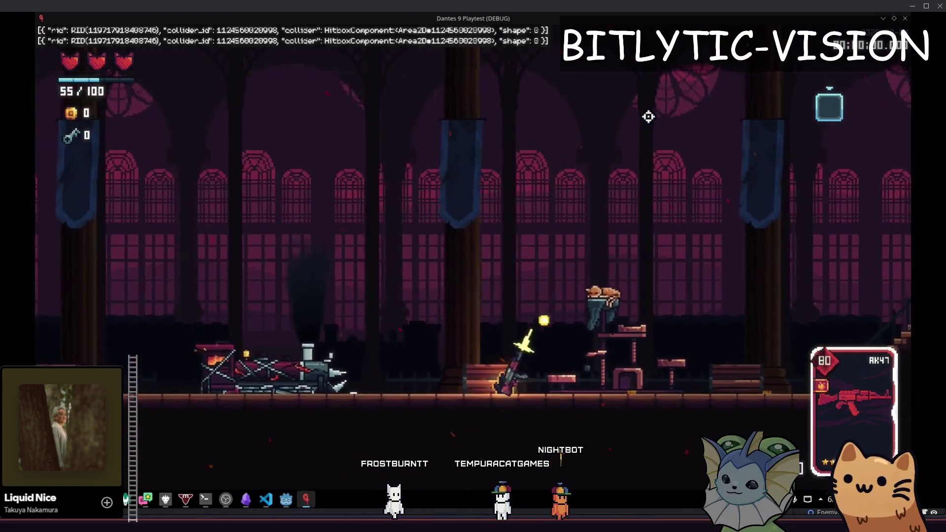
key("d")
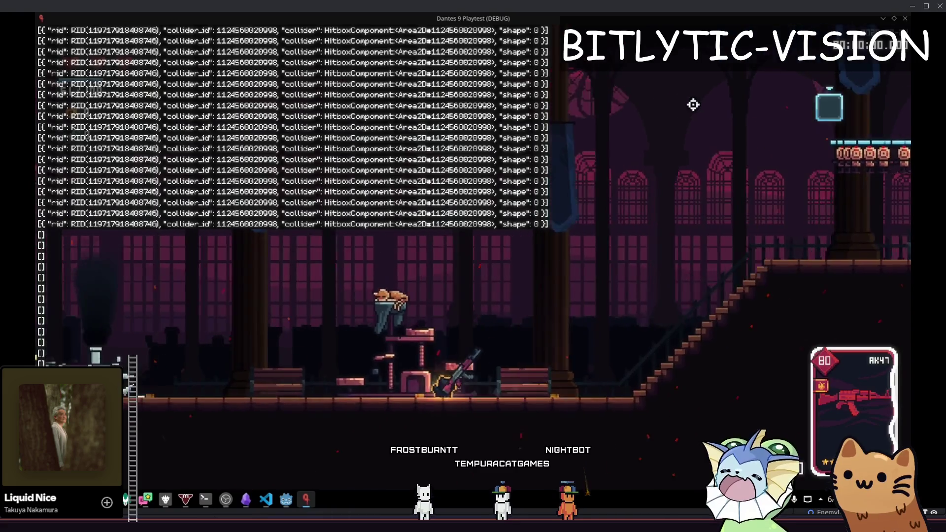
key("a")
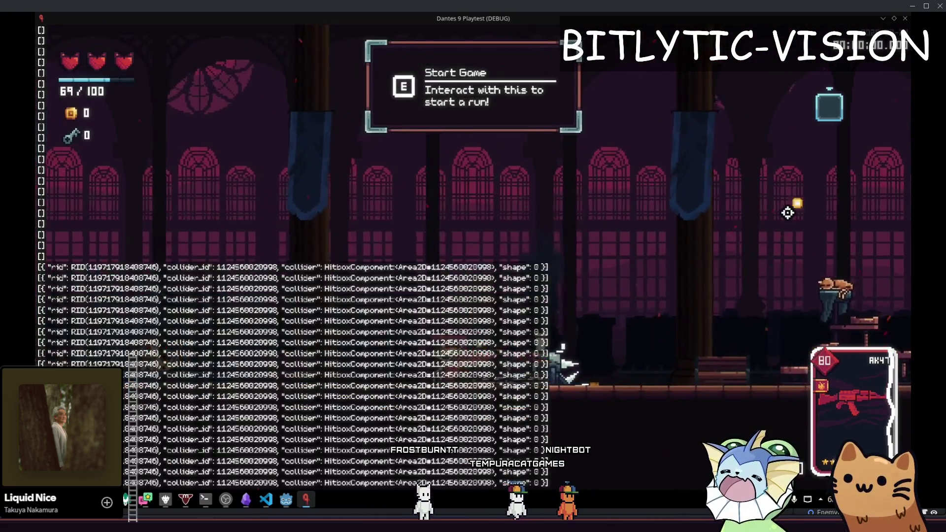
key("d")
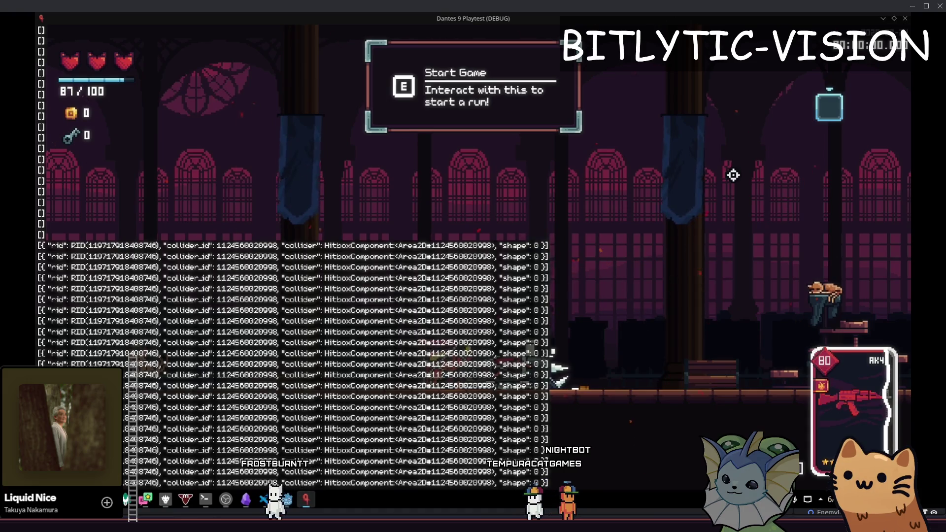
key("alt+Tab")
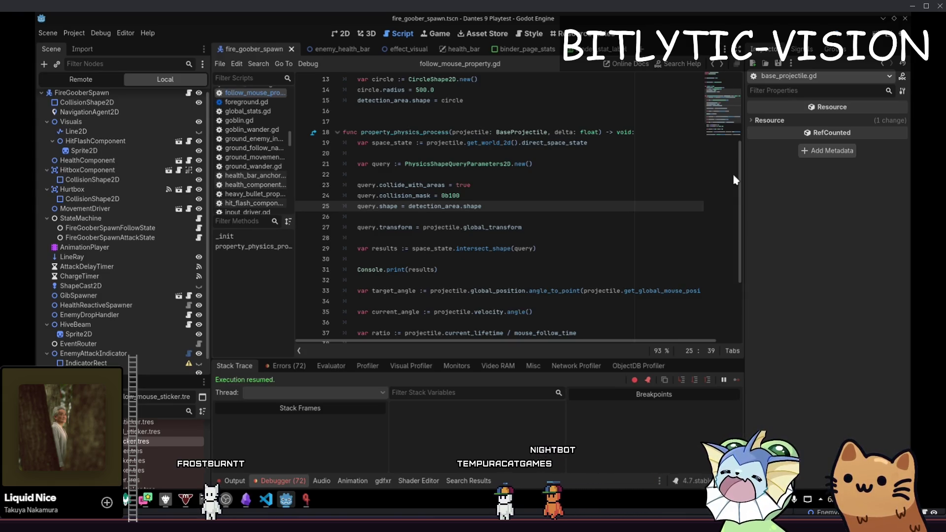
- Strip the var declaration from the query creation line so it assigns inside _init
left_click(520, 203)
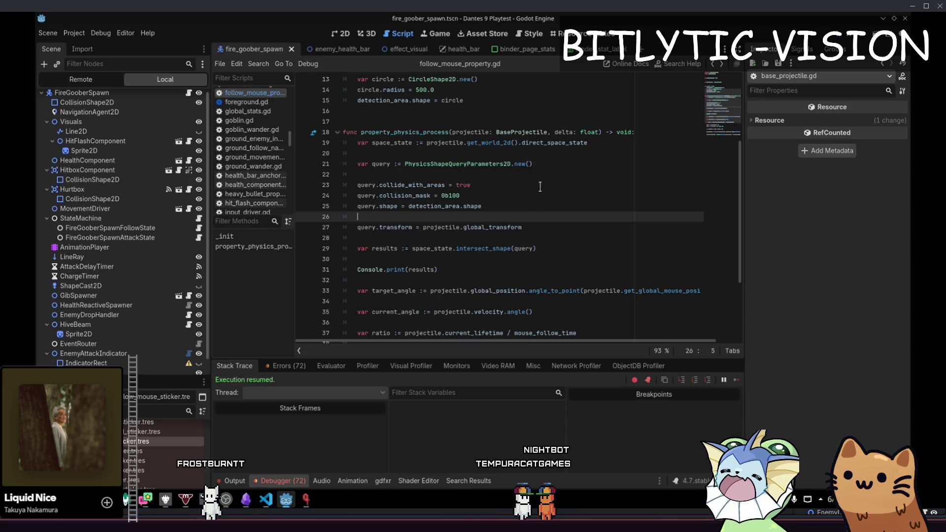
left_click(534, 163)
scroll(566, 213, "up", 3)
key("alt+Up")
key("alt+Up")
key("alt+Up")
key("alt+Up")
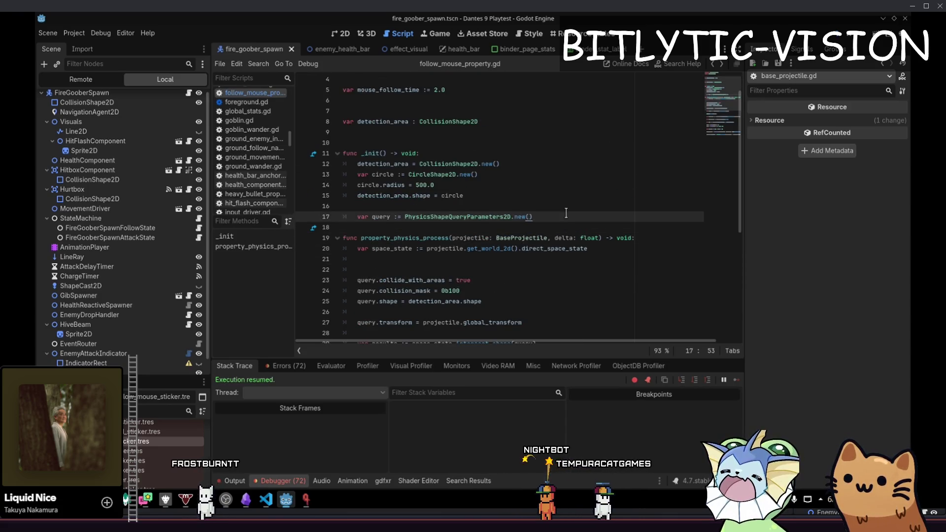
key("Home")
key("ctrl+shift+Right")
key("ctrl+shift+Right")
key("ctrl+shift+Right")
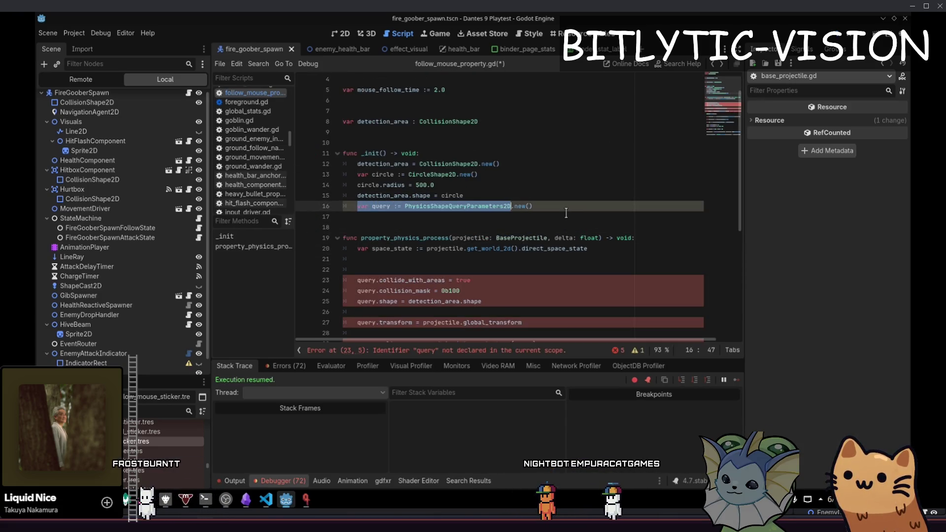
key("ctrl+shift+Left")
key("shift+Left")
key("shift+Left")
key("shift+Left")
key("Delete")
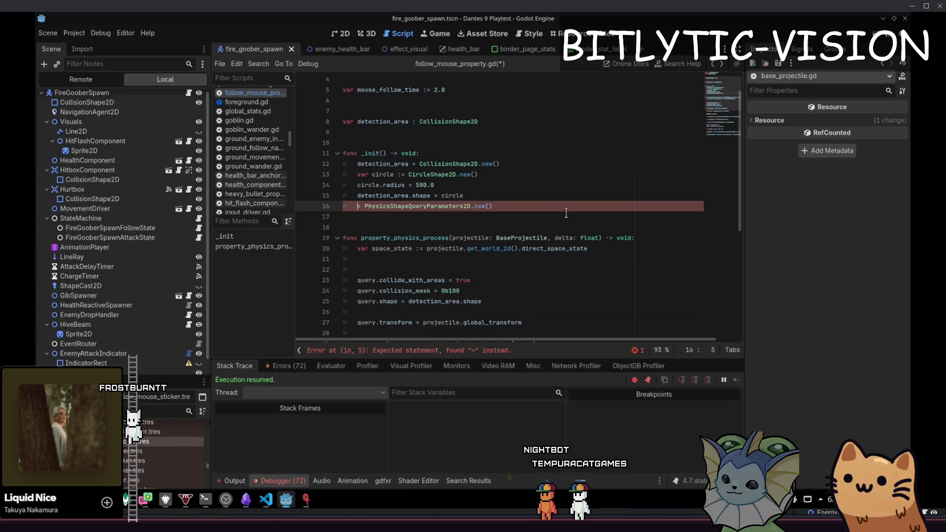
- Declare 'var query : PhysicsShapeQueryParameters2D' above _init
key("Up")
key("Up")
key("Up")
key("Return")
key("Return")
key("Up")
key("Up")
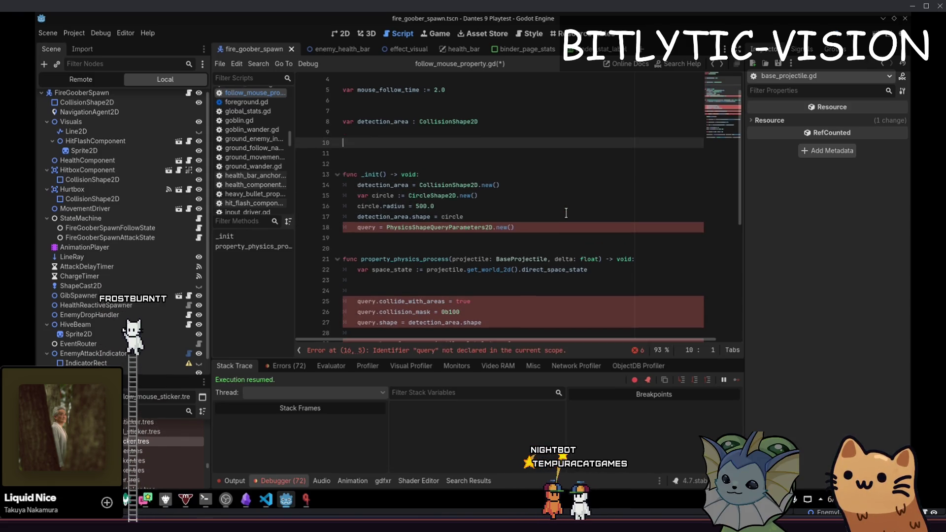
type("PhysicsShapeQ")
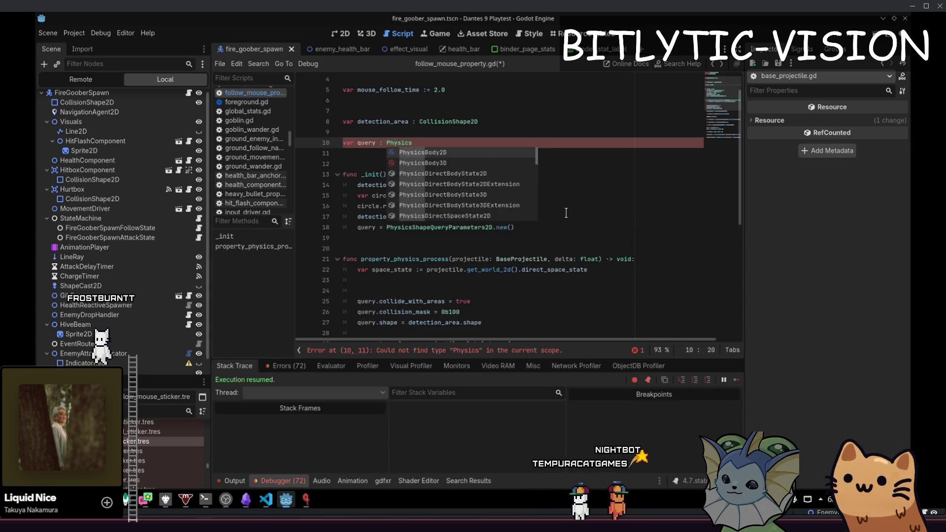
key("Return")
- Select and remove the collide_with_areas and collision_mask lines, then undo the removal
key("Down")
key("Down")
key("Down")
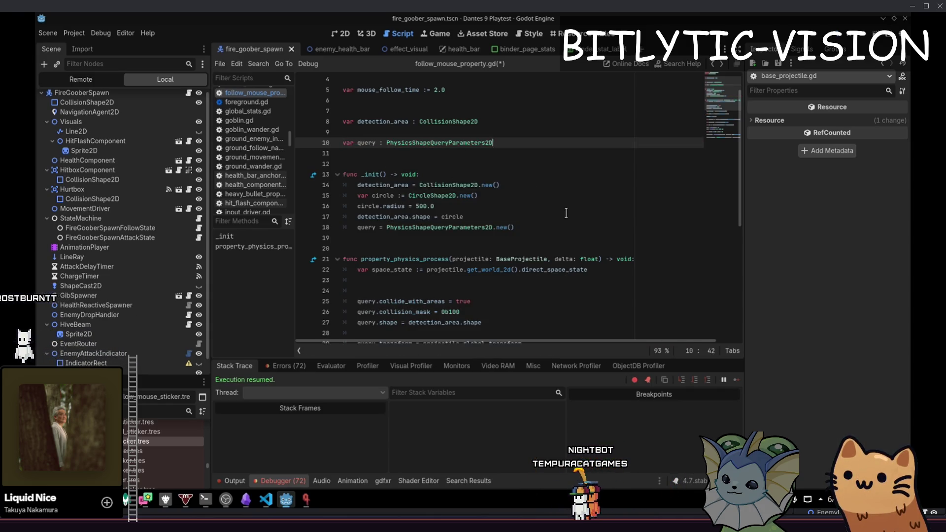
key("Up")
key("Up")
key("Up")
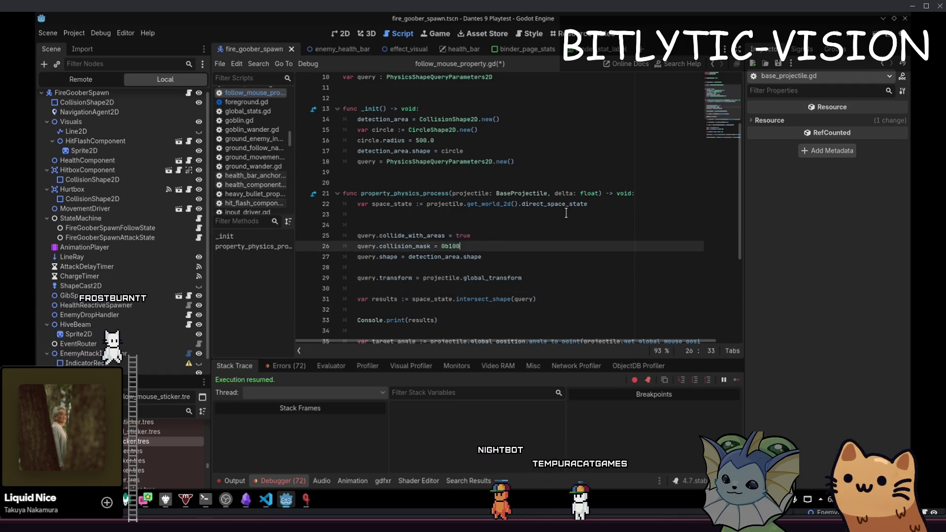
key("End")
key("shift+Up")
key("shift+Home")
key("shift+Home")
key("BackSpace")
key("BackSpace")
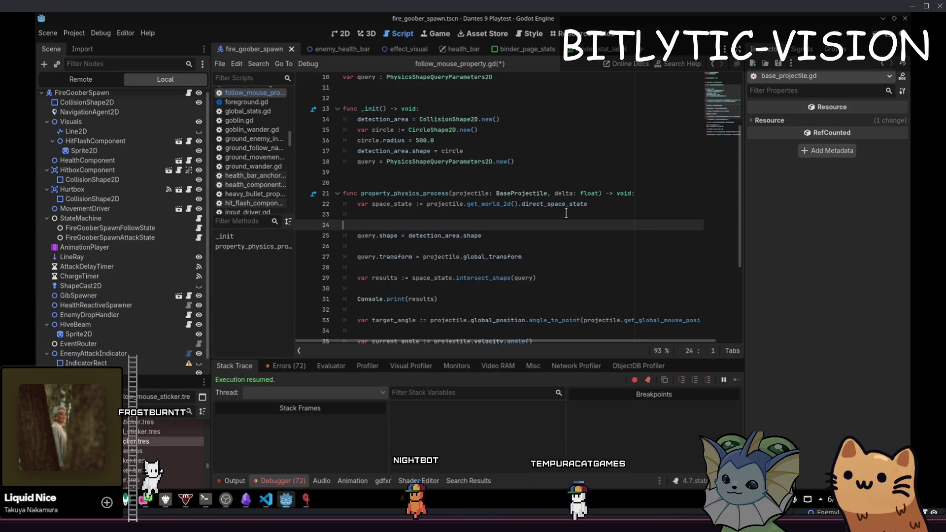
key("BackSpace")
key("Down")
key("ctrl+z")
key("ctrl+z")
key("ctrl+z")
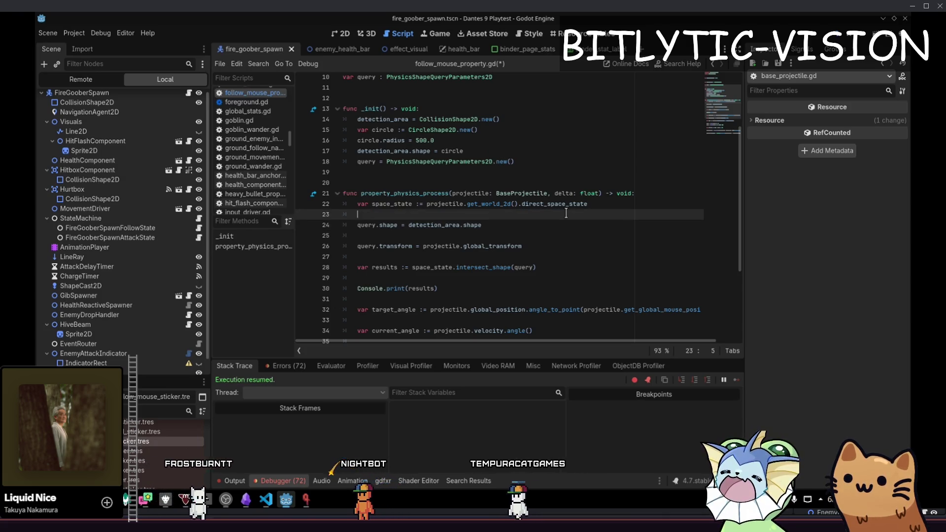
- Move the three query setup lines from the physics process into _init
key("shift+Down")
key("shift+Down")
key("shift+Down")
key("ctrl+c")
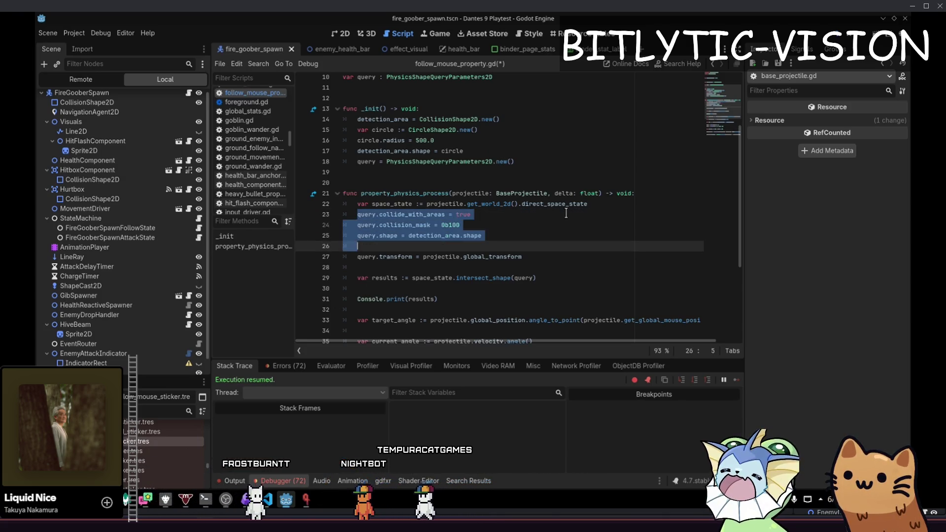
key("BackSpace")
key("Up")
key("Up")
key("Up")
key("Up")
key("Up")
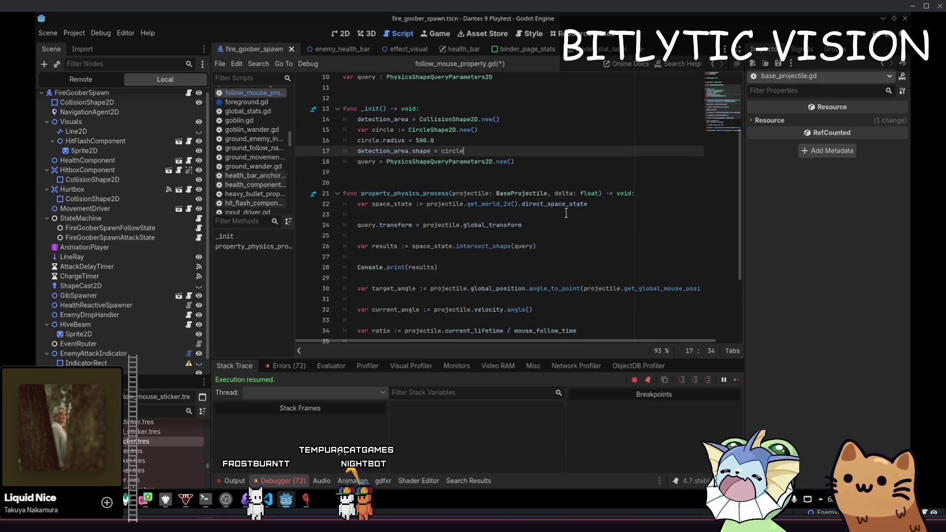
key("End")
key("Return")
key("ctrl+v")
- Delete the Console.print(results) line and save the script
key("Down")
key("Down")
key("Down")
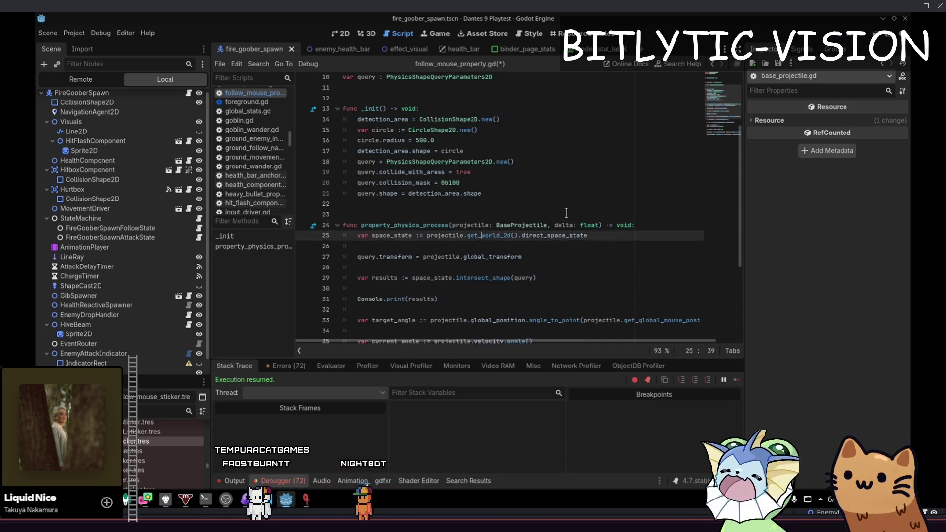
key("Down")
key("Down")
key("Down")
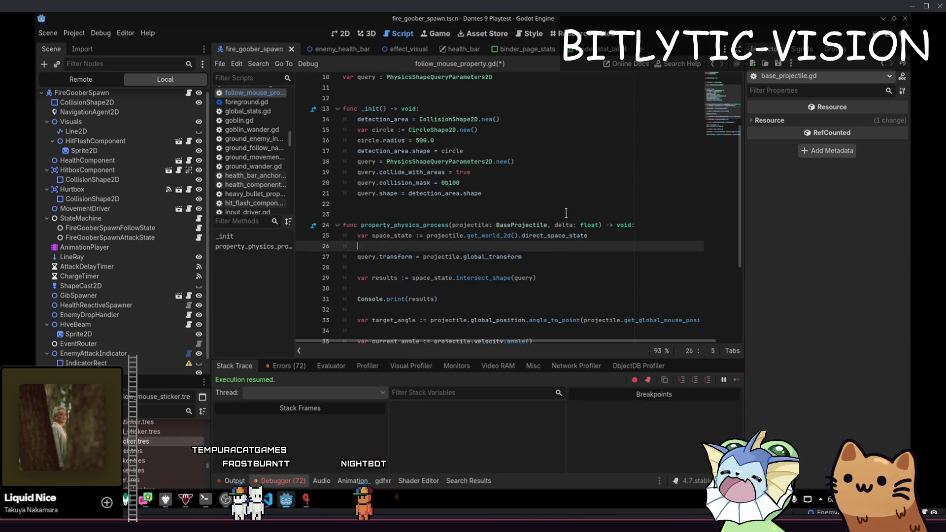
key("ctrl+shift+k")
key("BackSpace")
key("BackSpace")
key("ctrl+s")
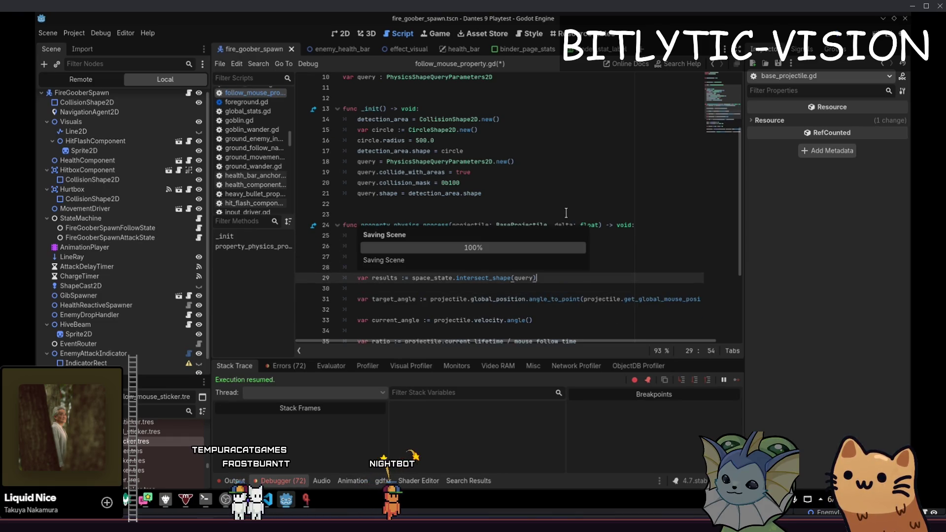
key("Up")
key("Up")
key("Up")
key("Up")
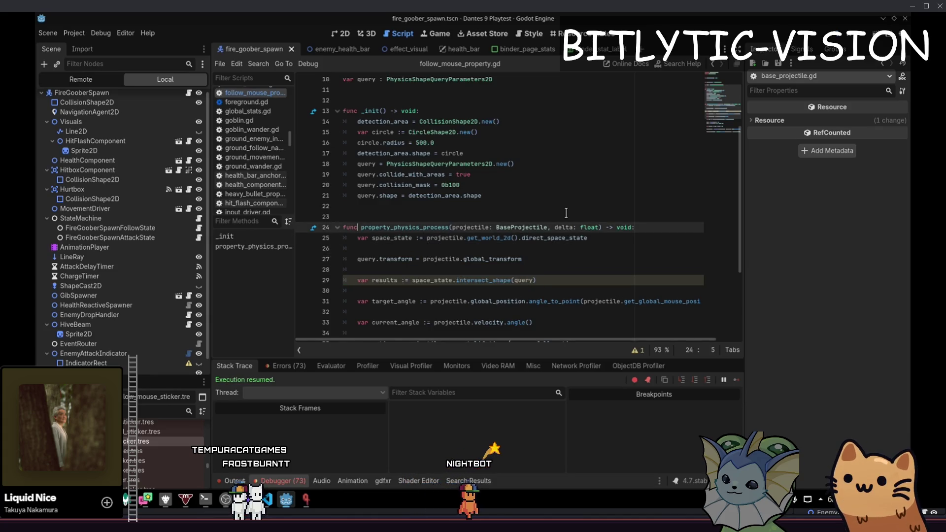
- Insert a blank line before the query creation and rename the detection_area declaration to circle
key("Return")
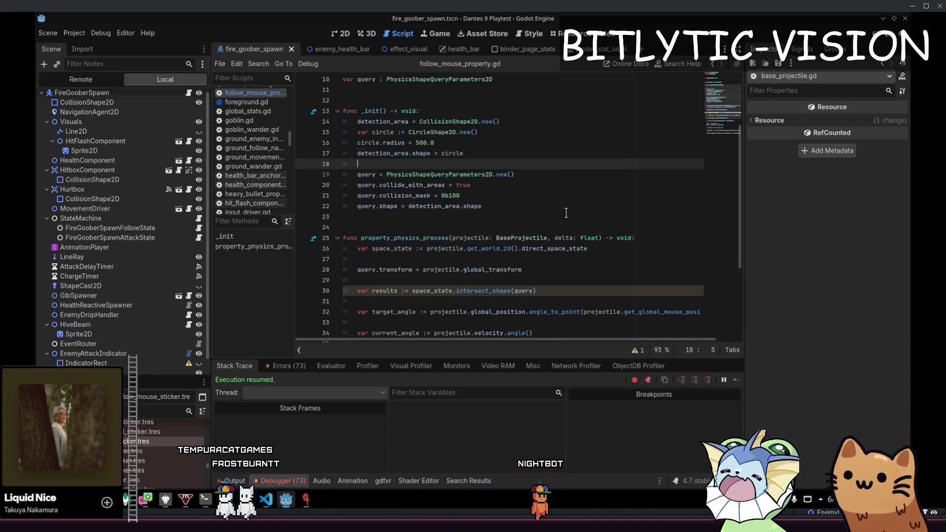
key("Up")
key("Up")
key("Up")
key("ctrl+s")
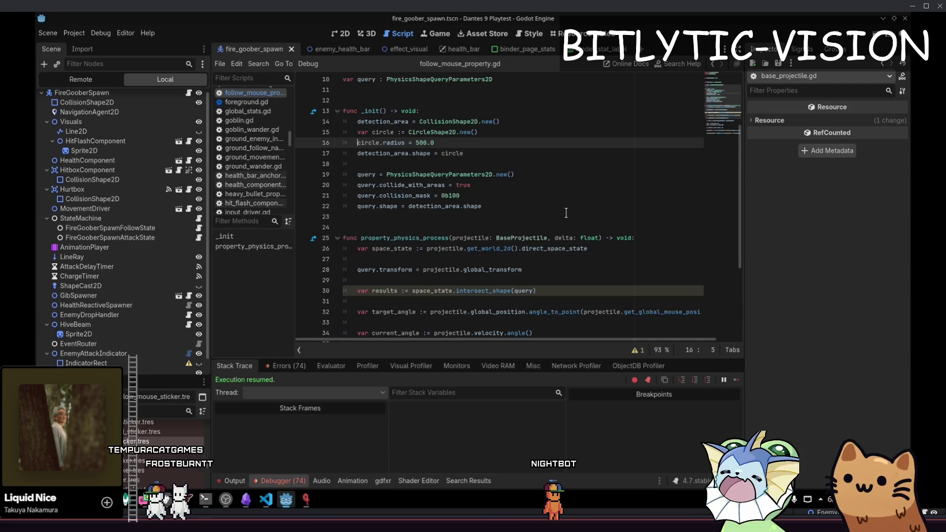
key("Up")
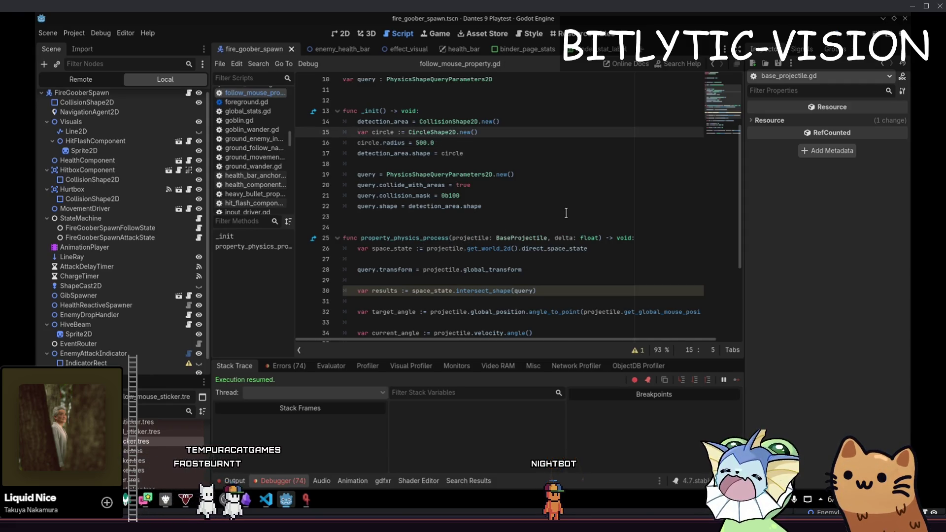
key("Up")
key("ctrl+shift+k")
key("Up")
key("Up")
key("Up")
key("ctrl+z")
key("ctrl+z")
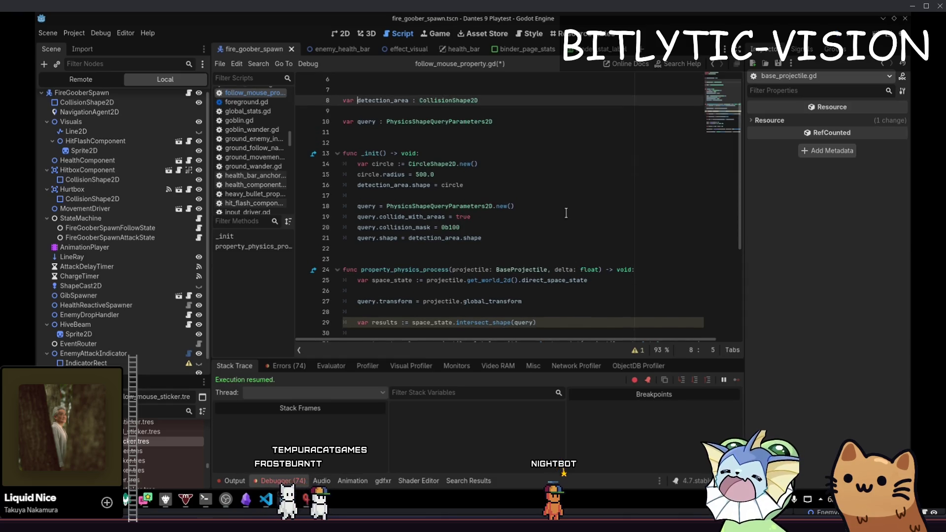
key("Down")
key("Down")
key("Down")
key("Down")
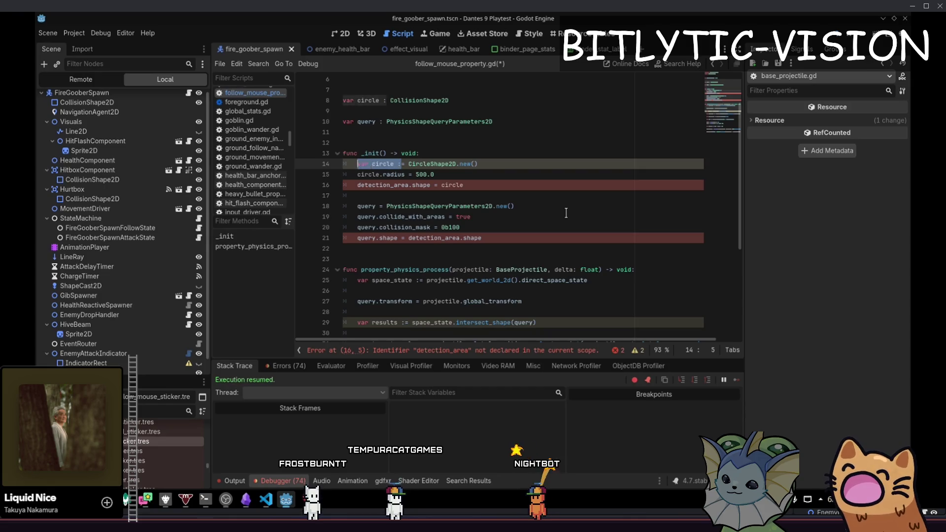
type("cir")
key("Down")
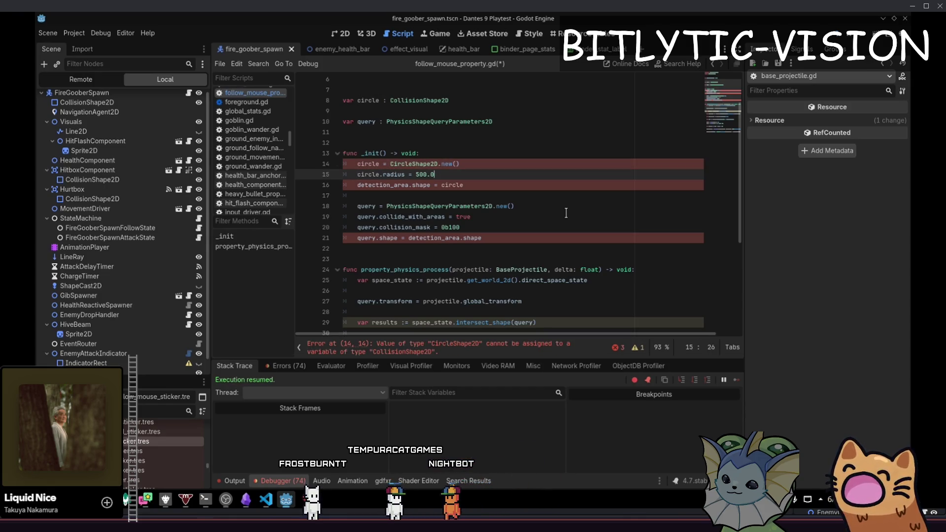
key("Up")
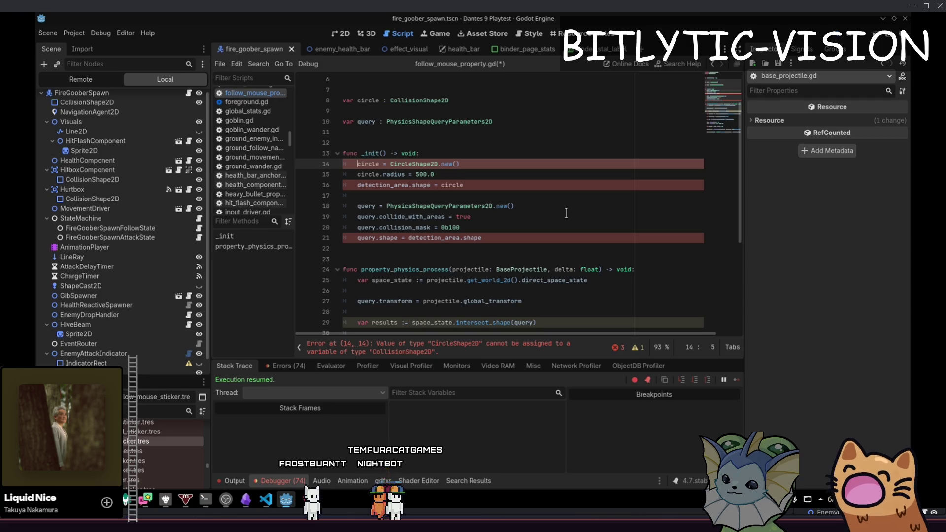
- Type circle as CircleShape2D on line 8 and delete the detection_area.shape = circle line
key("Up")
key("Up")
key("Up")
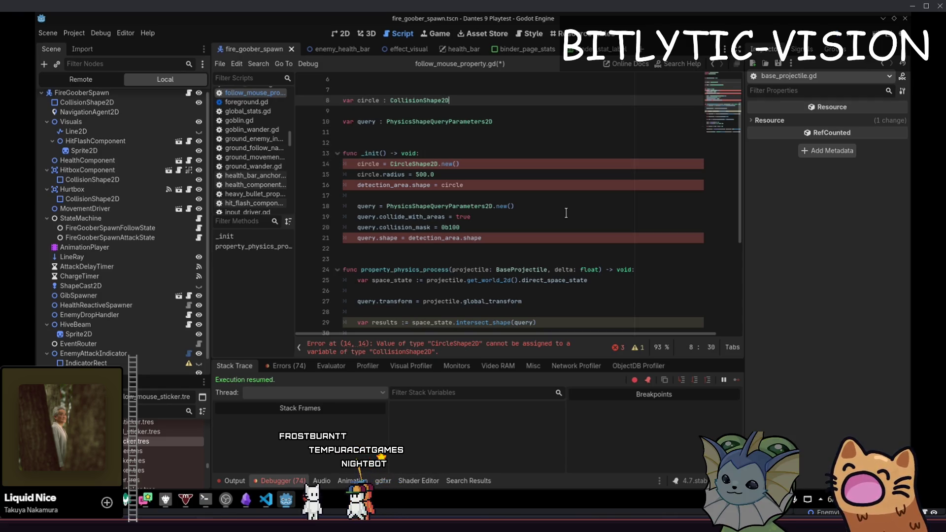
type("C")
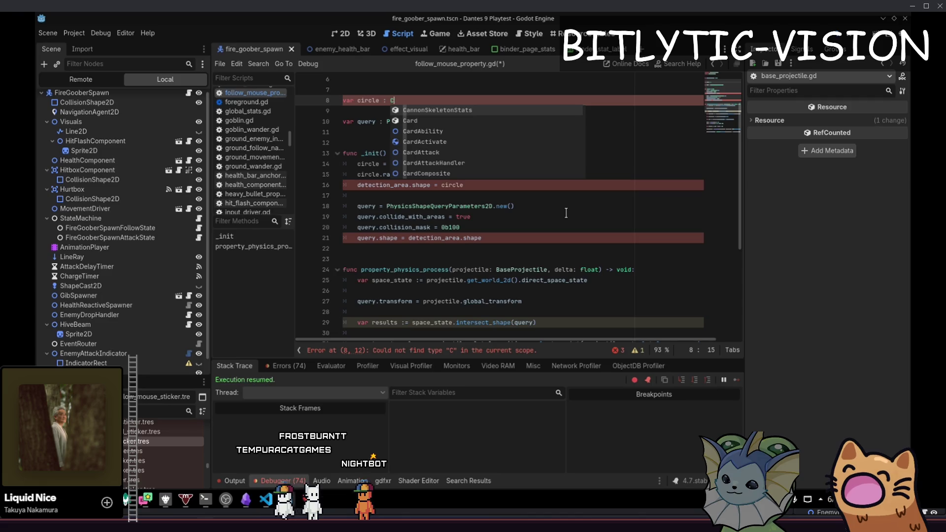
type("ircleSha")
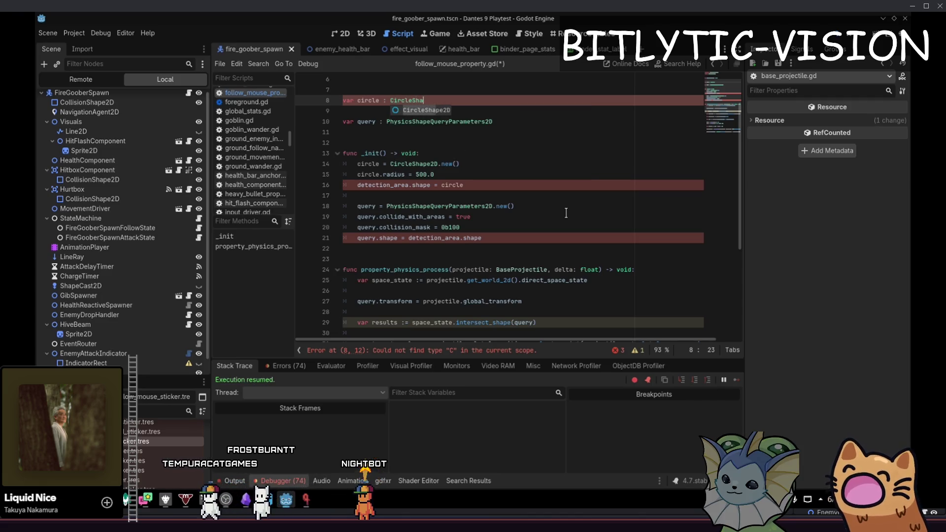
key("Return")
key("Down")
key("Down")
key("Down")
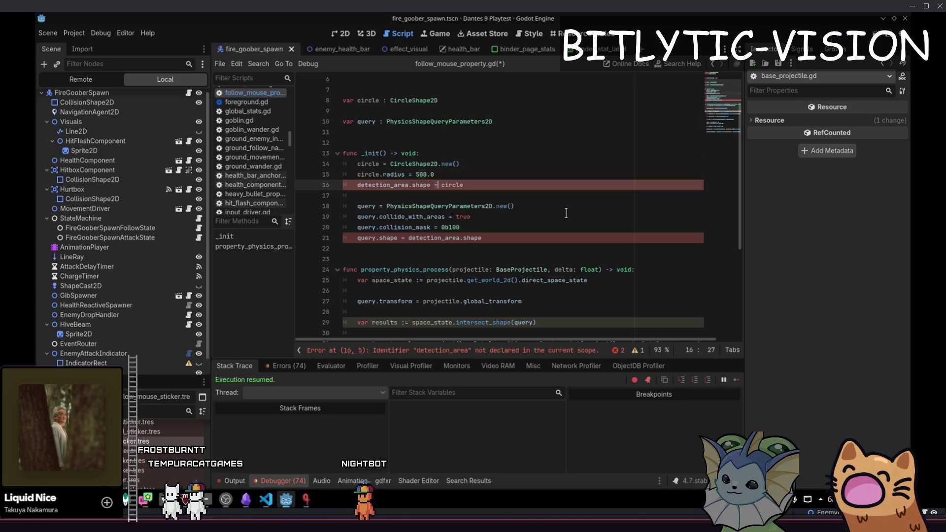
key("shift+Home")
key("BackSpace")
key("BackSpace")
- Replace detection_area.shape with circle on the query.shape line and save
key("Down")
key("Down")
key("Down")
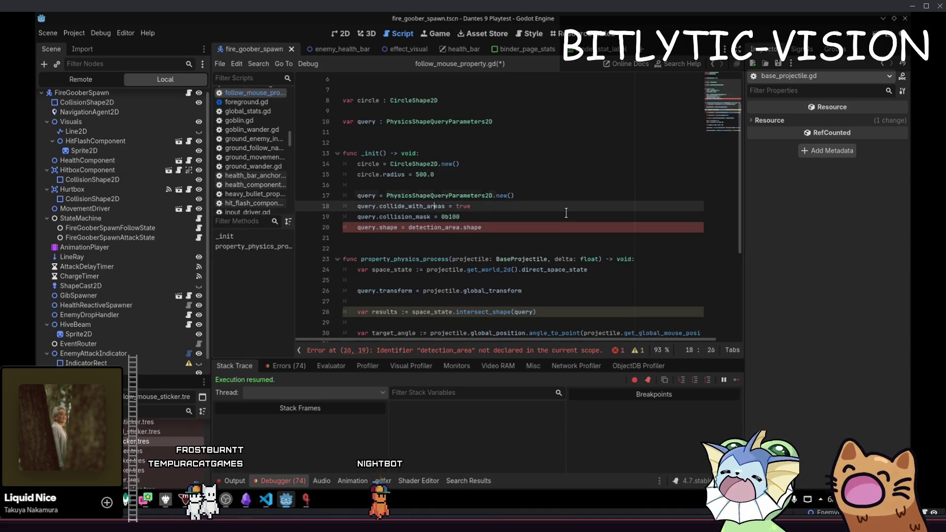
key("Up")
key("End")
key("ctrl+Left")
key("ctrl+Left")
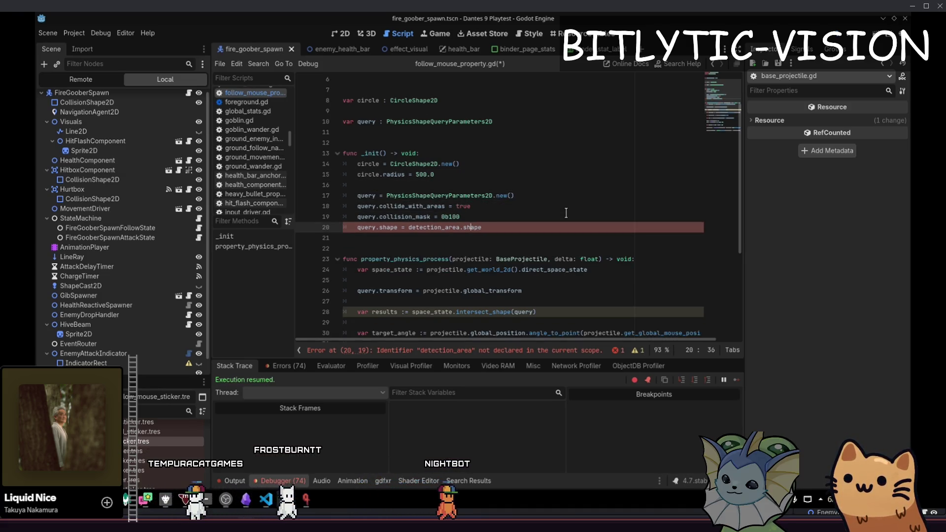
key("shift+End")
type("circl")
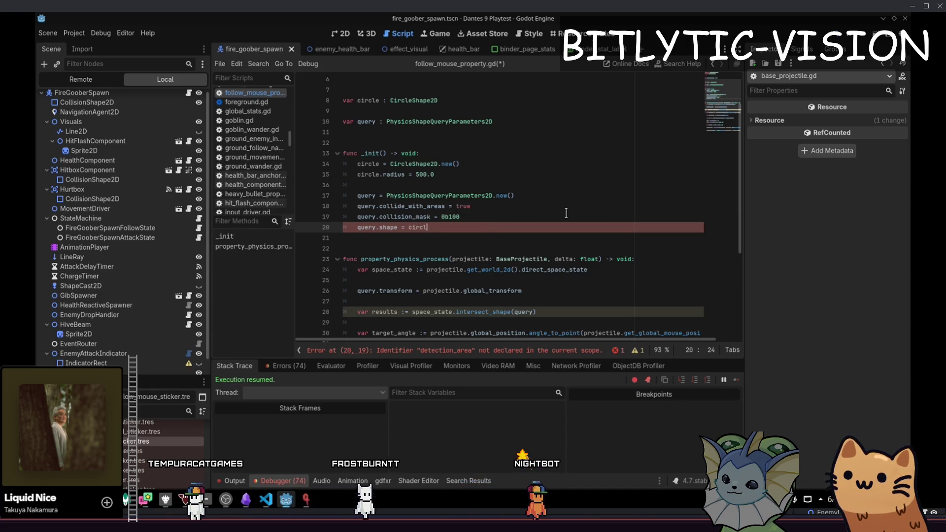
key("Home")
key("ctrl+s")
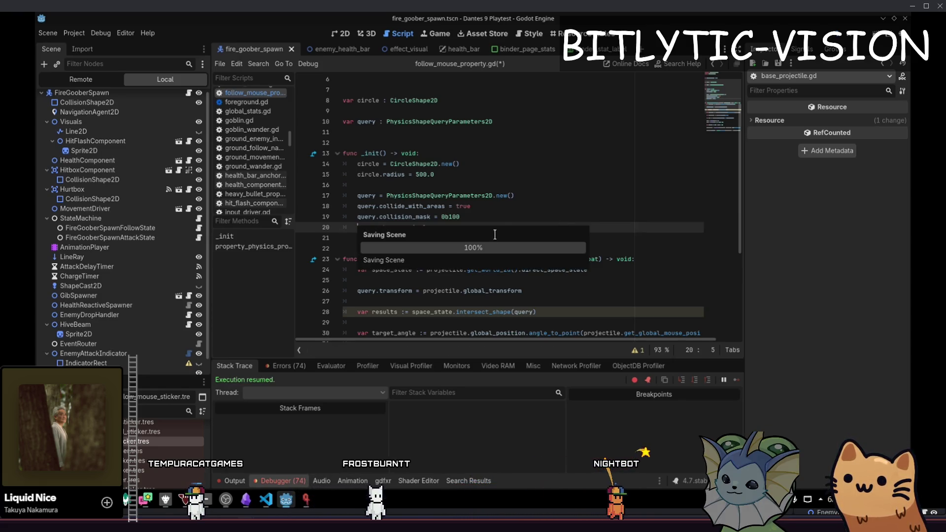
- Run the project with F5 to playtest, then return to the query.shape line in the script
left_click(567, 270)
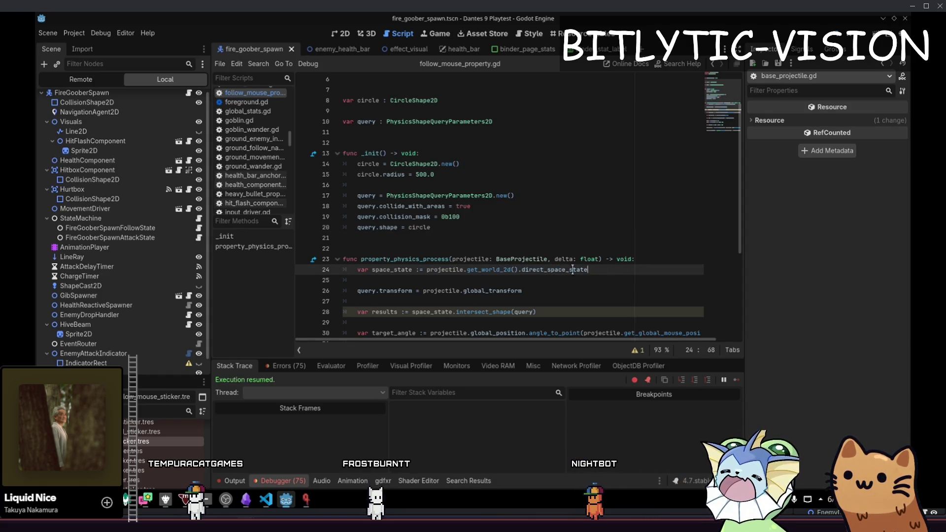
key("F5")
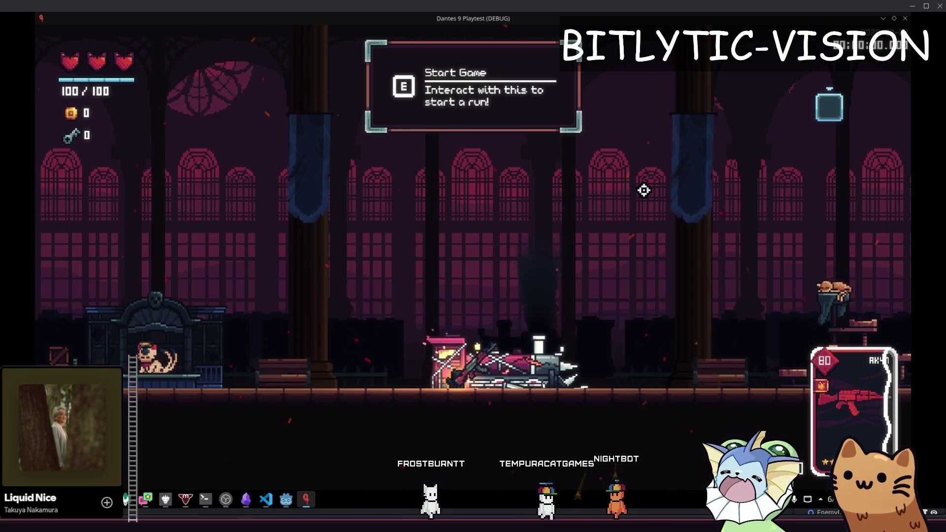
key("alt+Tab")
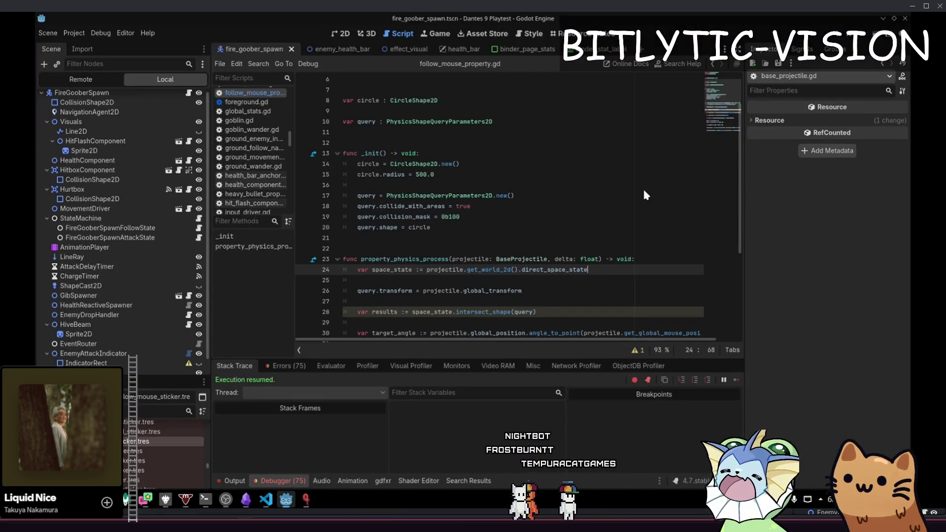
key("Down")
key("Down")
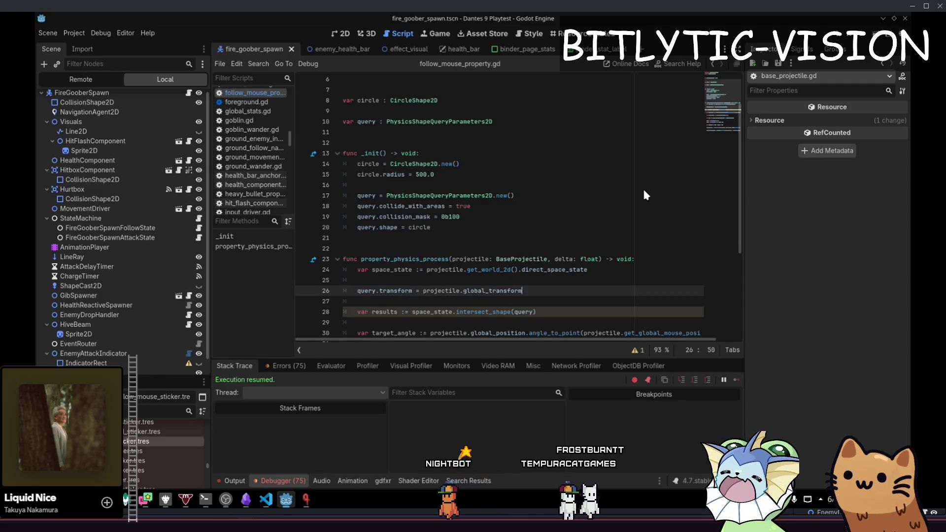
key("Up")
key("Up")
key("Up")
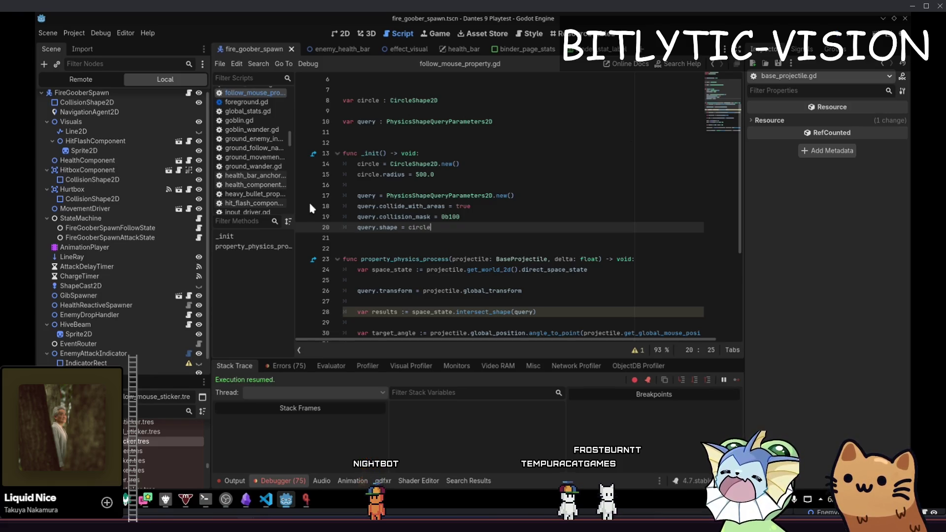
- Show the EnemyDropHandler node's properties and select code on lines 8 and 26
left_click(89, 315)
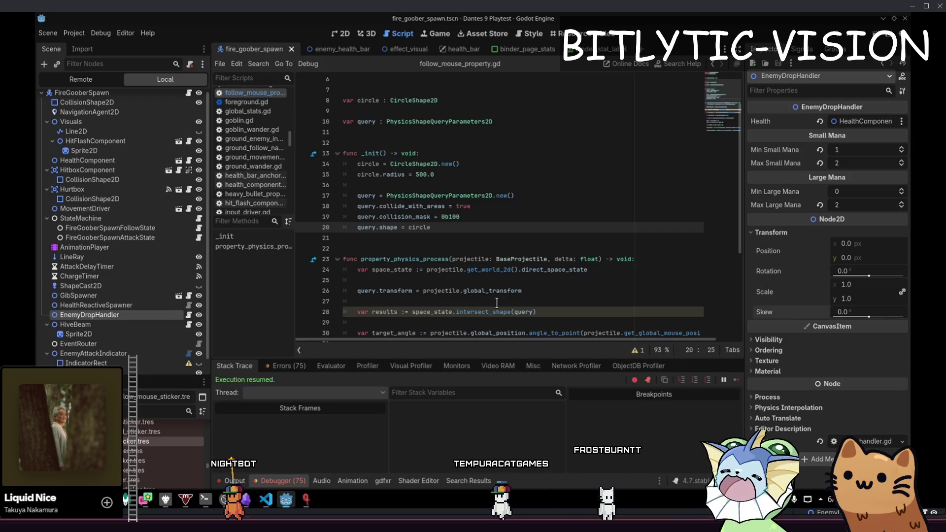
left_click_drag(522, 290, 365, 294)
double_click(367, 291)
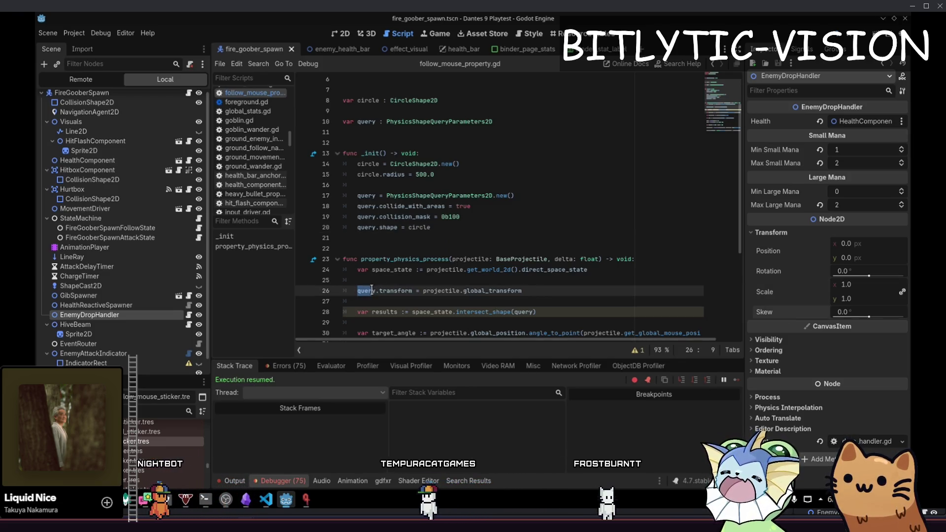
left_click_drag(388, 100, 444, 102)
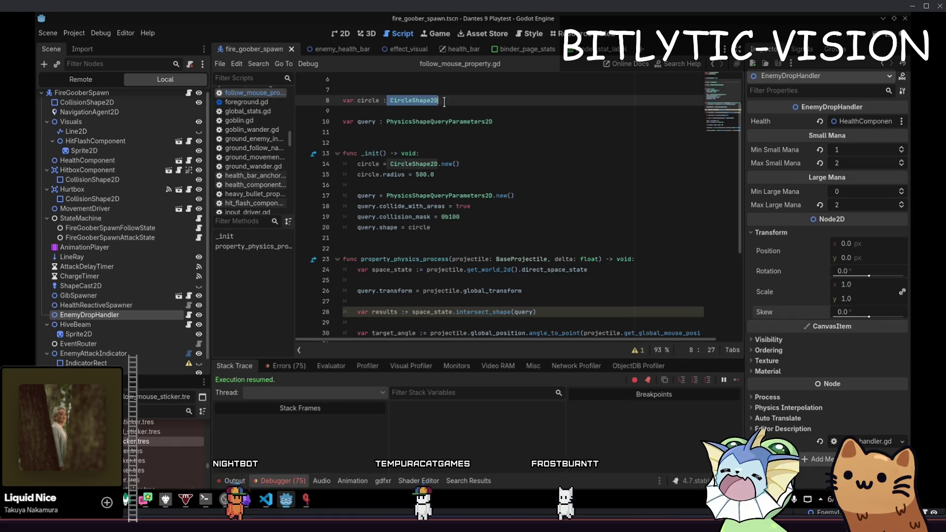
left_click_drag(379, 290, 419, 290)
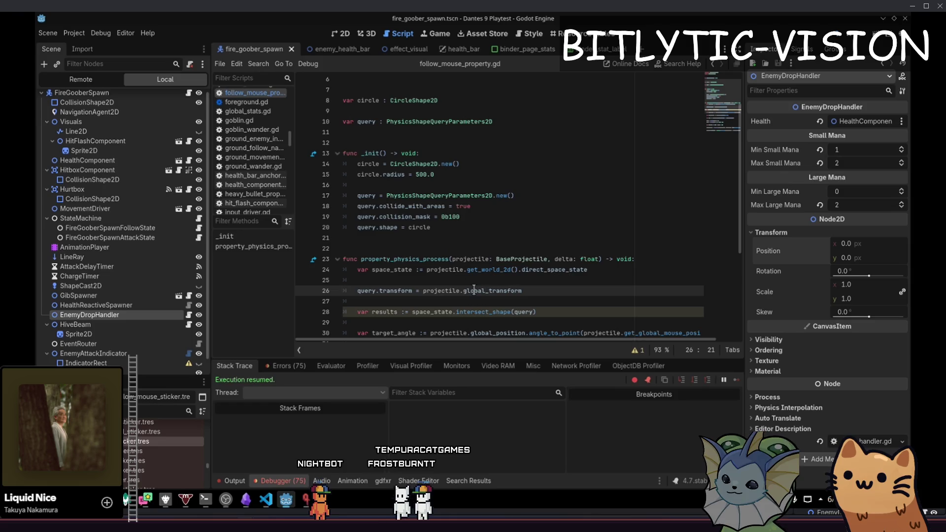
left_click_drag(422, 291, 522, 291)
left_click(540, 286)
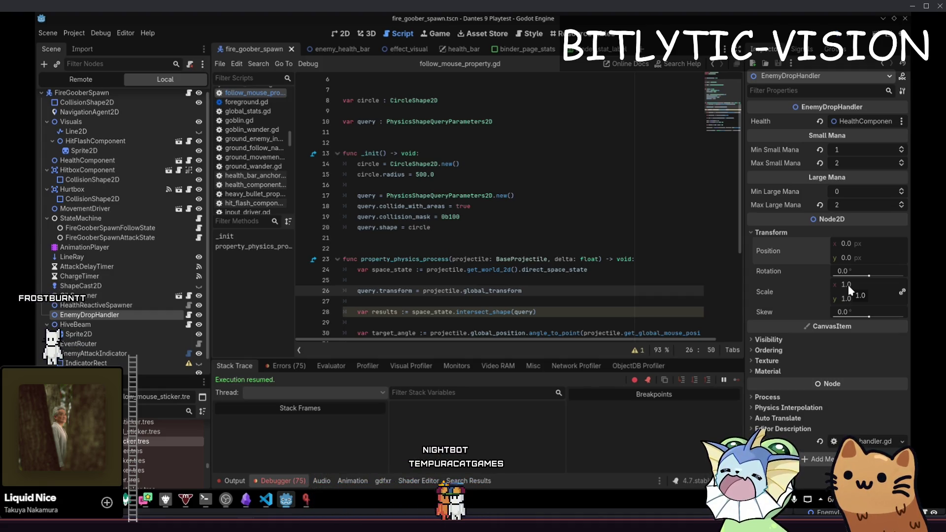
- Comment out the query.transform line, restore it, and save the script
key("ctrl+s")
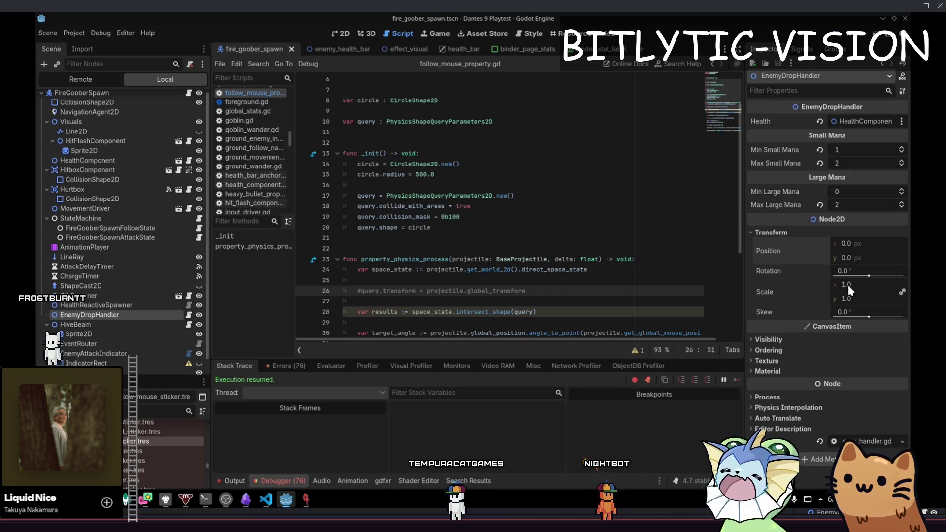
key("ctrl+s")
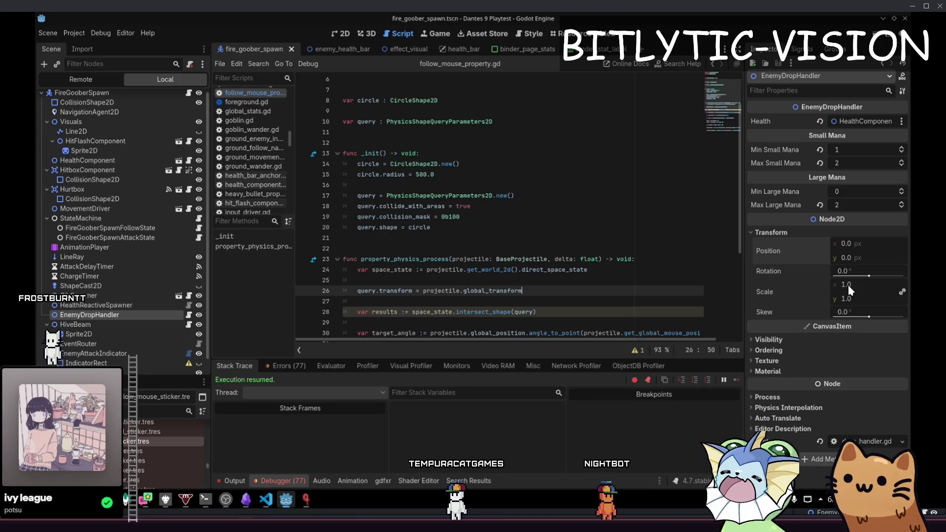
key("Down")
key("Down")
- Select the var results line, then the physics process body lines 24 to 28
key("Home")
key("shift+End")
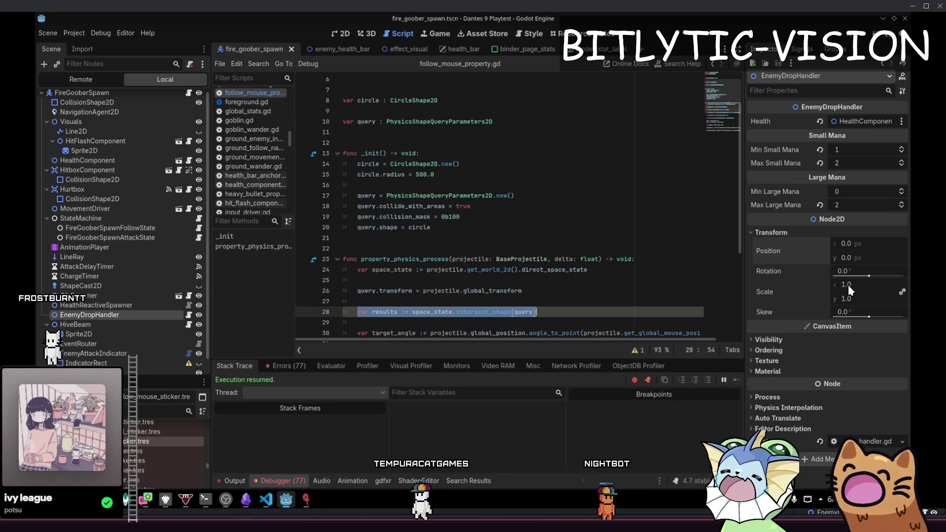
key("End")
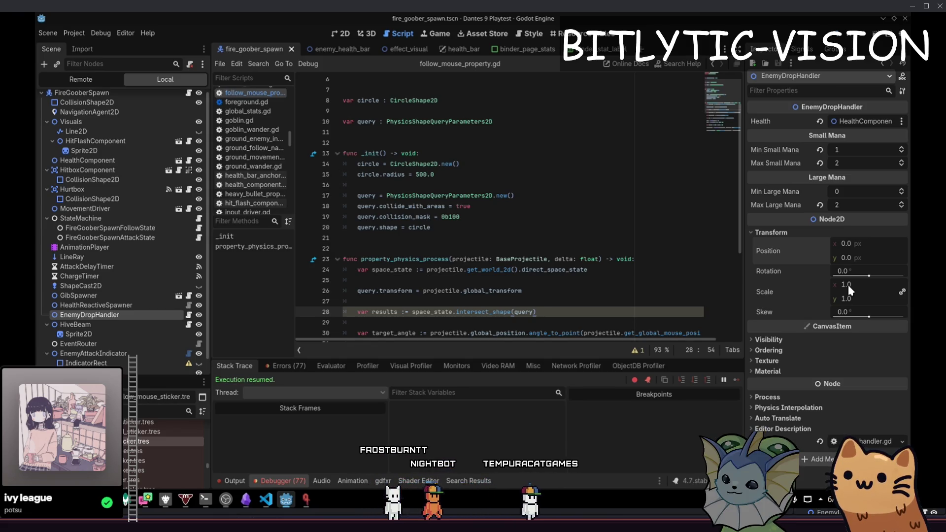
mouse_move(558, 314)
left_mouse_down()
mouse_move(547, 325)
mouse_move(547, 269)
mouse_move(558, 313)
mouse_move(333, 271)
left_mouse_up()
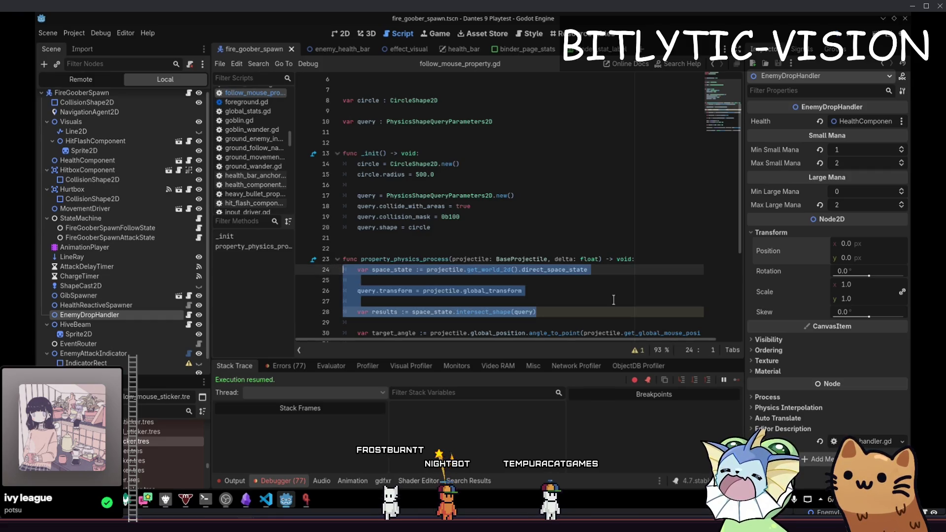
mouse_move(622, 311)
left_mouse_down()
mouse_move(591, 311)
mouse_move(591, 269)
mouse_move(590, 312)
mouse_move(347, 283)
mouse_move(315, 258)
mouse_move(320, 312)
mouse_move(302, 246)
mouse_move(320, 270)
left_mouse_up()
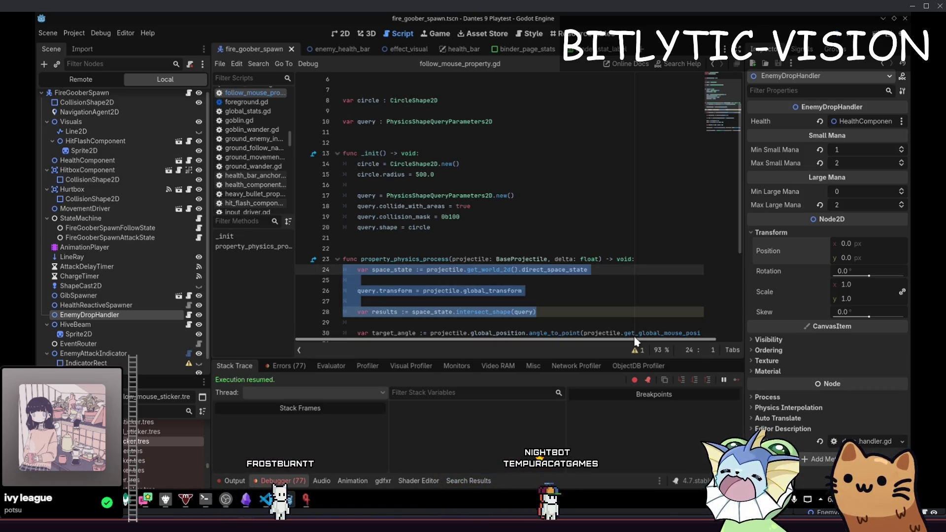
- Open base_projectile.gd and scroll down to its move-step intersect_shape hit loop
key("ctrl+alt+o")
type("base_projectile")
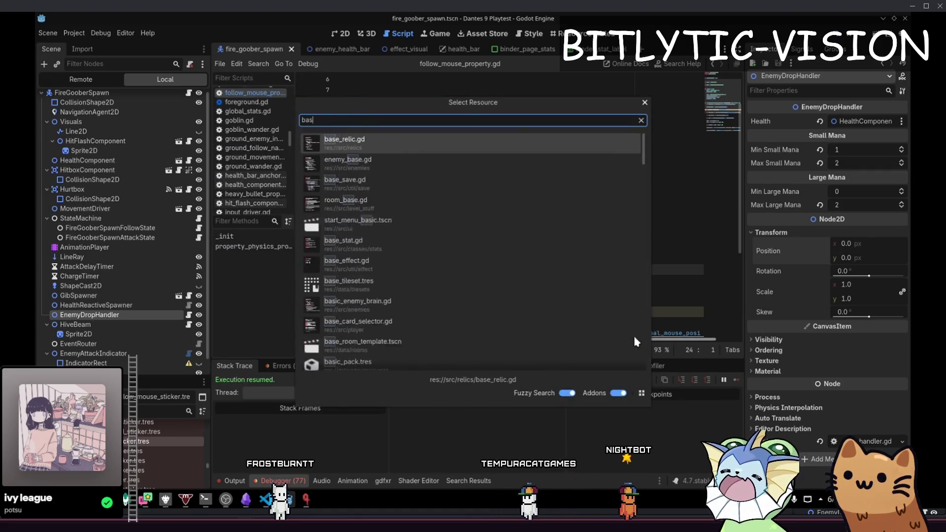
key("Return")
scroll(634, 337, "down", 15)
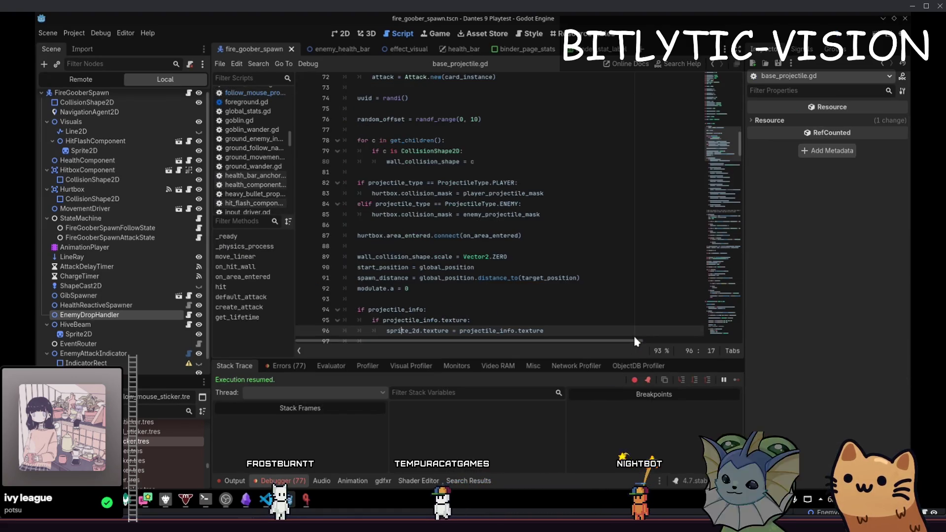
scroll(436, 145, "down", 6)
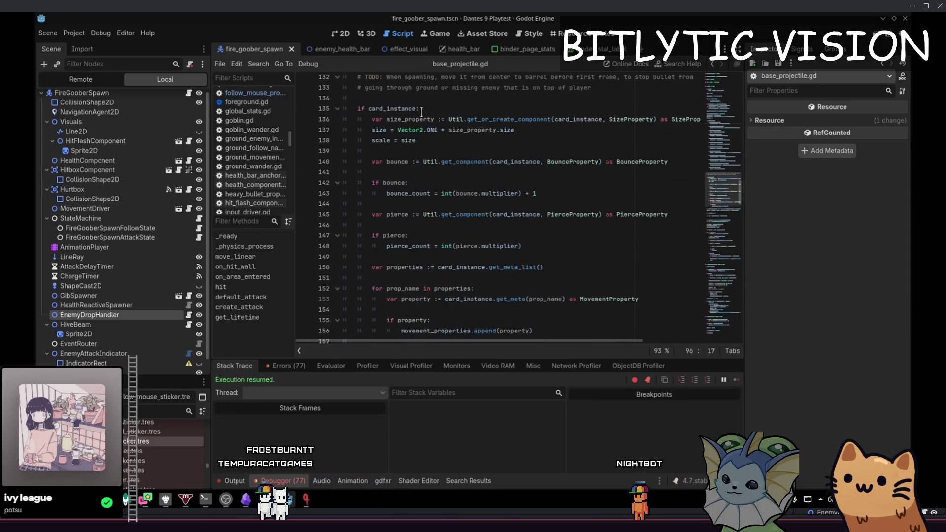
scroll(421, 112, "down", 5)
scroll(478, 208, "down", 4)
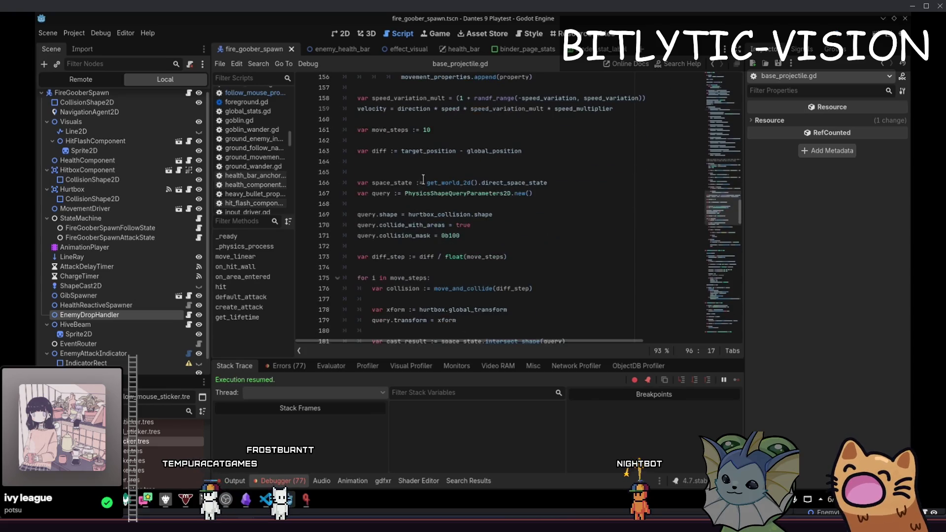
left_click_drag(412, 162, 446, 225)
scroll(461, 245, "down", 3)
left_click(462, 245)
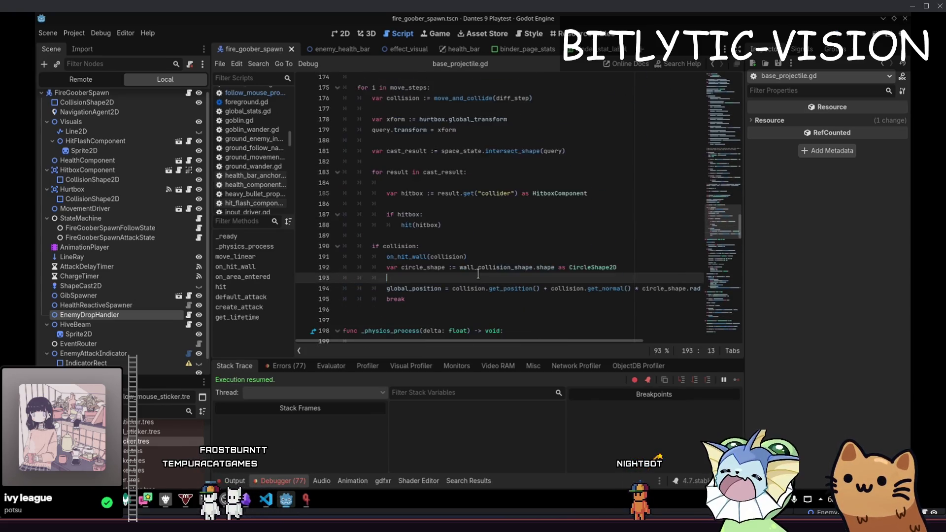
scroll(418, 222, "up", 6)
- Review the space_state, shape query parameters and xform lines, then return to follow_mouse_property.gd
left_click(393, 213)
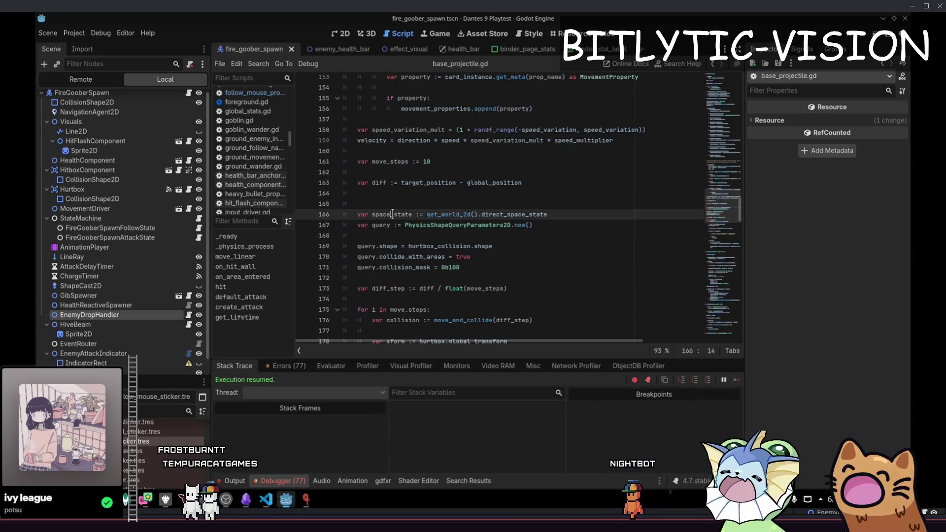
left_click(428, 203)
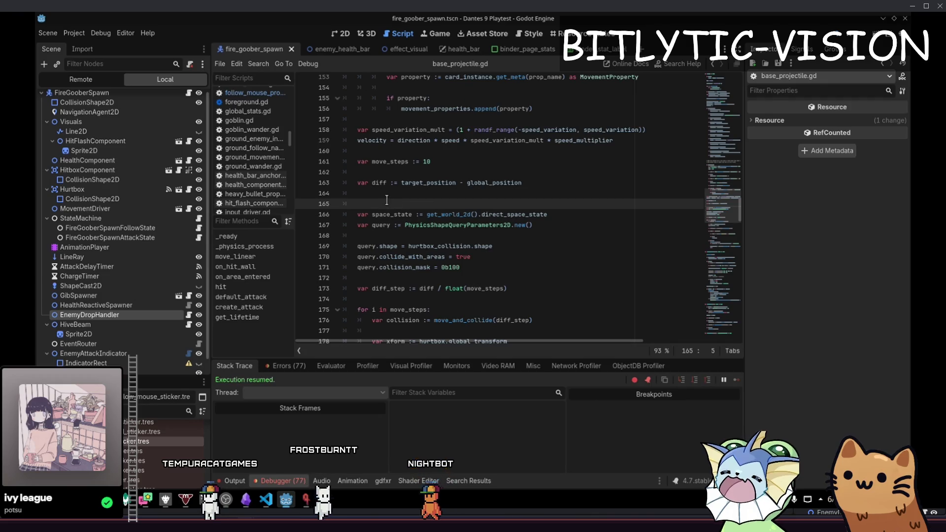
scroll(377, 265, "down", 4)
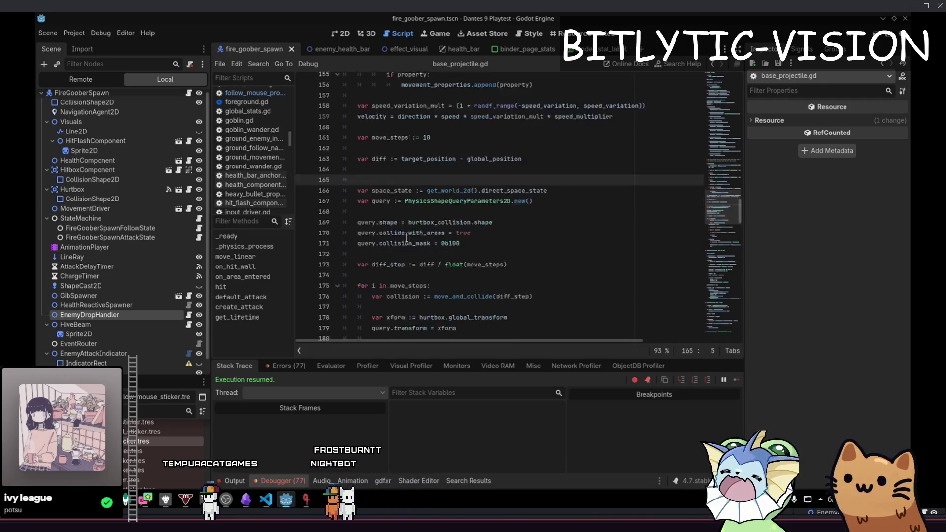
scroll(402, 115, "up", 2)
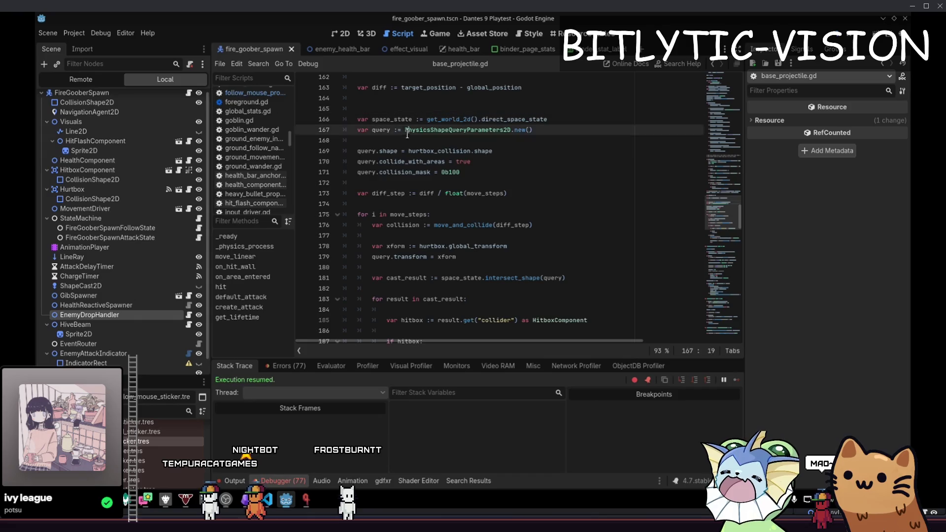
left_click_drag(357, 143, 459, 196)
left_click(438, 166)
scroll(412, 187, "down", 2)
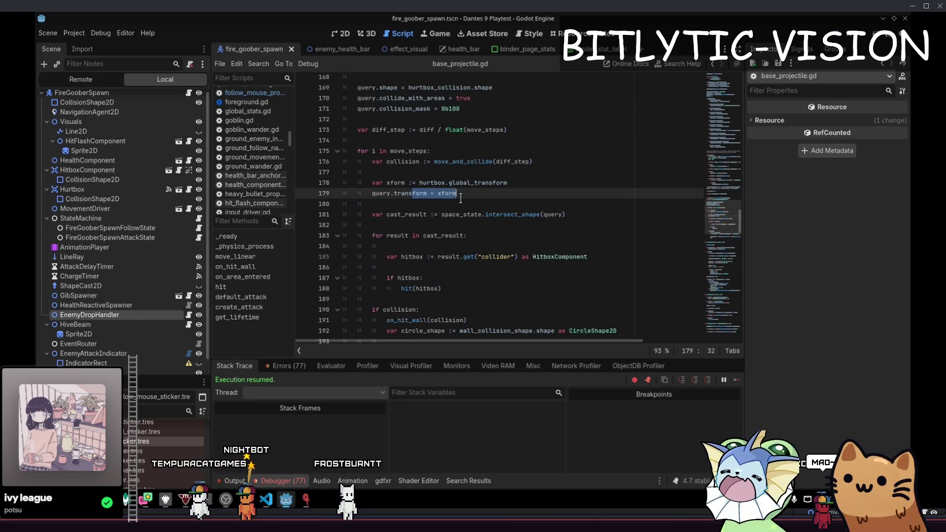
left_click(453, 194)
scroll(514, 189, "down", 3)
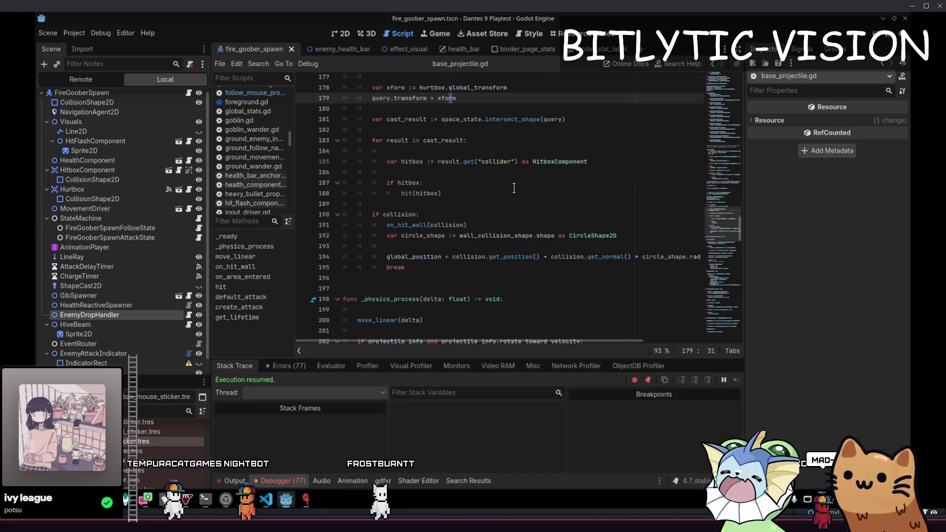
scroll(511, 169, "up", 1)
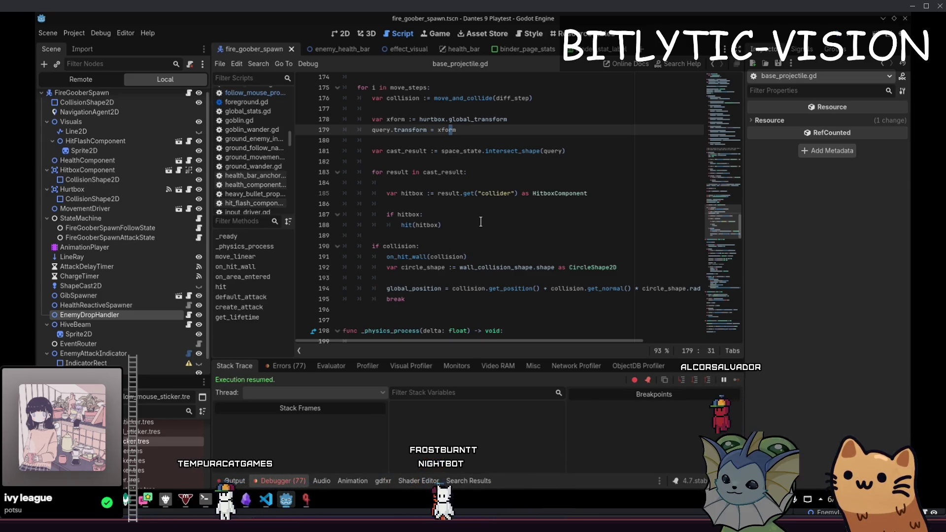
key("alt+Tab")
key("alt+Tab")
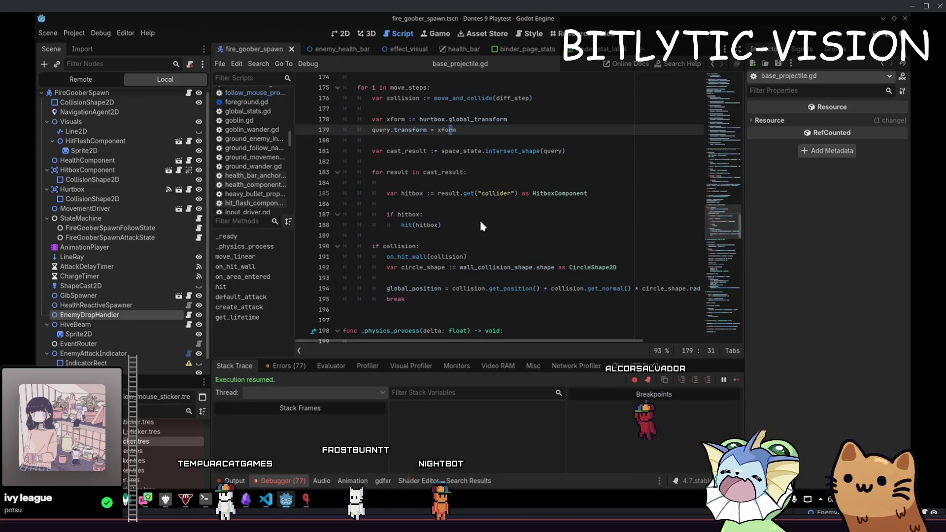
key("alt+Left")
key("alt+Left")
key("alt+Left")
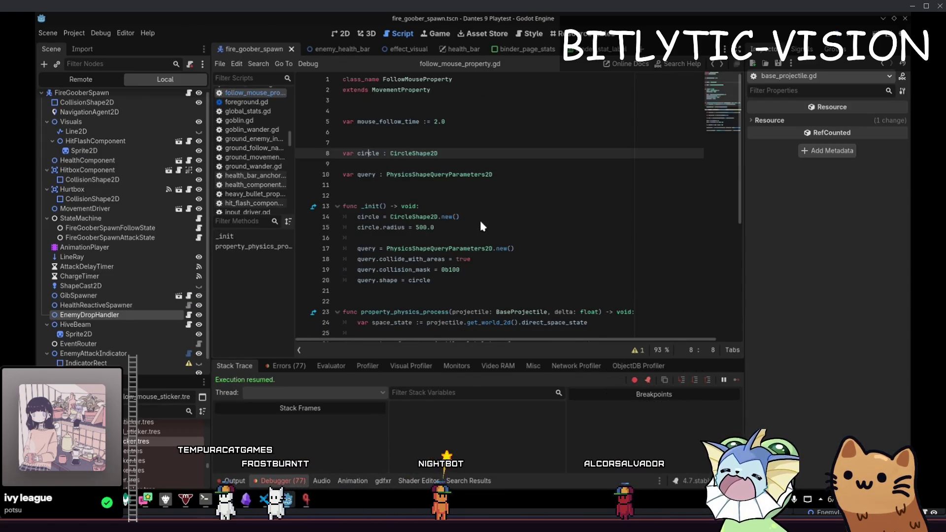
- Bring the game forward until the debugger breaks on line 26, then inspect the query setup in _init
key("Down")
key("Down")
key("Down")
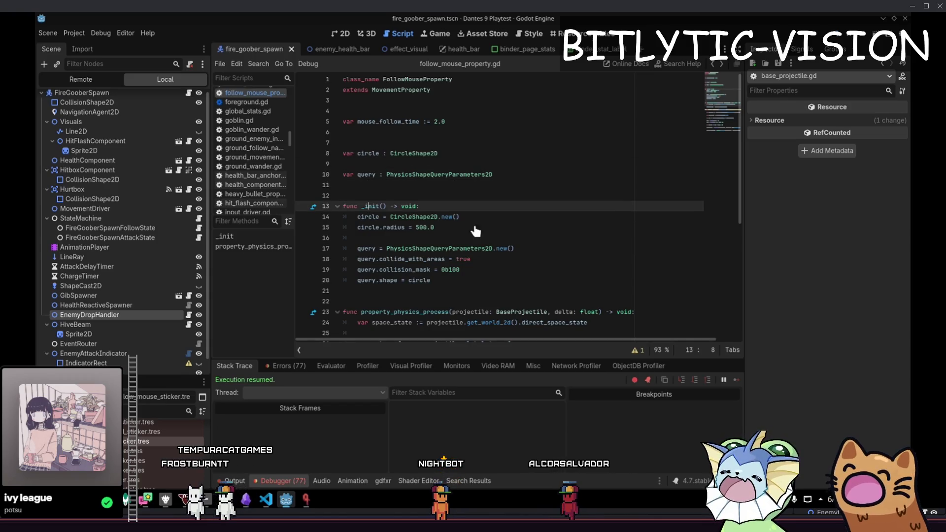
left_click(461, 249)
scroll(542, 266, "down", 4)
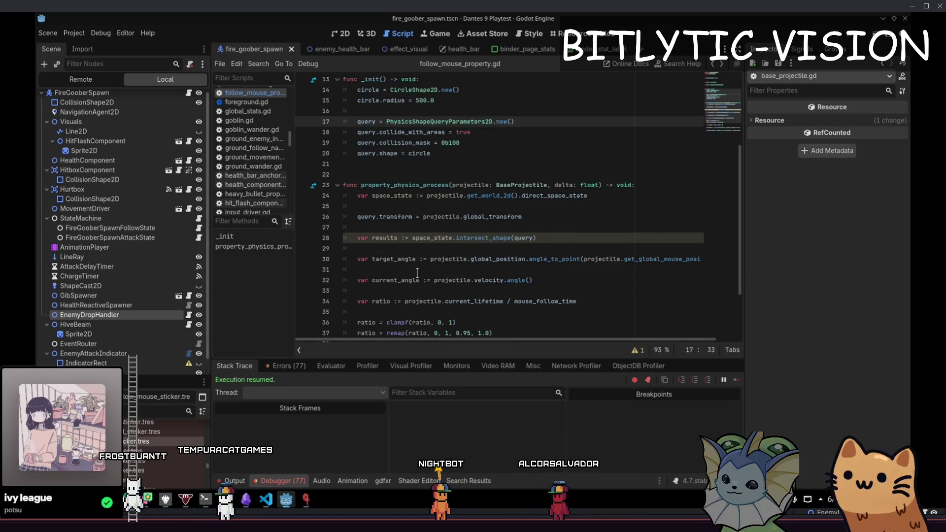
left_click(306, 500)
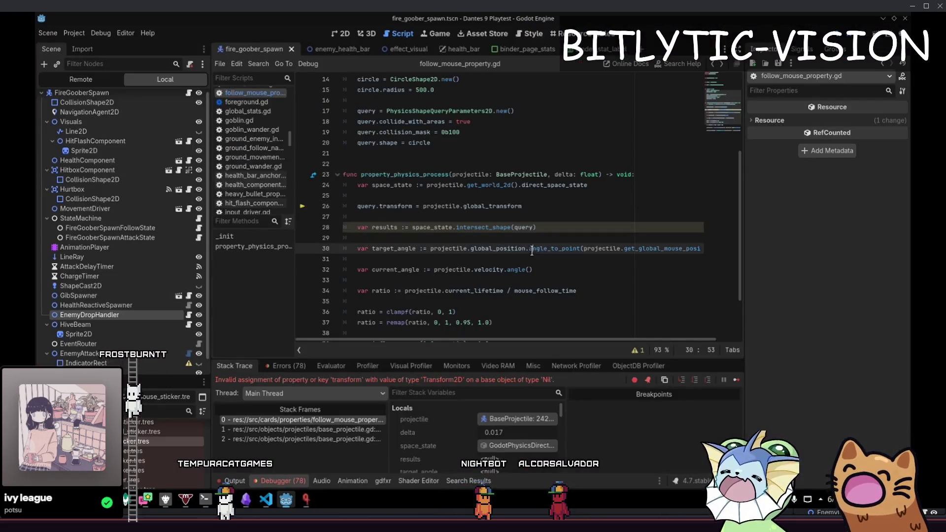
left_click(552, 206)
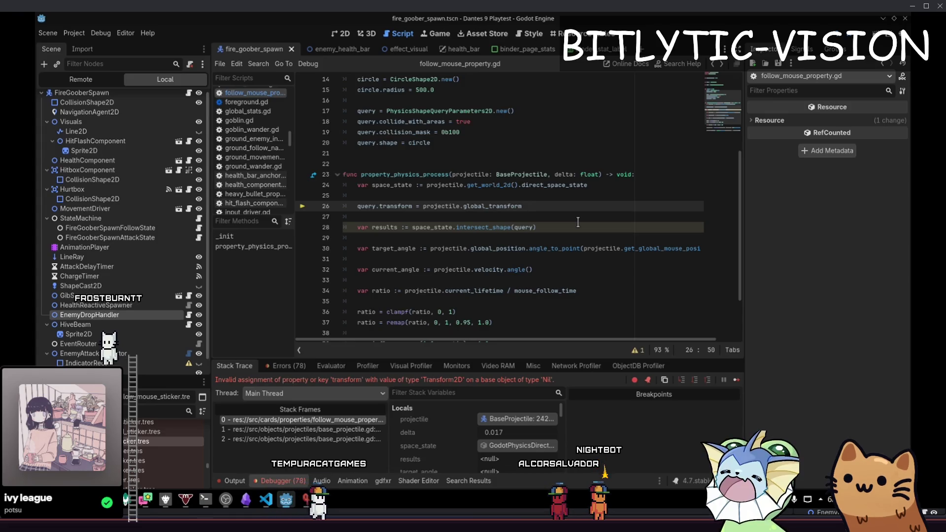
scroll(451, 276, "up", 4)
left_click(451, 276)
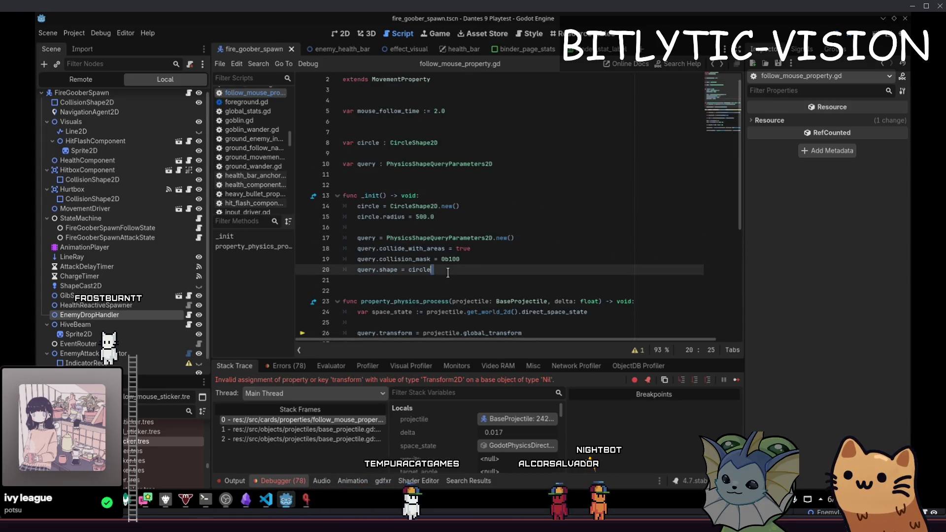
left_click(483, 262)
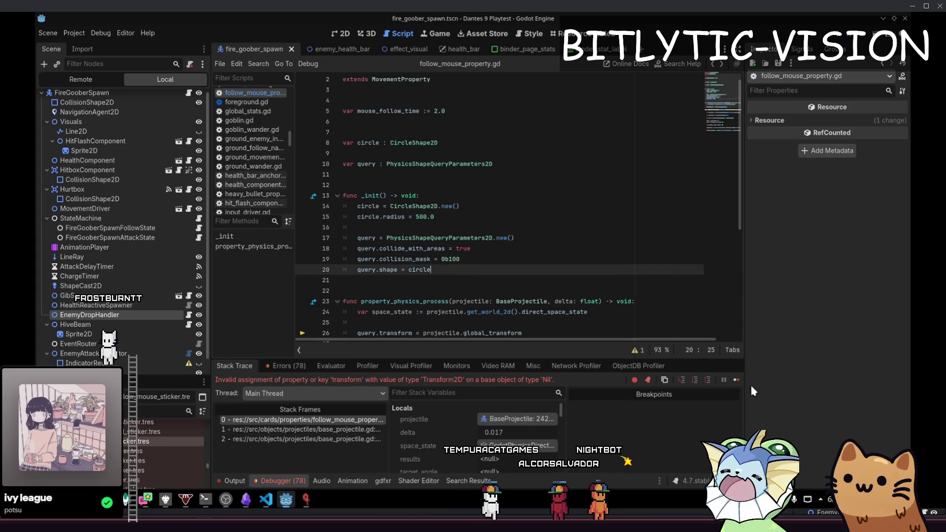
- Continue past the debugger break, relaunch the game, and check the intersect_shape line
left_click(737, 379)
left_click(842, 40)
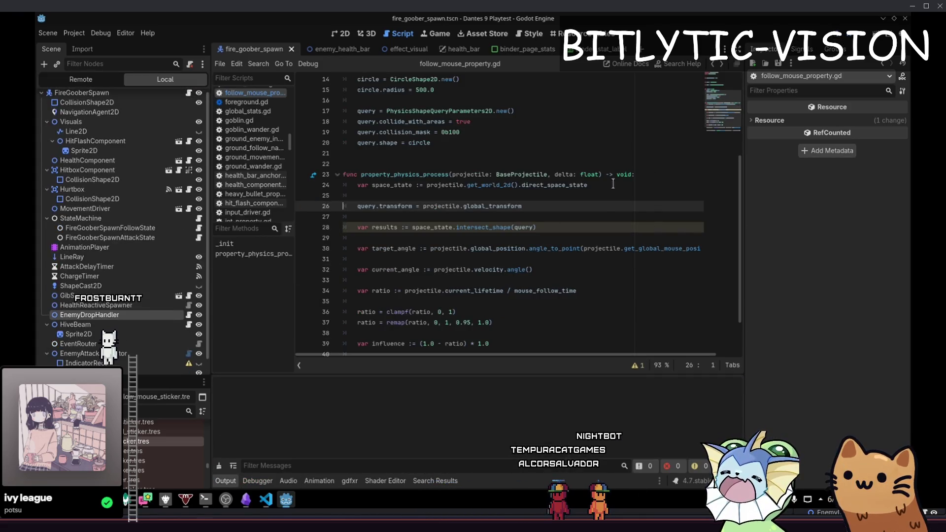
left_click(574, 229)
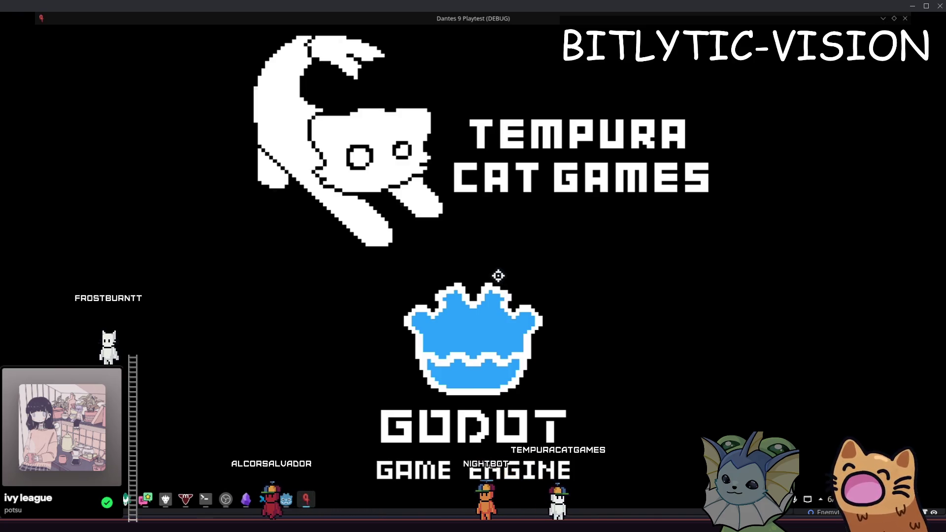
key("alt+Tab")
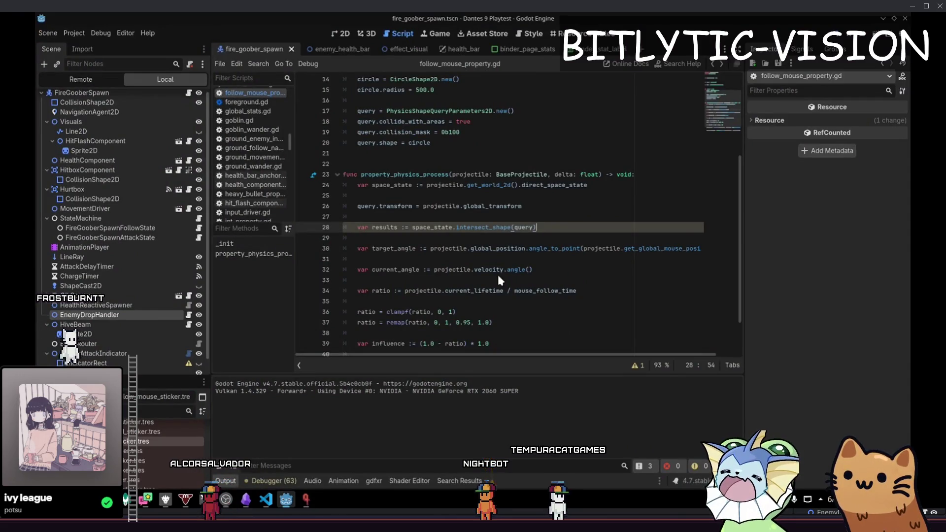
scroll(497, 272, "up", 4)
scroll(498, 273, "down", 4)
left_click_drag(542, 238, 298, 194)
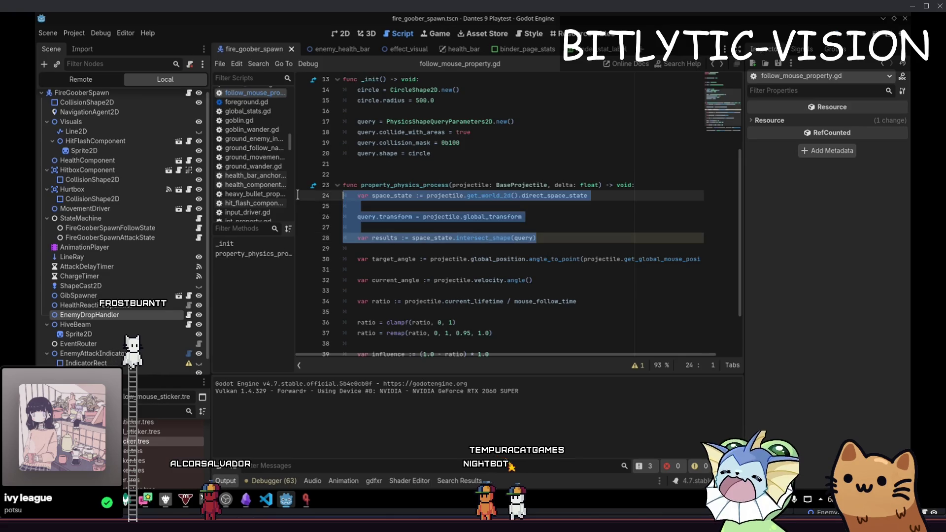
- Start a run from the game's main menu and add an AK47 card through the F1 debug menu
key("alt+Tab")
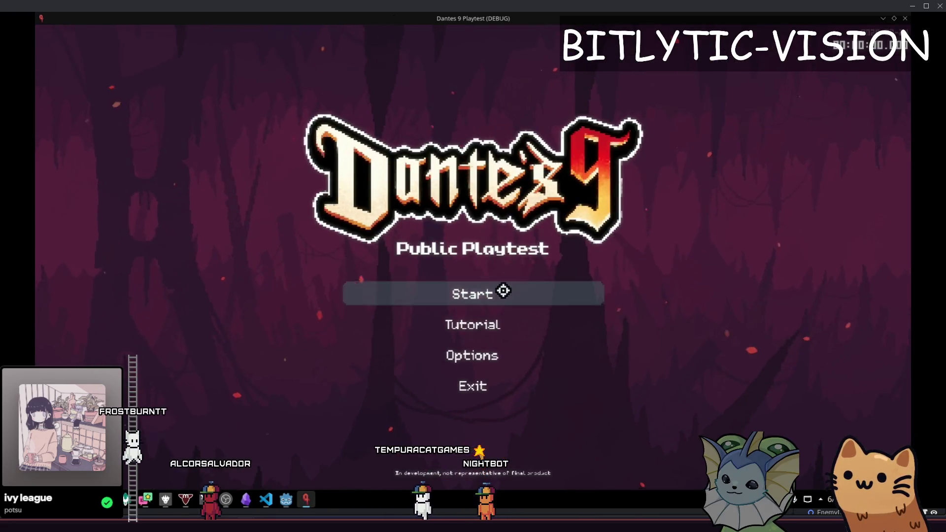
left_click(503, 291)
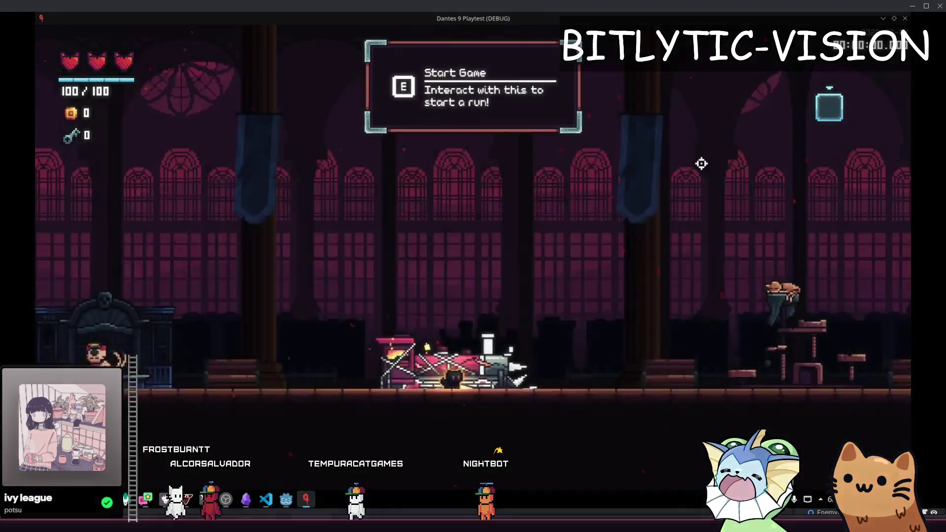
key("F1")
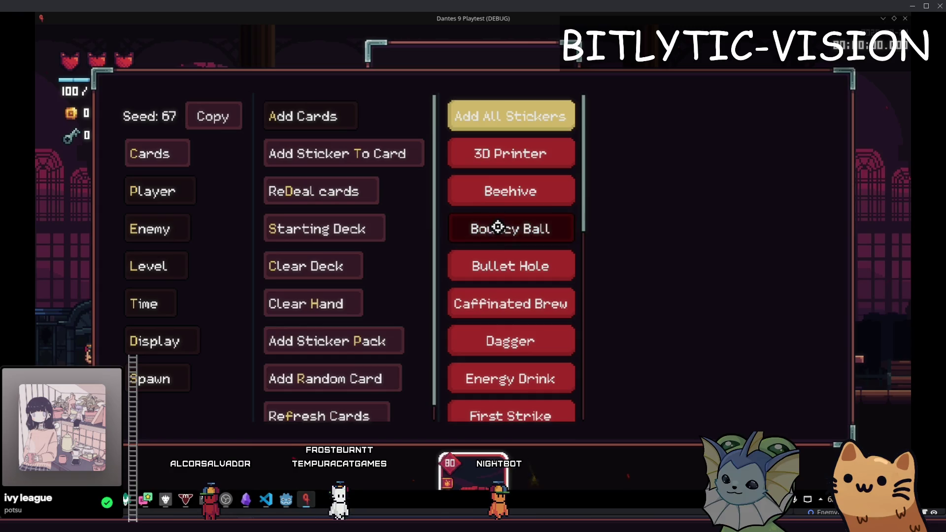
scroll(507, 375, "down", 5)
key("F1")
key("F1")
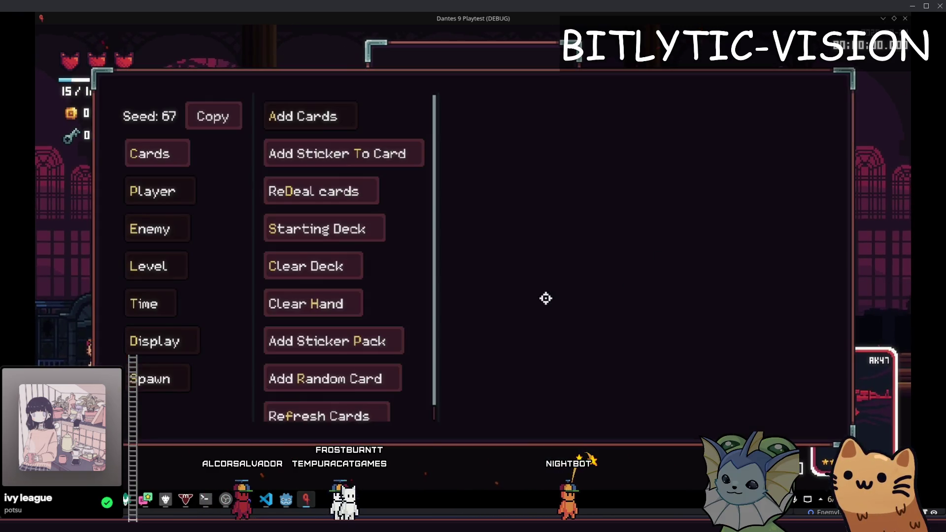
key("F1")
key("F1")
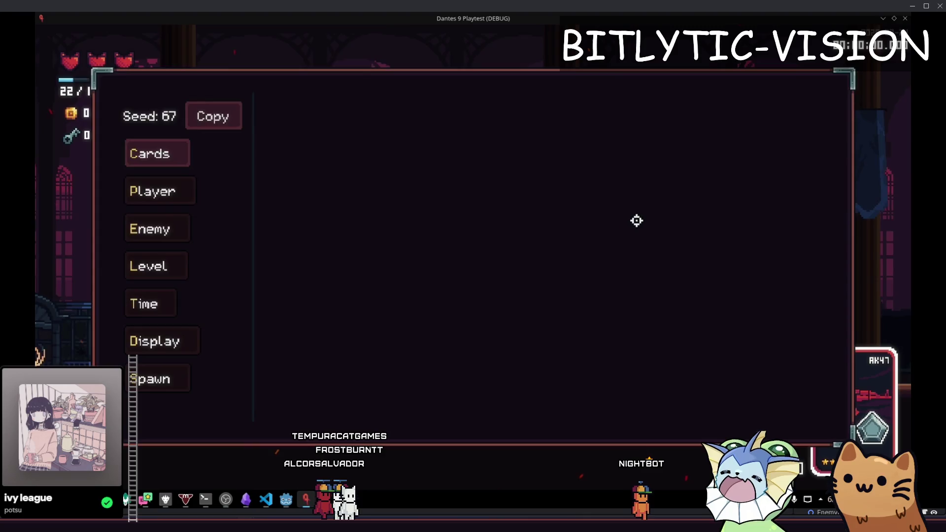
key("F1")
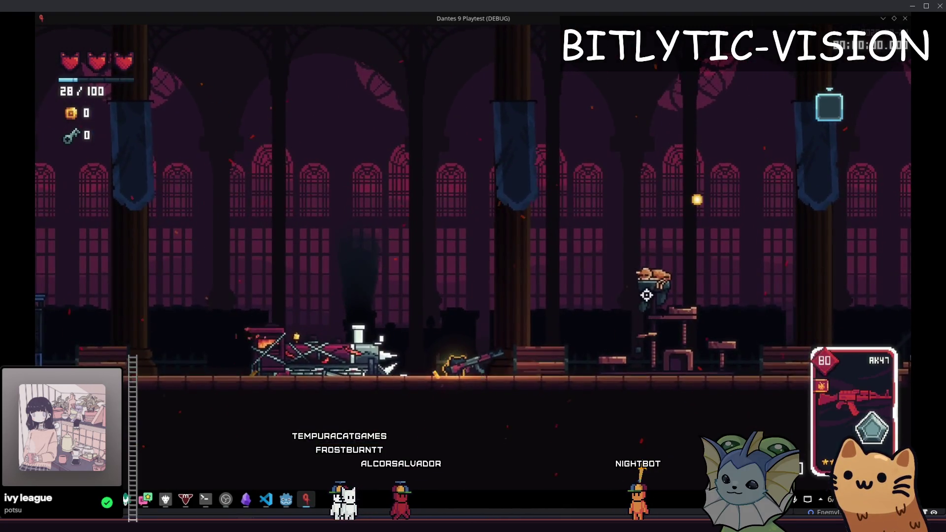
key("alt+Tab")
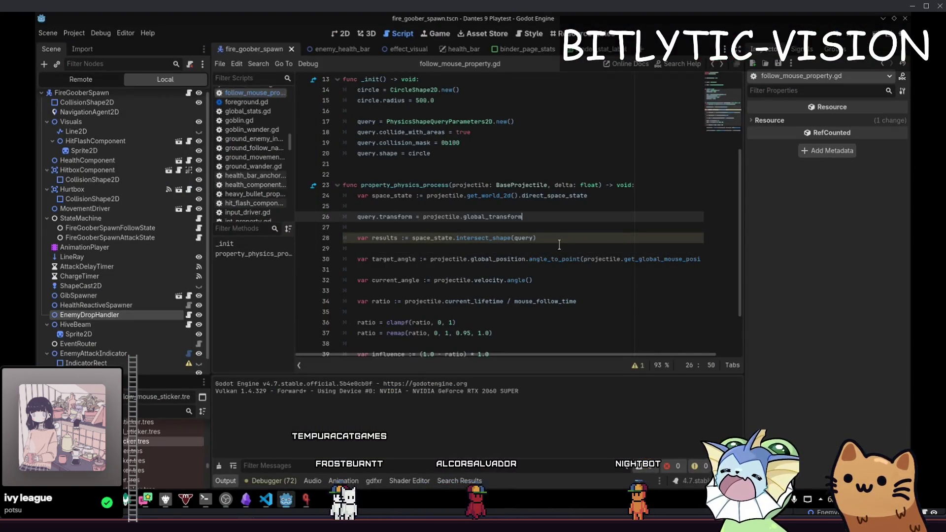
- Add Console.print(results.size()) after the intersect_shape line and run the game with F5
key("Down")
key("Down")
key("Down")
key("Return")
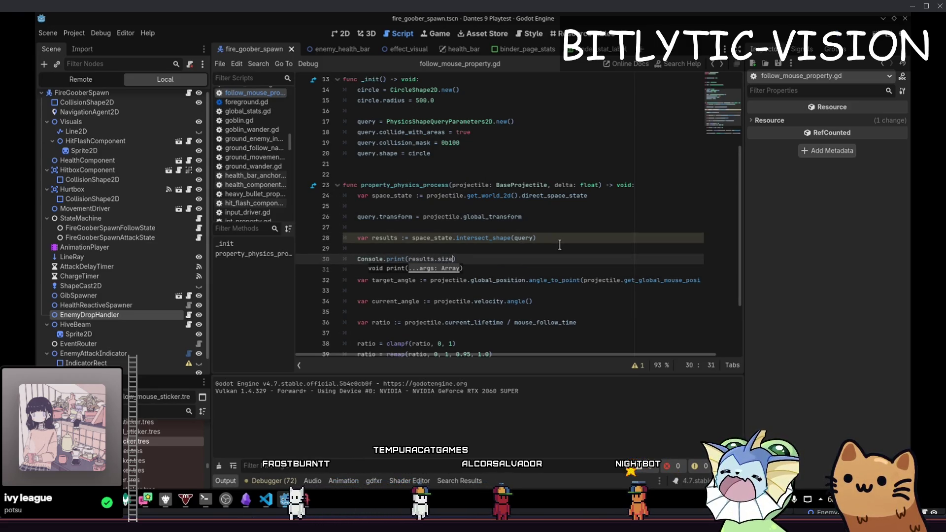
key("F5")
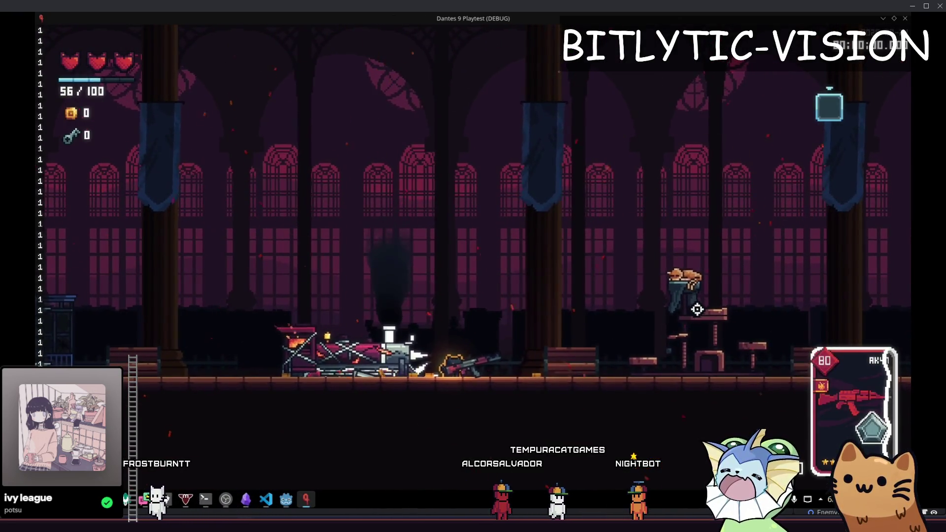
- Walk up the stairs, turn on collision display in the debug menu, and fire the AK47 at the enemy
key("d")
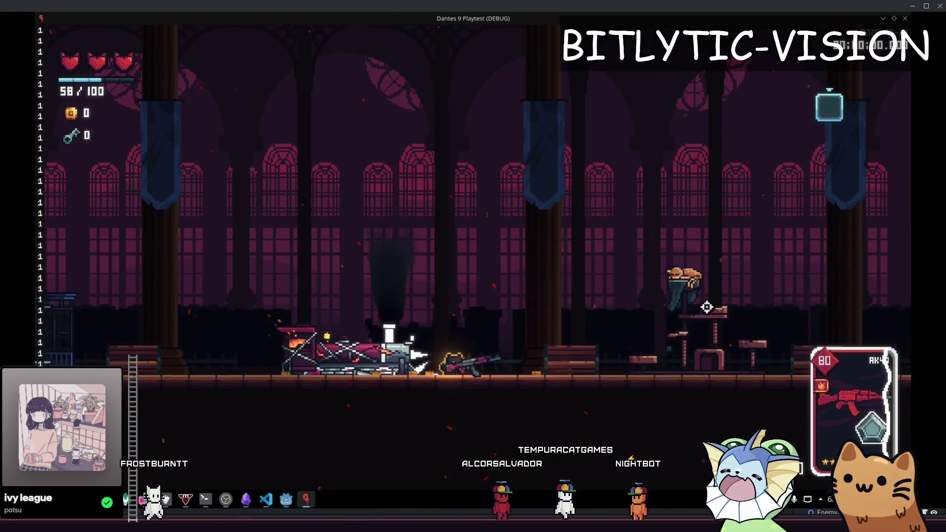
key("d")
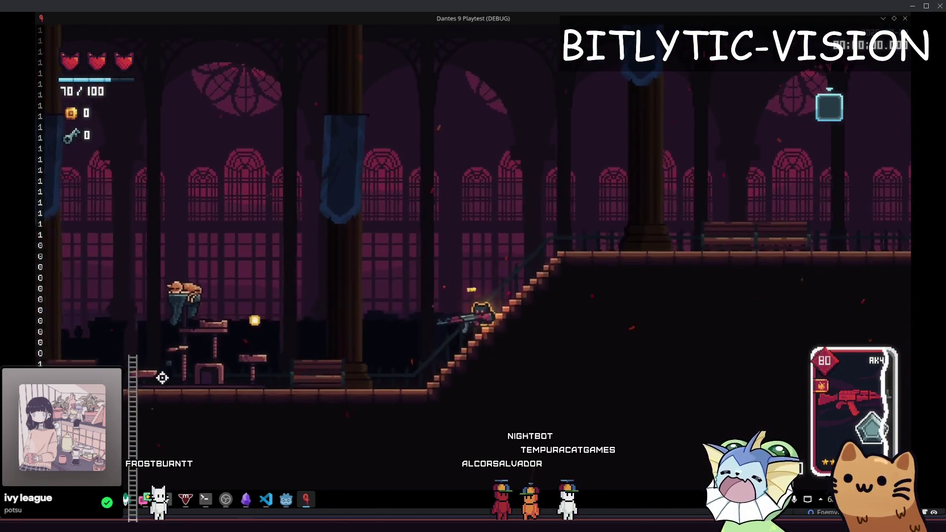
key("F1")
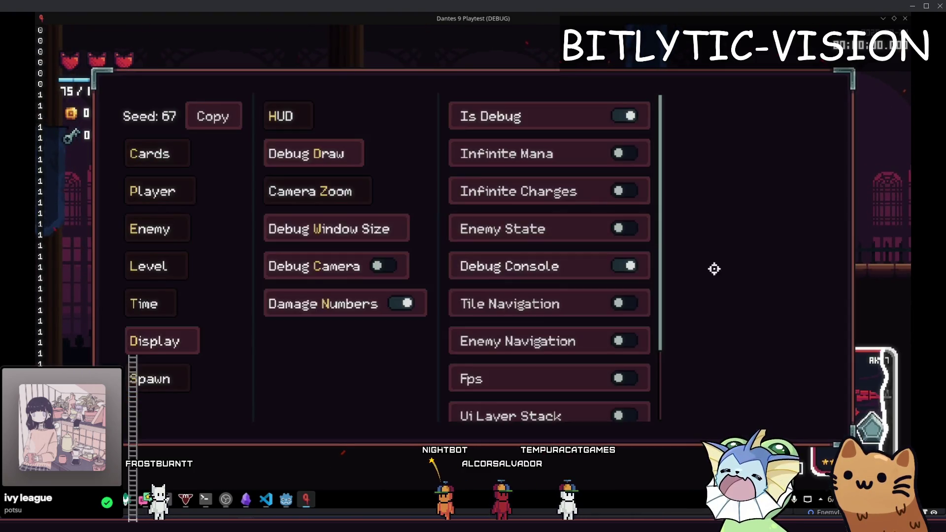
scroll(557, 267, "down", 2)
key("F1")
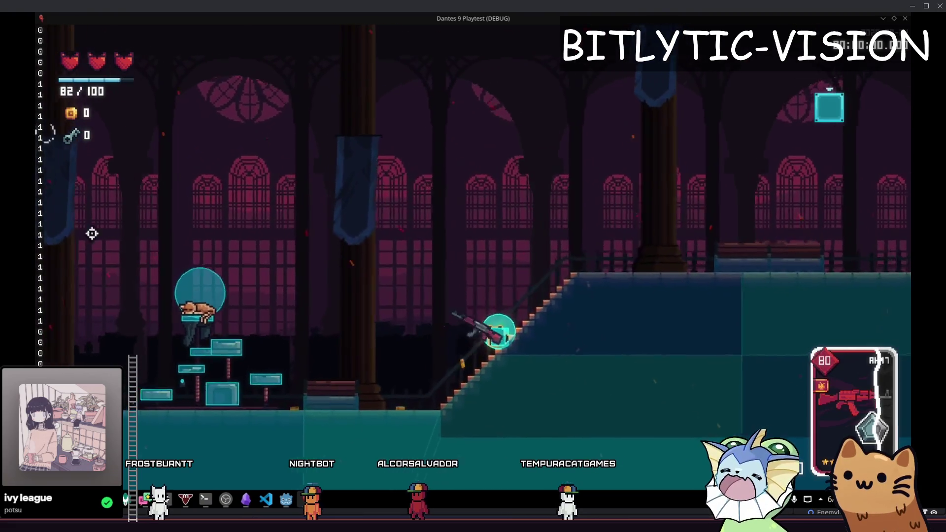
left_click(182, 347)
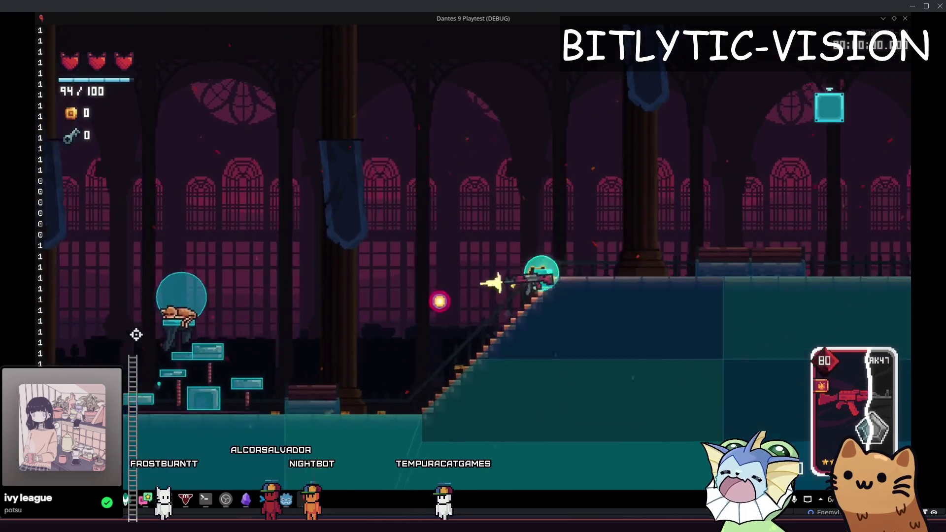
key("F1")
key("alt+Tab")
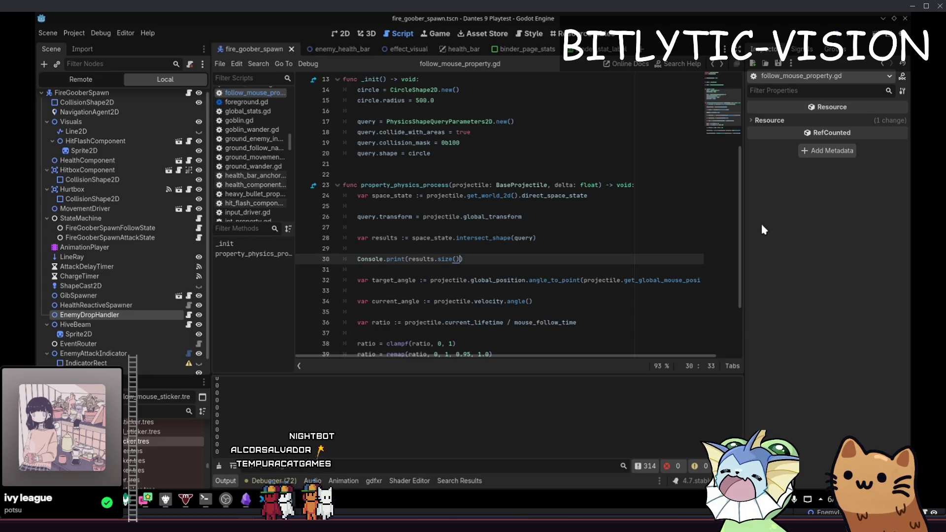
- Delete the Console.print results-size line and briefly peek at util.gd before going back
key("Home")
key("shift+End")
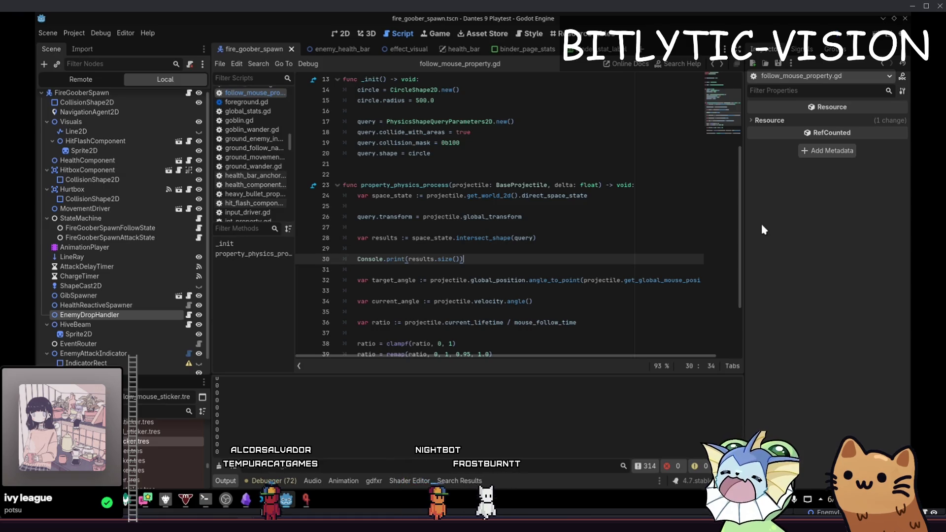
key("BackSpace")
key("BackSpace")
key("BackSpace")
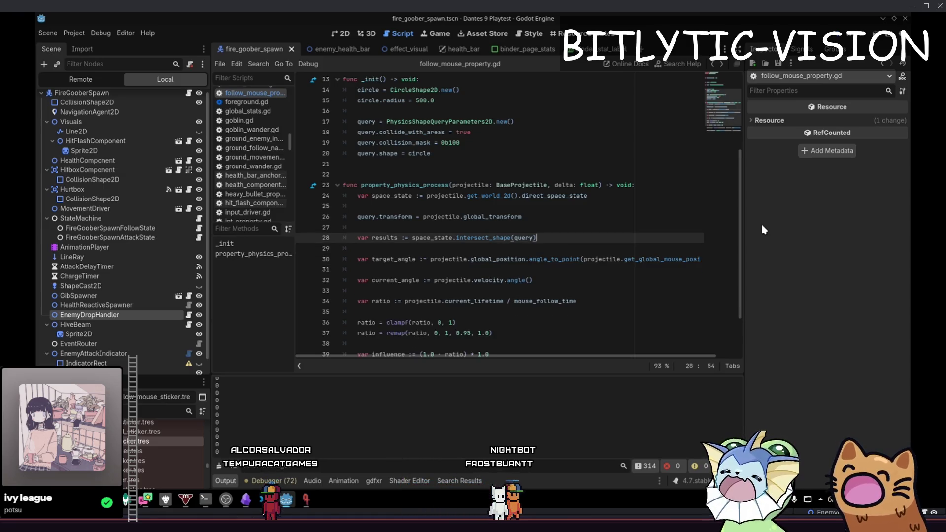
key("Up")
key("Up")
key("Up")
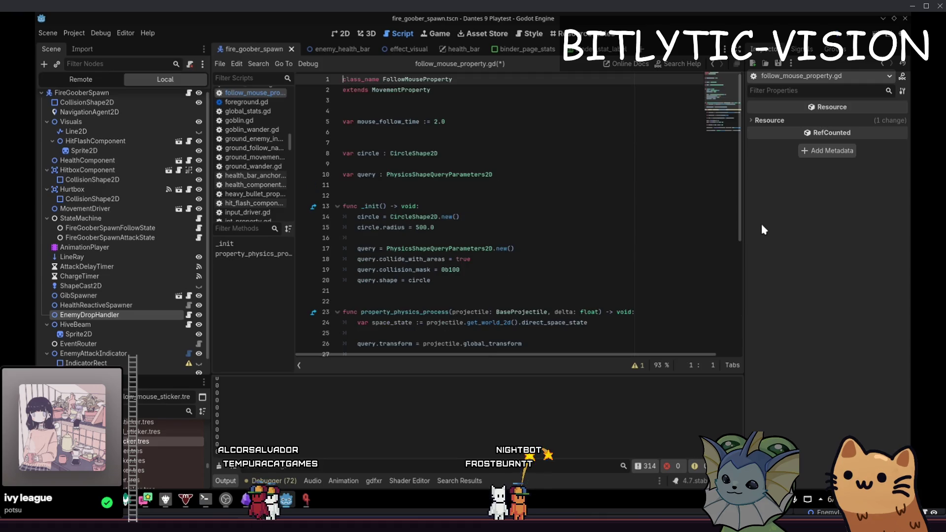
key("shift+alt+o")
type("til")
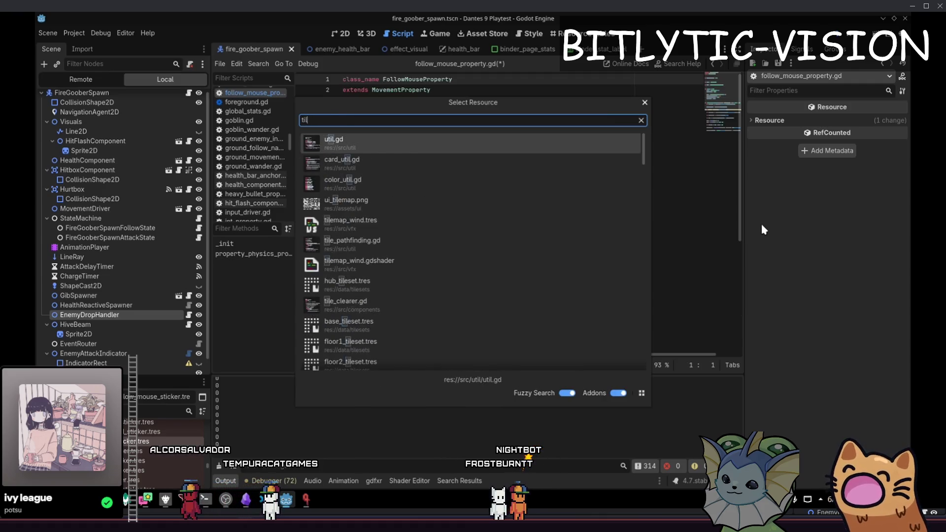
key("BackSpace")
key("BackSpace")
key("BackSpace")
type("util")
key("Return")
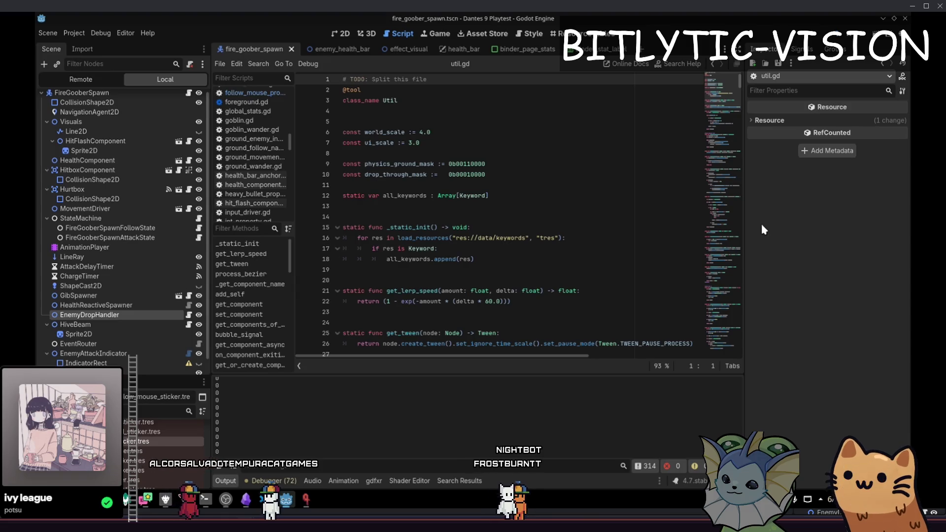
key("alt+Left")
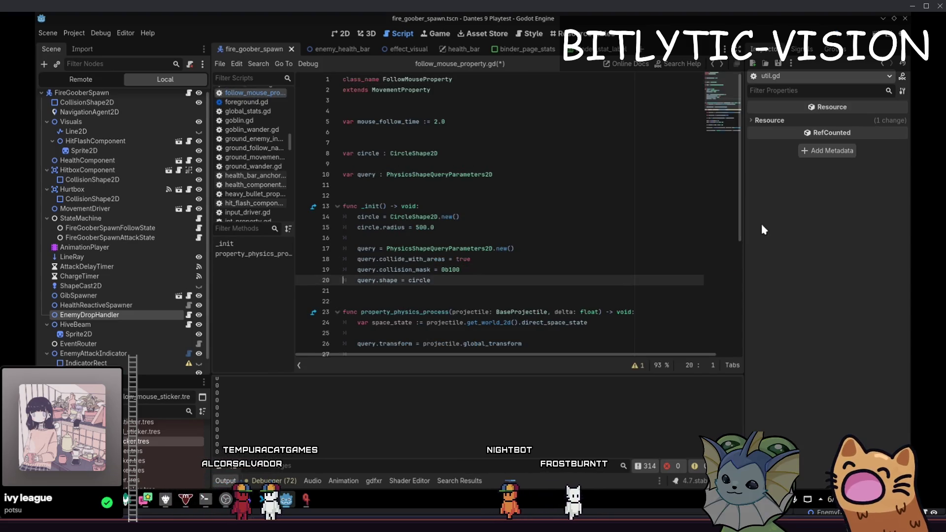
- Select the circle, query declarations and _init block (lines 7–20), cut them, then undo the cut
key("Down")
key("Down")
key("Down")
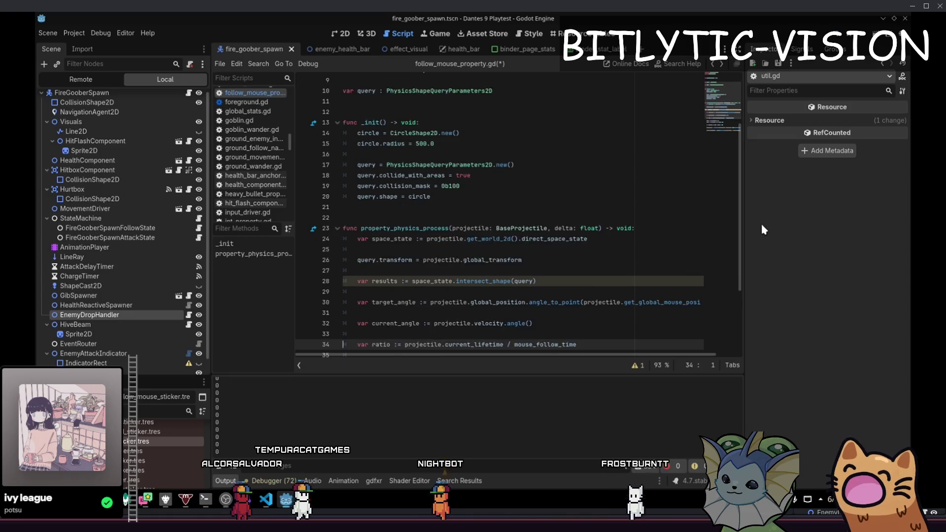
key("Down")
key("Up")
key("Up")
key("Up")
key("Home")
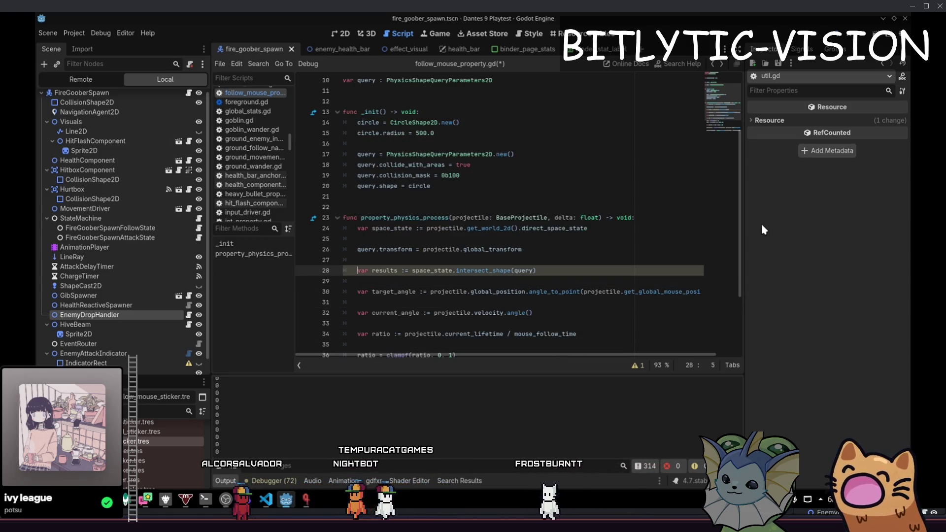
key("Up")
key("Up")
key("End")
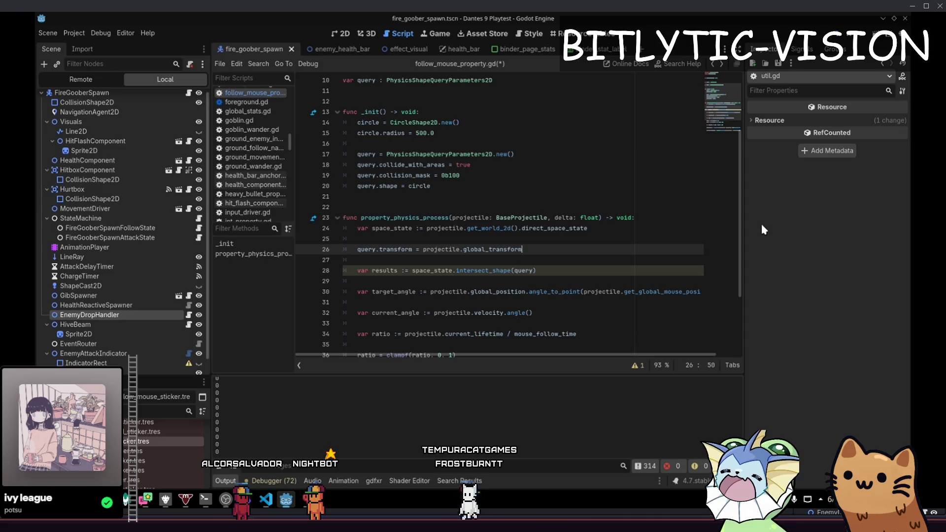
key("Up")
key("Up")
key("Up")
key("shift+Up")
key("shift+Up")
key("shift+Up")
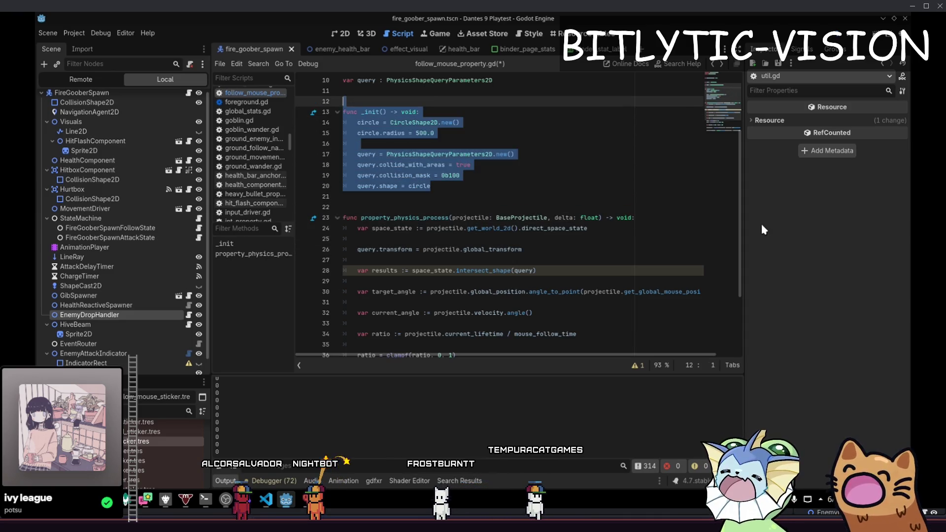
key("shift+Up")
key("shift+Up")
key("shift+Up")
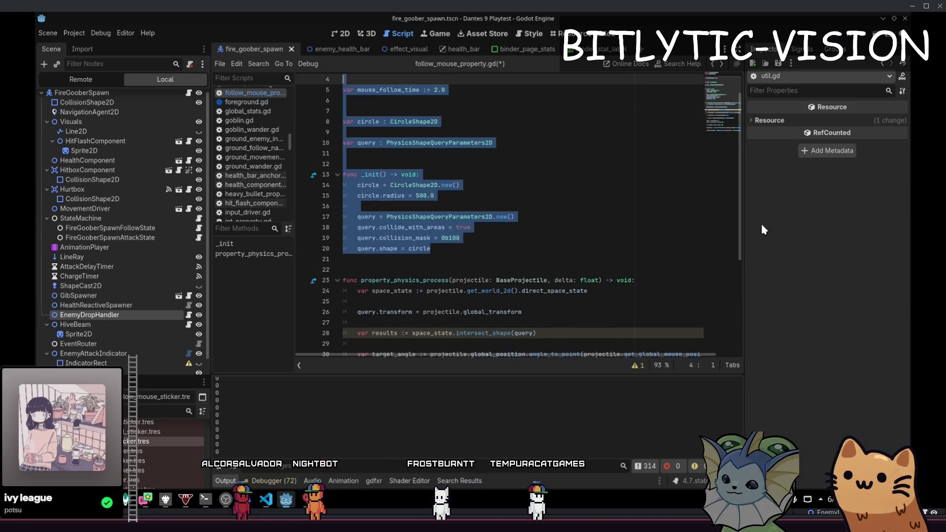
key("shift+Down")
key("shift+Down")
key("shift+Down")
key("BackSpace")
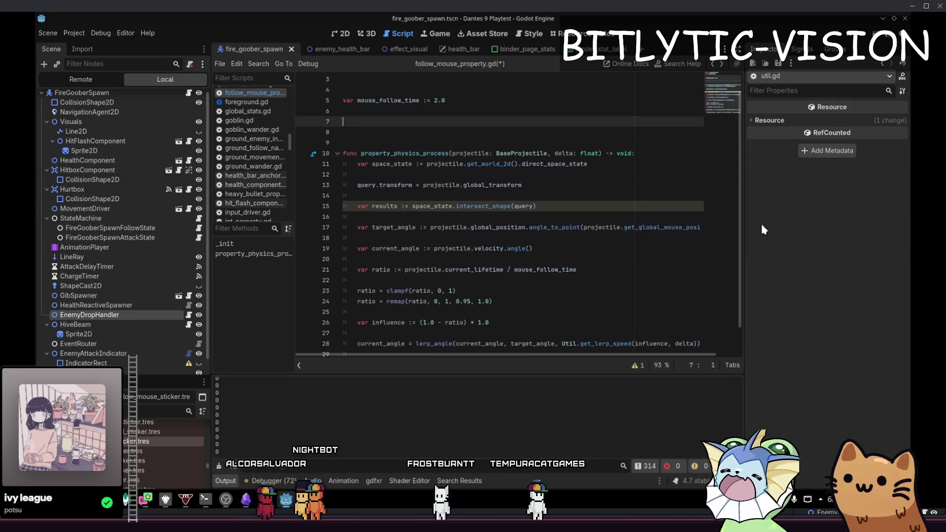
key("ctrl+z")
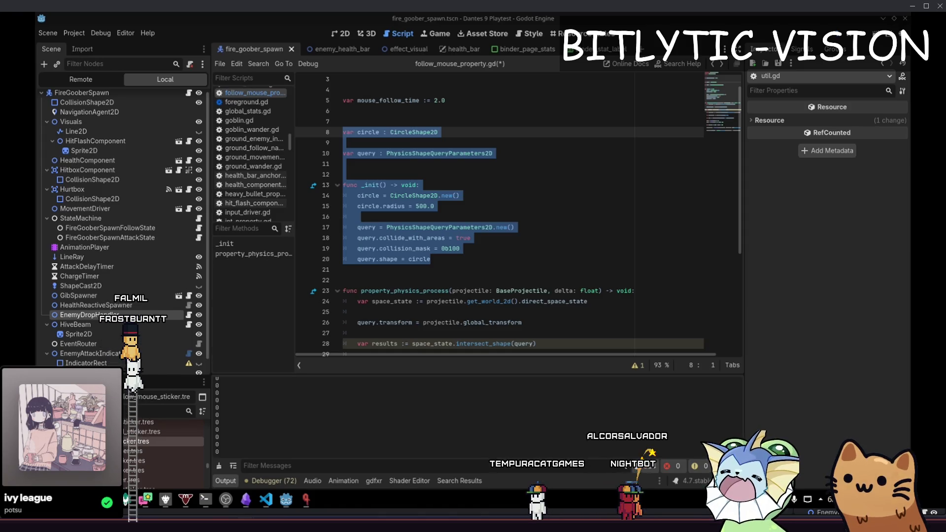
- Select and copy the space_state, query.transform and intersect_shape results lines
left_click(497, 262)
left_click_drag(497, 163, 342, 119)
left_click(444, 185)
left_click(468, 268)
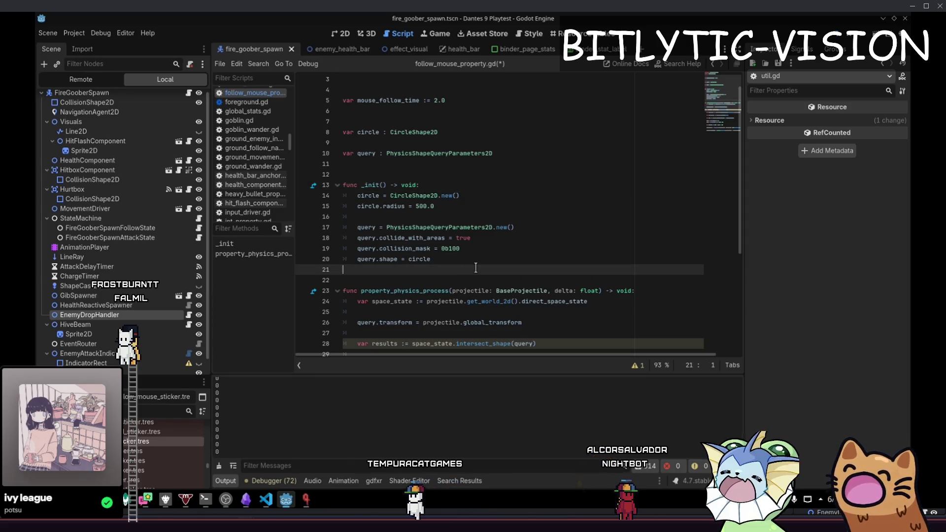
scroll(476, 268, "down", 3)
mouse_move(554, 247)
left_mouse_down()
mouse_move(419, 236)
mouse_move(336, 206)
left_mouse_up()
key("ctrl+c")
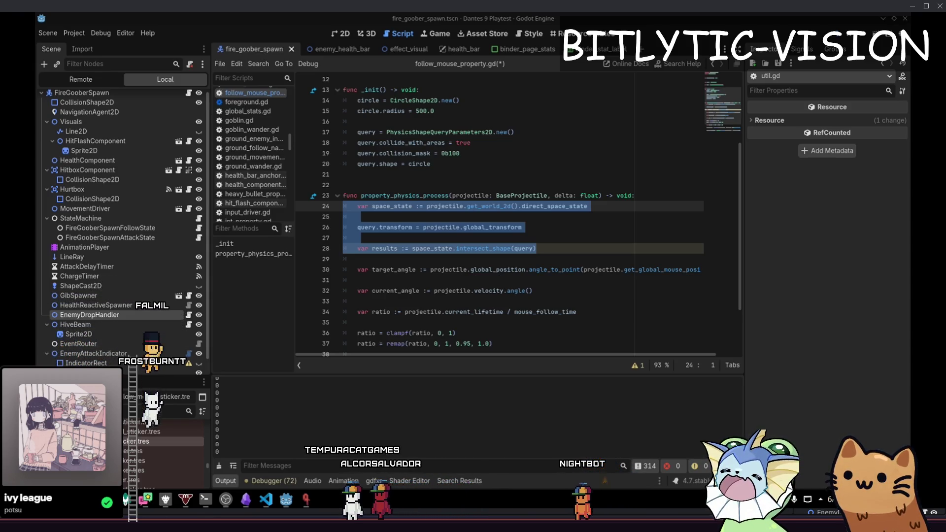
left_click(521, 301)
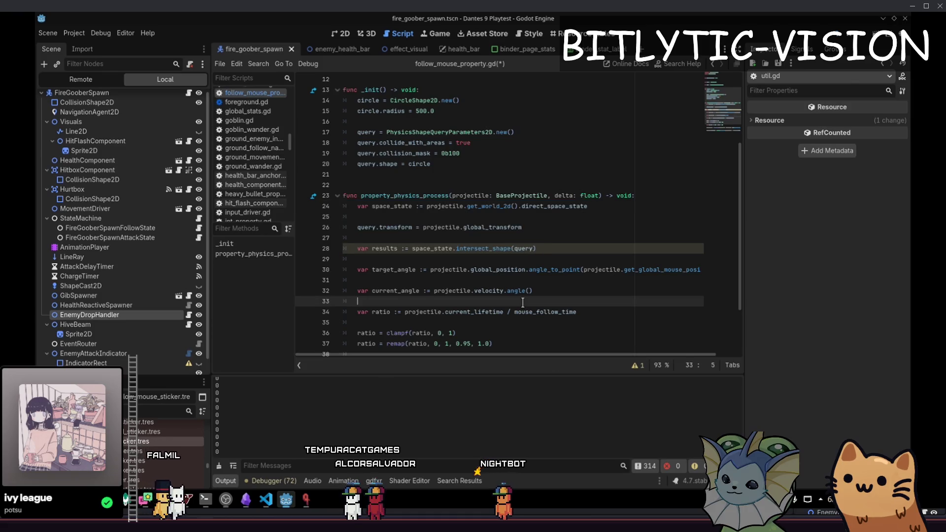
- Switch past the game window to the editor showing homing_property.gd
key("alt+Tab")
mouse_move(694, 463)
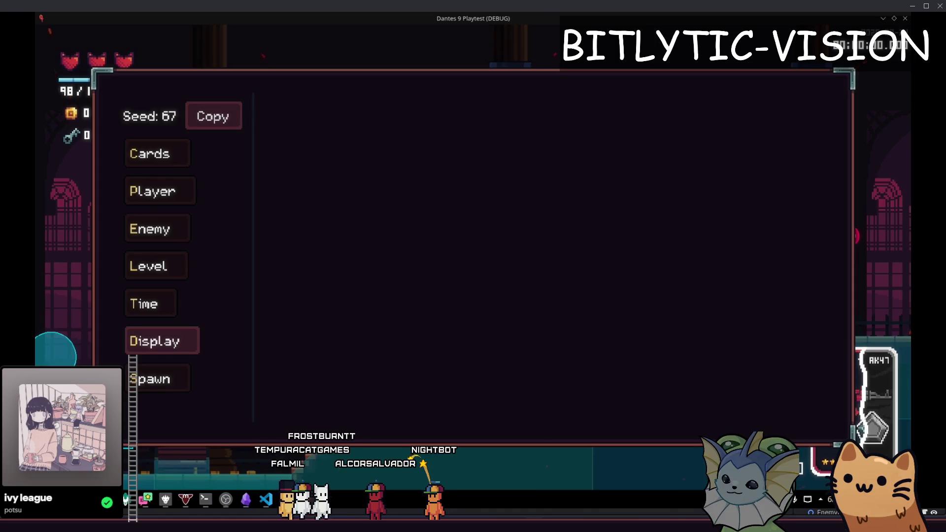
key("alt+Tab")
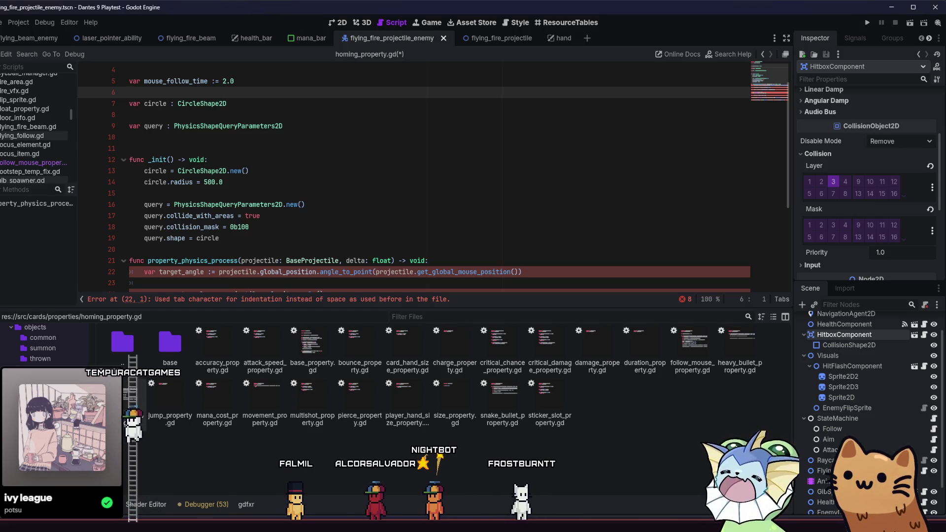
- Paste the three physics query lines under the property_physics_process header and remove the extra space before var
scroll(326, 202, "down", 5)
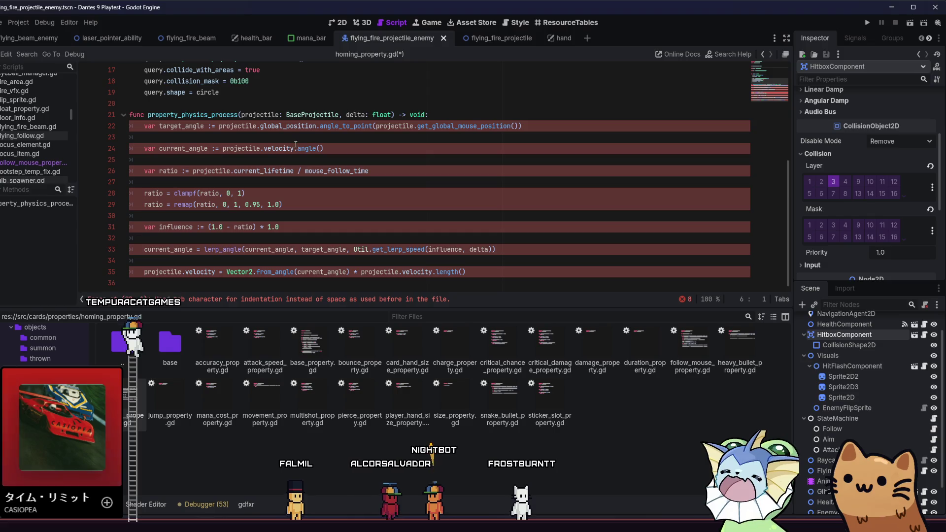
left_click(420, 116)
key("Return")
key("ctrl+v")
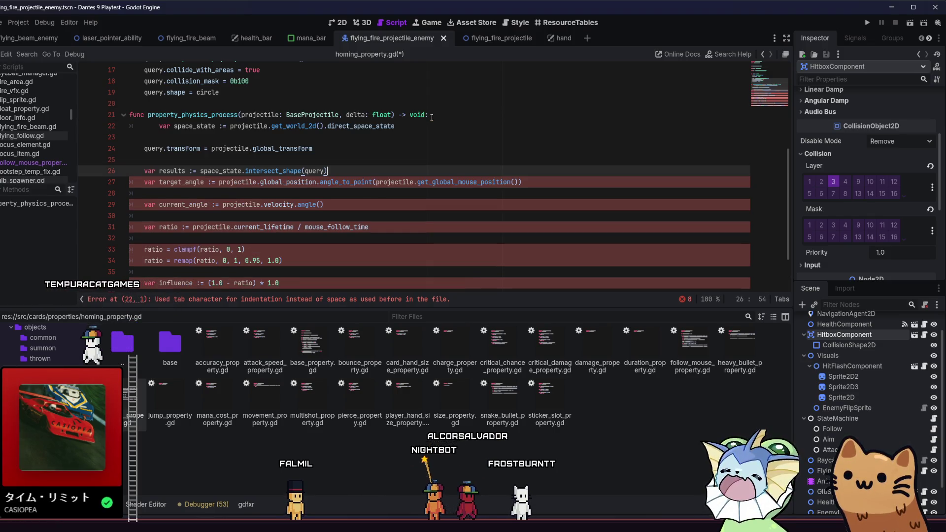
left_click(158, 127)
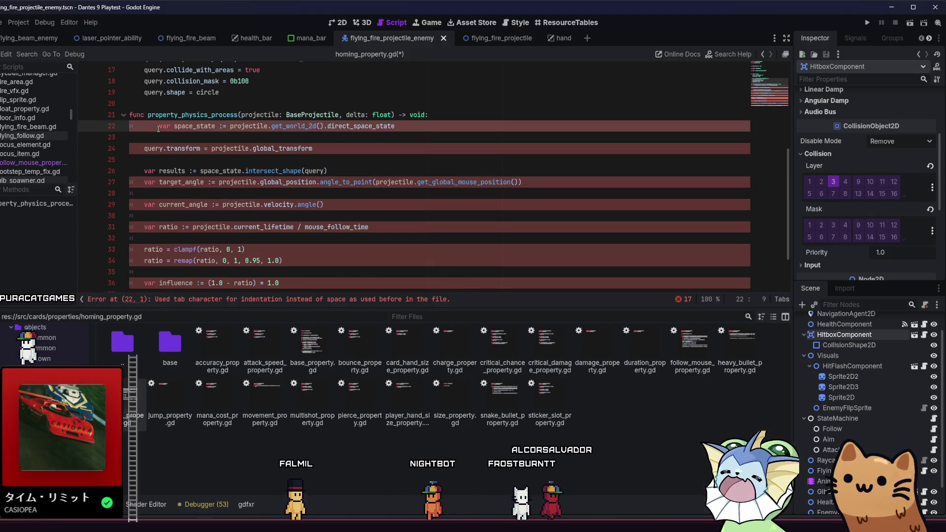
key("BackSpace")
key("BackSpace")
key("BackSpace")
key("BackSpace")
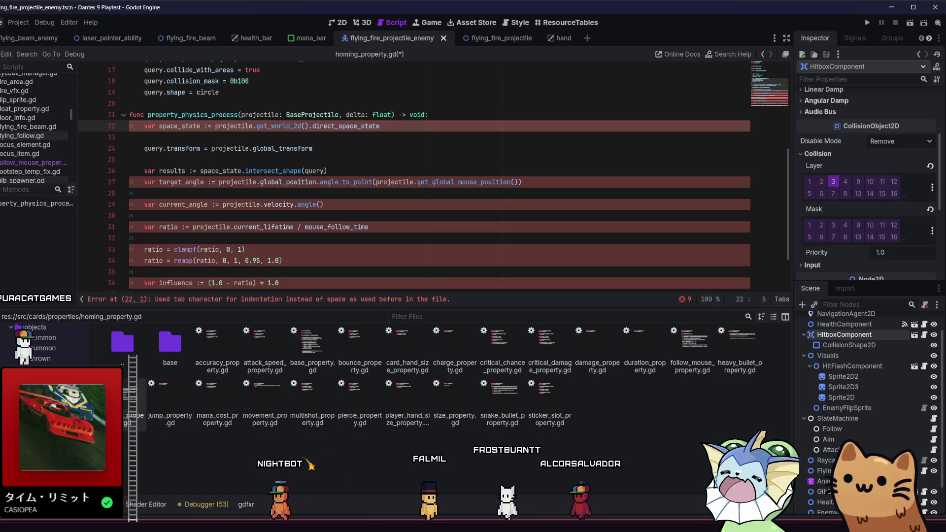
- Browse the Scene and File menus for an indentation fix
left_click(1, 22)
left_click(1, 54)
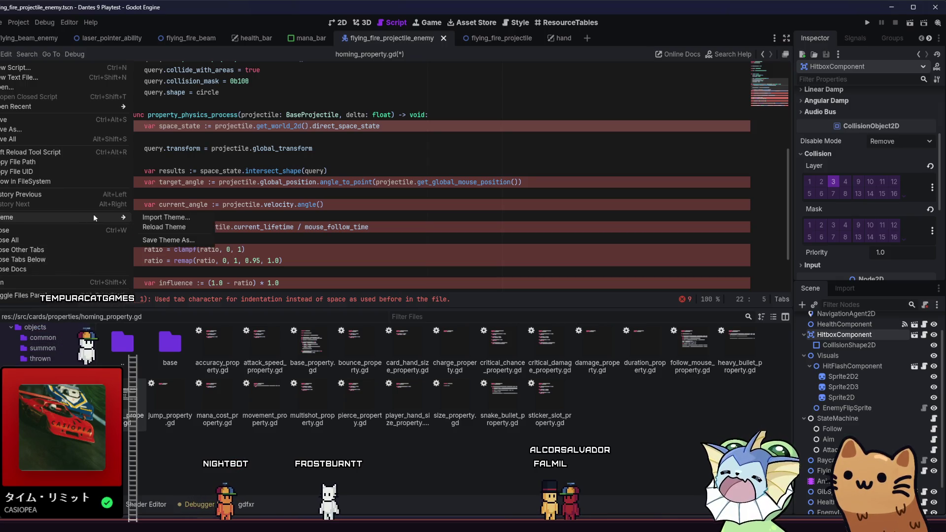
mouse_move(107, 106)
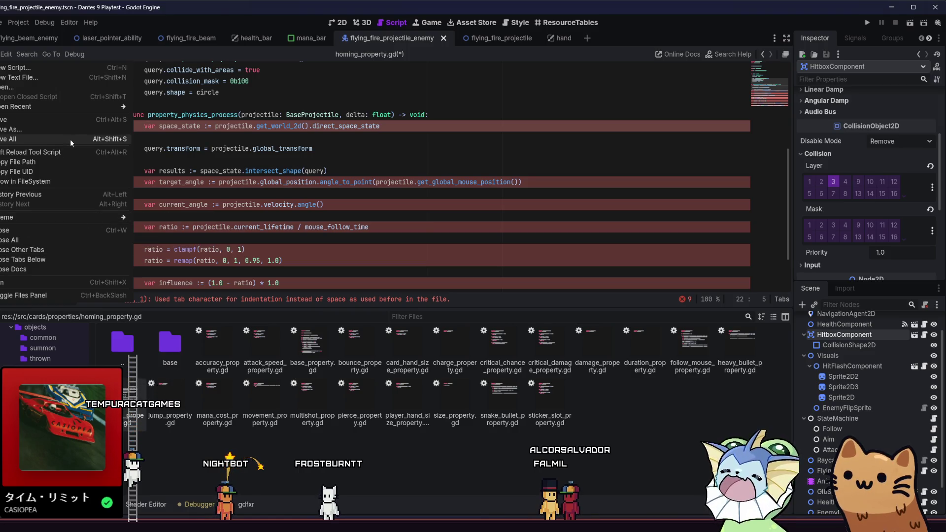
- Convert homing_property.gd's indentation to tabs via Edit > Indentation
mouse_move(8, 54)
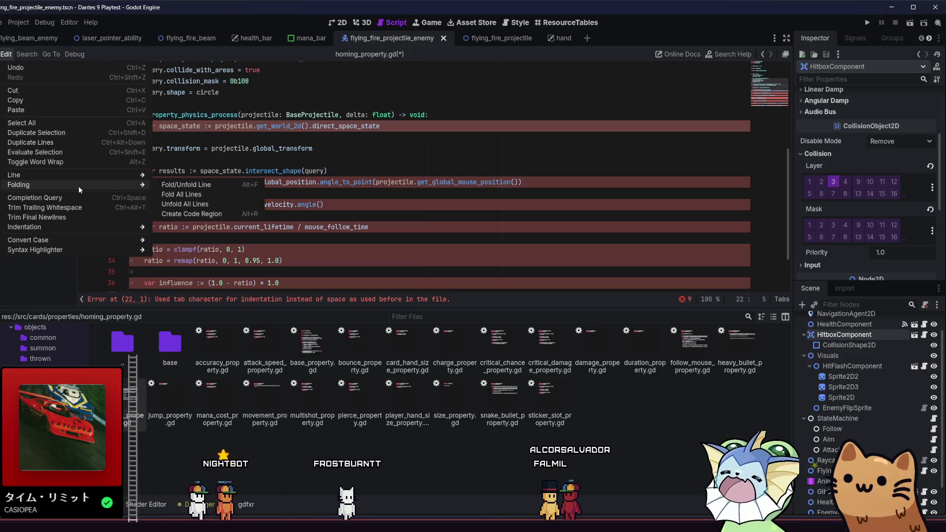
mouse_move(87, 226)
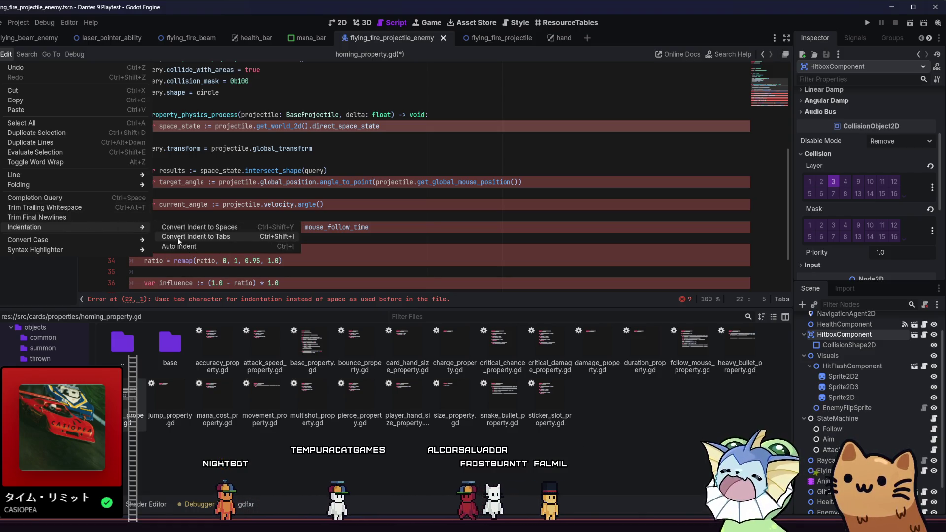
left_click(228, 237)
- Add a blank line after the intersect_shape results line
left_click(219, 212)
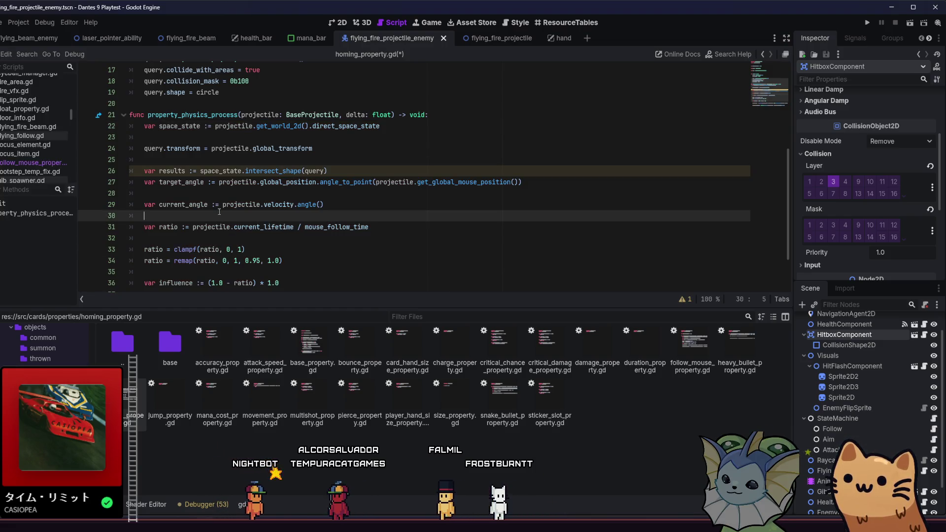
scroll(240, 185, "down", 2)
scroll(241, 185, "up", 2)
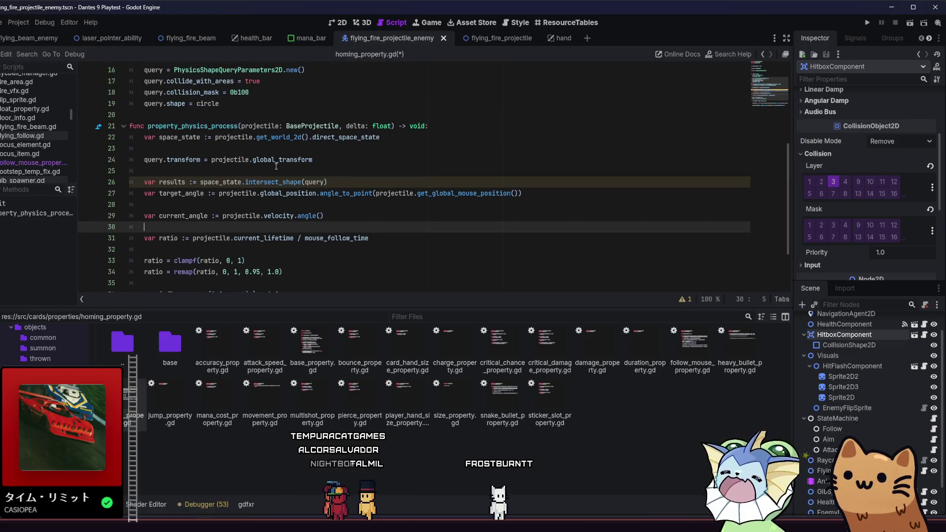
left_click(344, 165)
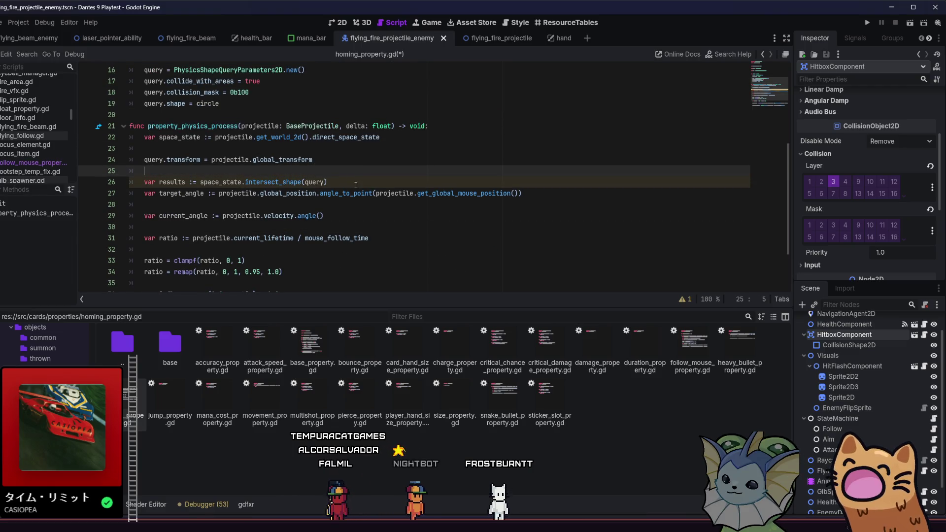
left_click(355, 186)
key("Return")
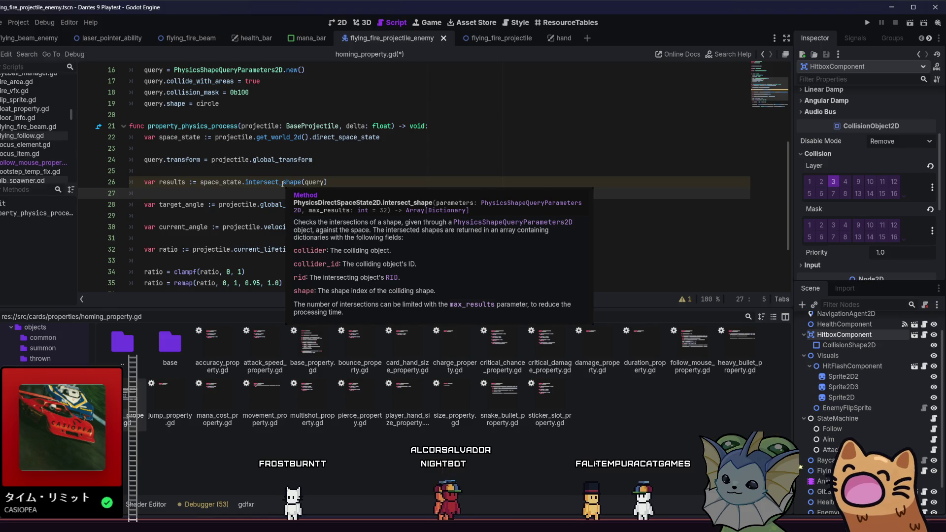
left_click(353, 172)
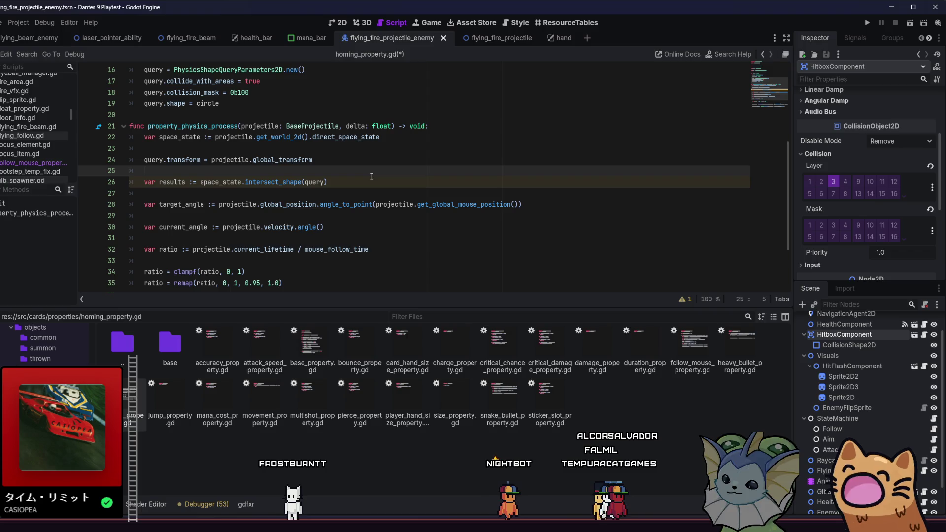
left_click(396, 179)
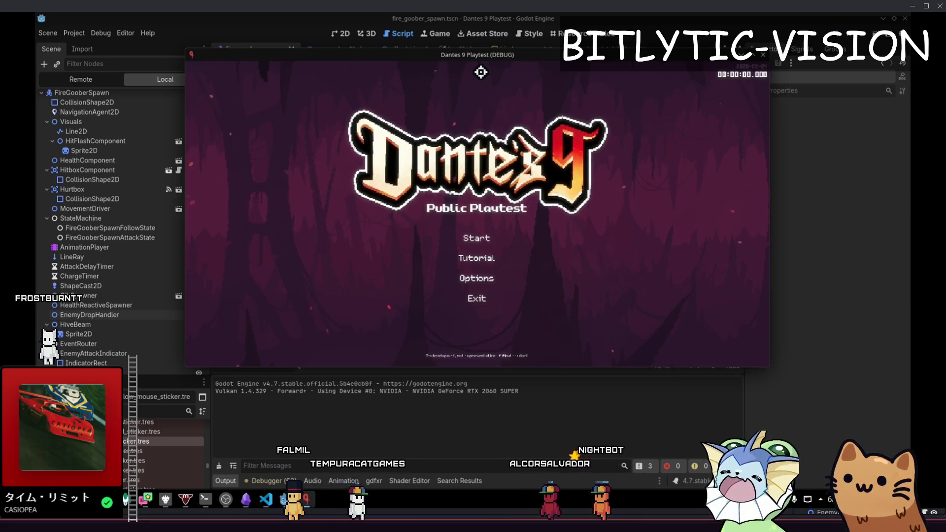
- Bring the game window forward and set it to Keep Above Others
left_click(64, 286)
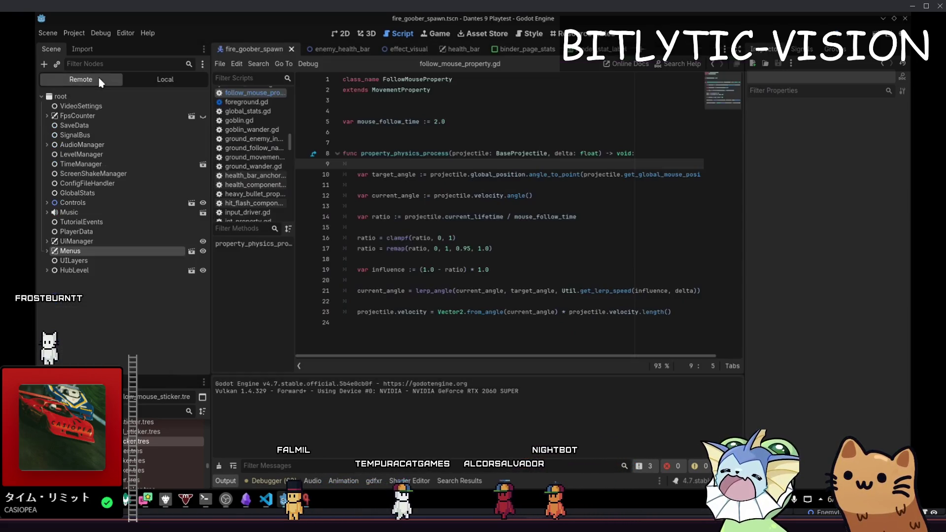
left_click(69, 203)
key("alt+Tab")
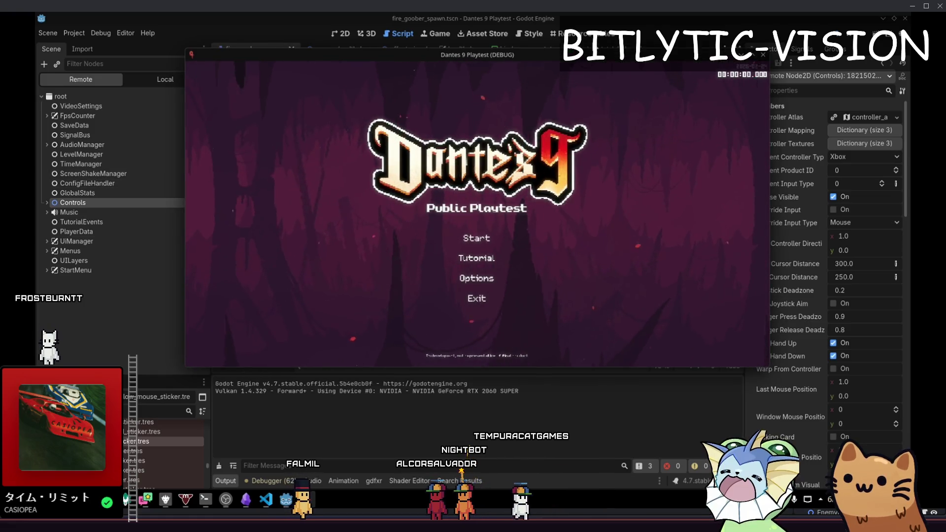
right_click(514, 54)
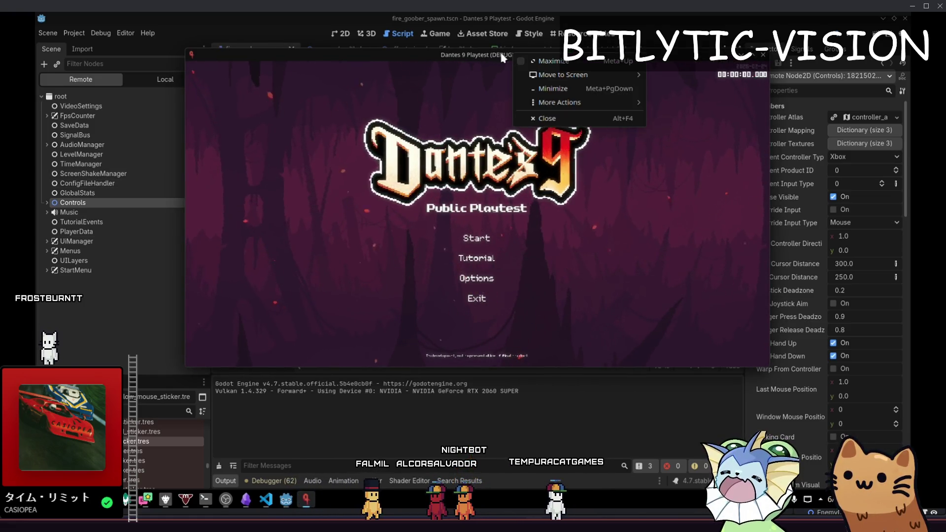
mouse_move(561, 104)
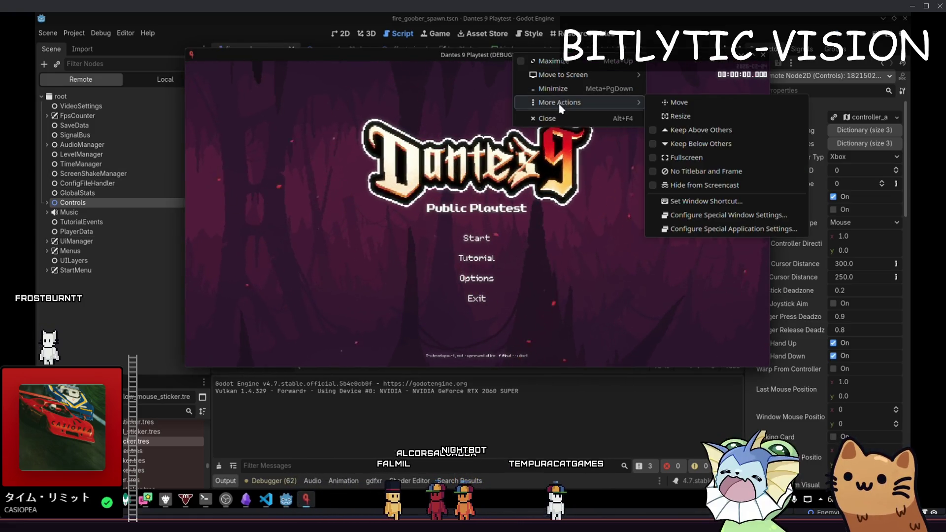
left_click(675, 131)
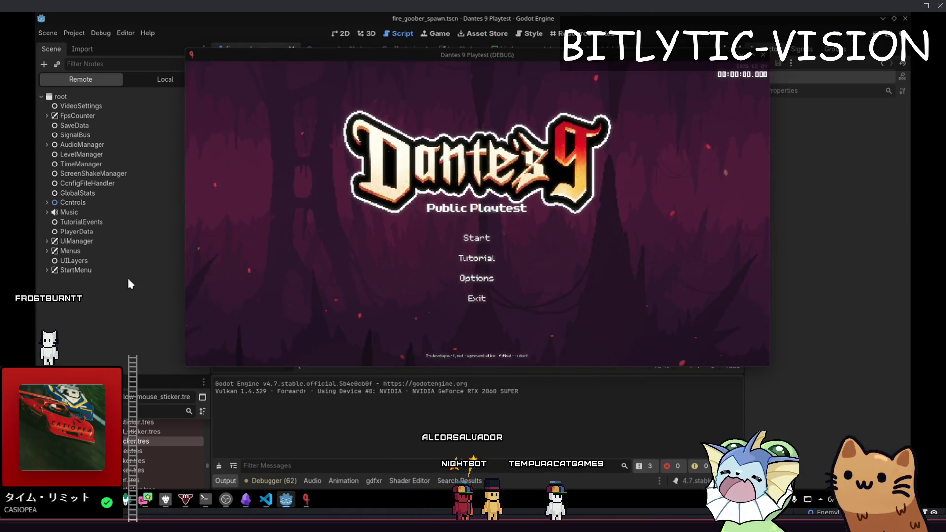
- Inspect the UiManager, StartMenu, LevelManager and Controls nodes of the running scene
left_click(76, 241)
left_click(76, 270)
left_click(82, 154)
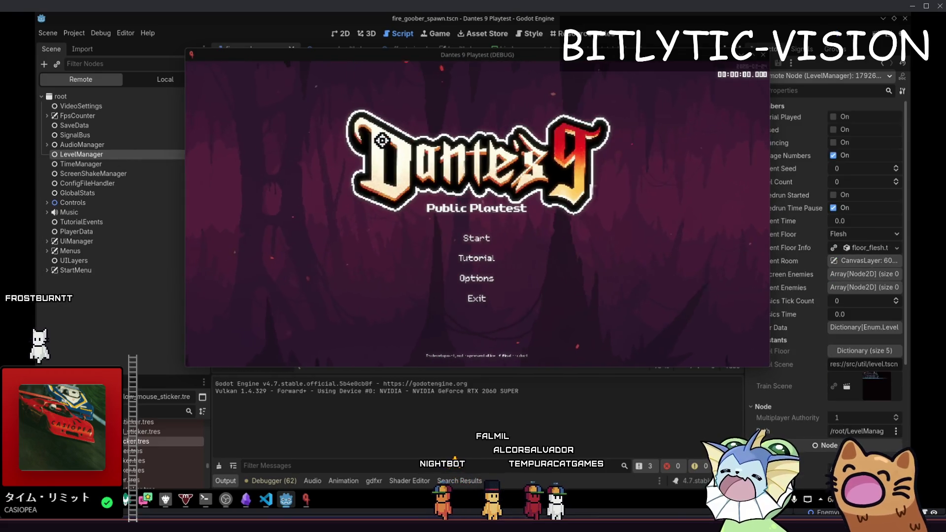
left_click(73, 202)
left_click(80, 164)
left_click(72, 203)
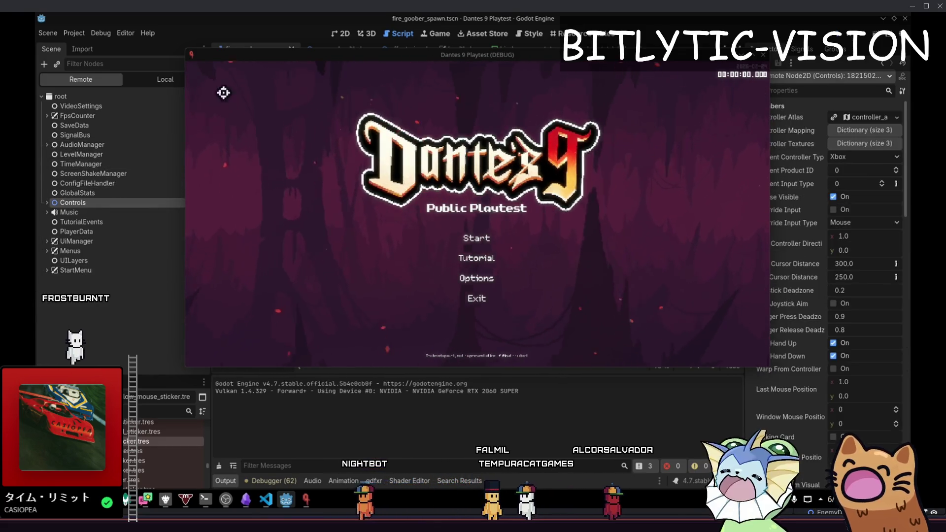
- Maximize and restore the game window, then capture a screenshot to the clipboard with Print Screen
right_click(320, 55)
left_click(419, 87)
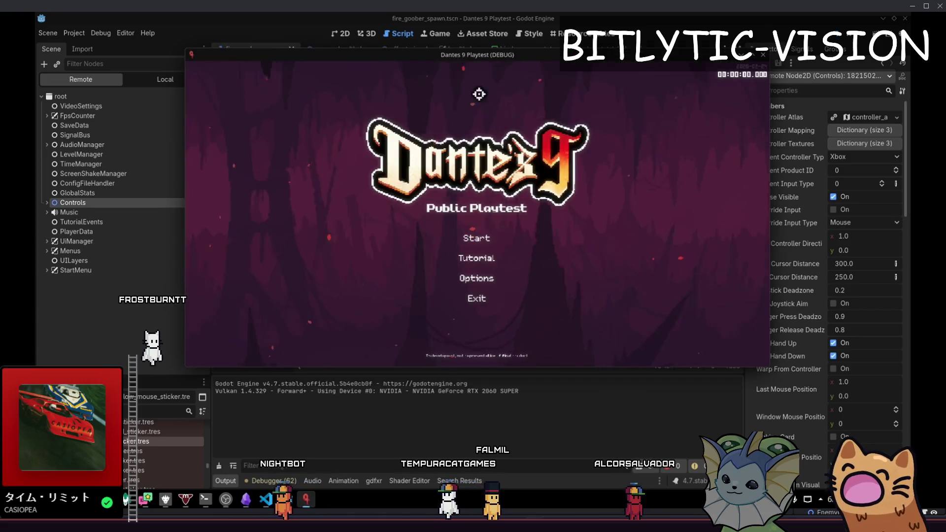
right_click(406, 55)
mouse_move(458, 107)
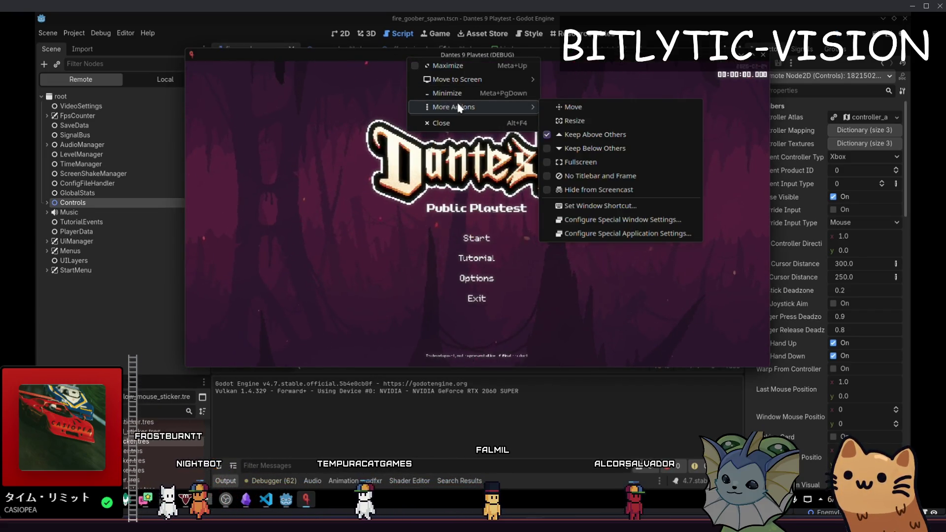
left_click(527, 52)
double_click(527, 51)
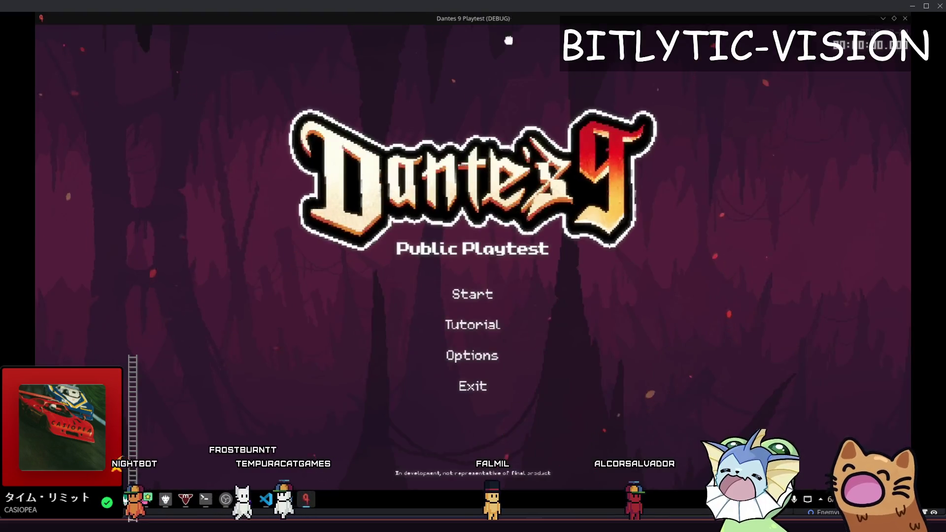
double_click(508, 18)
right_click(536, 75)
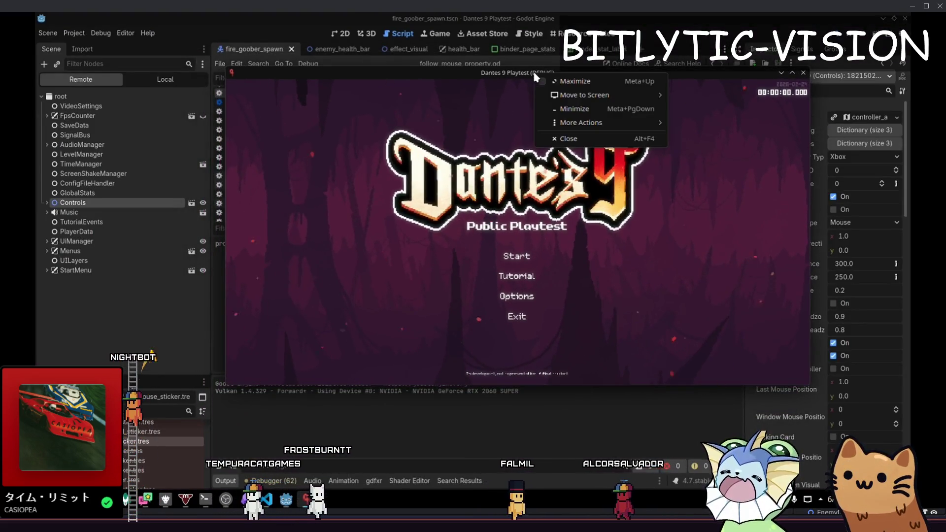
left_click(511, 73)
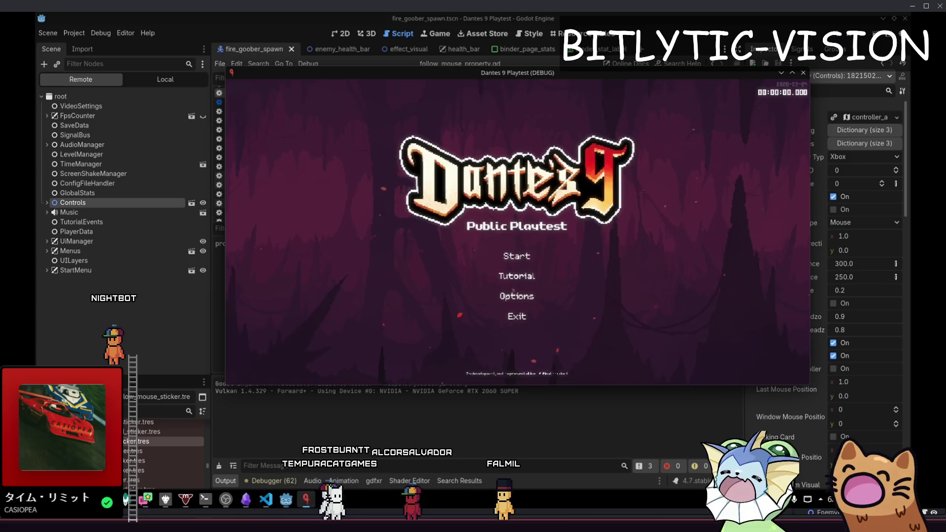
key("Print")
key("Return")
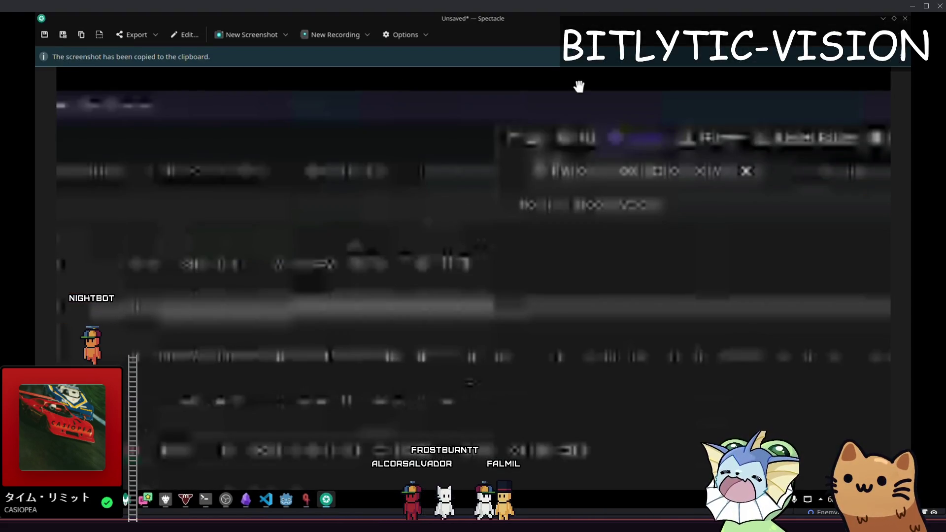
- Shrink the Spectacle viewer and look over the ratio and intersect_shape results lines
key("super+Page_Up")
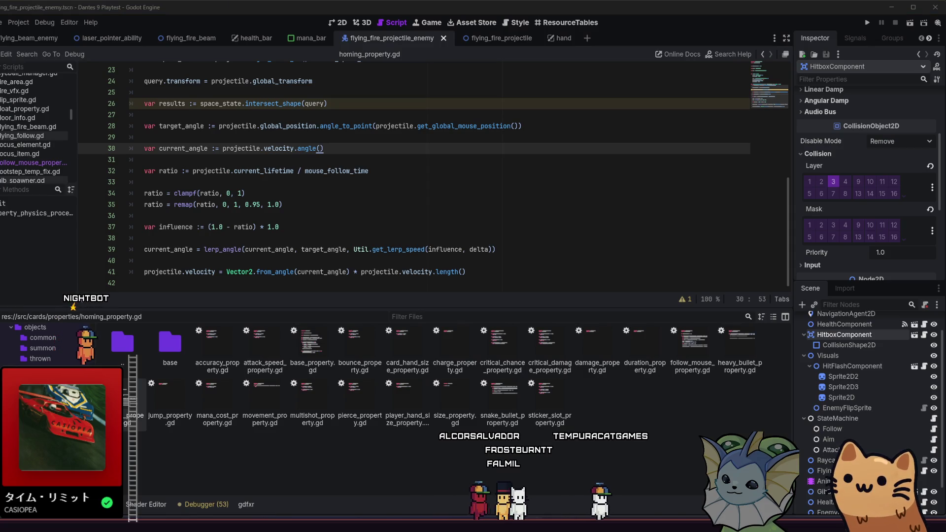
left_click(235, 171)
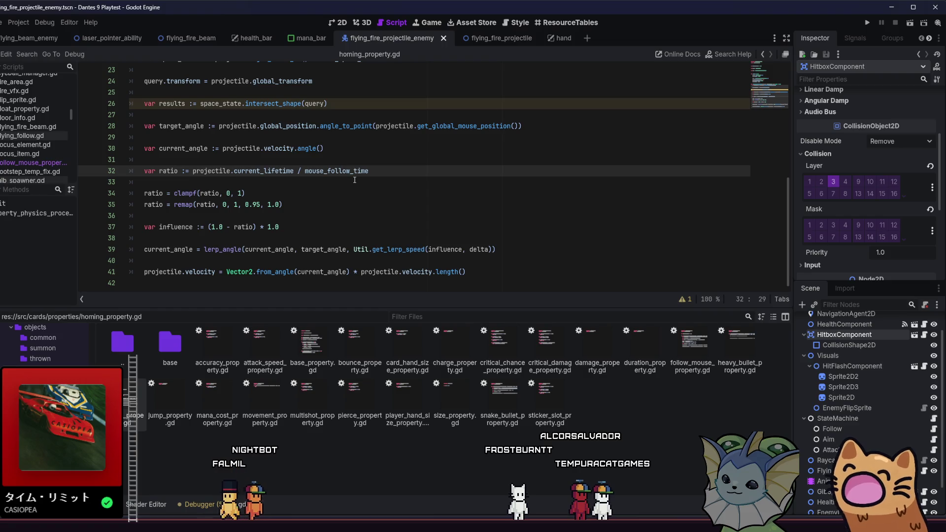
left_click(380, 168)
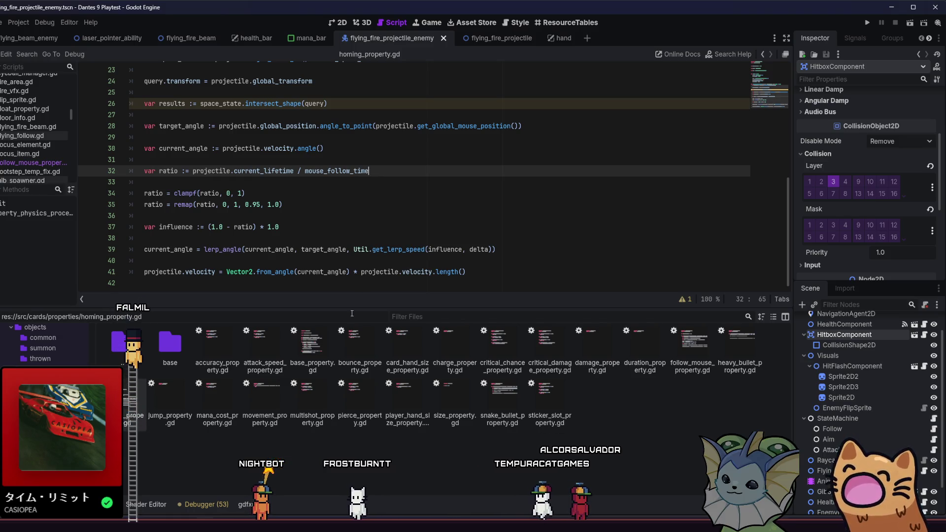
left_click(381, 161)
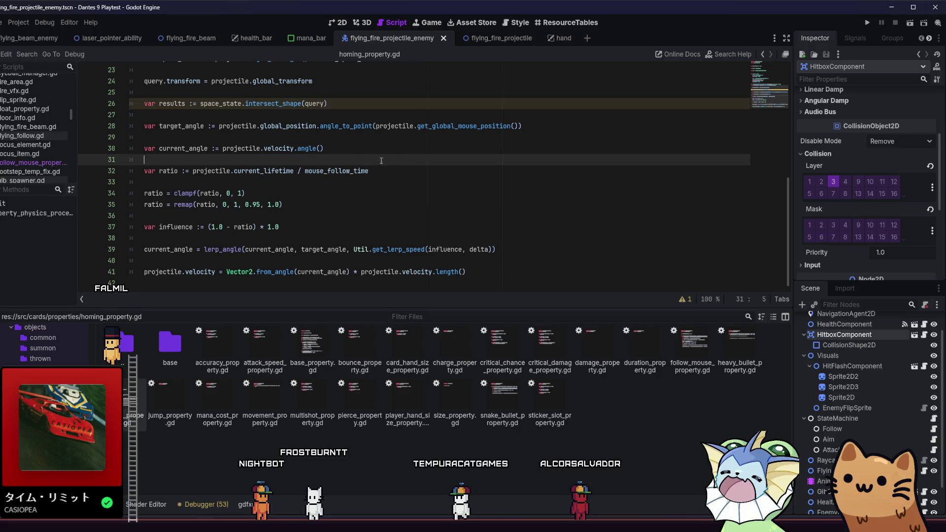
left_click(514, 108)
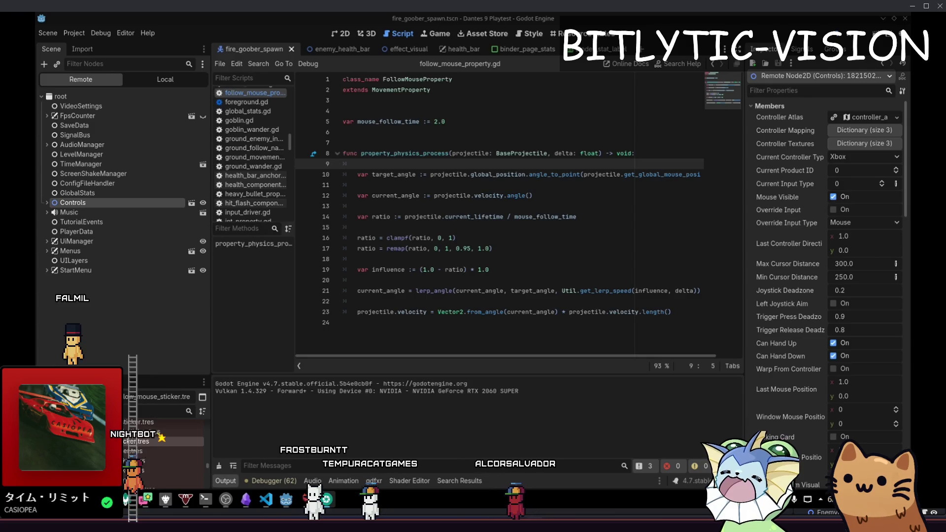
- Take a screenshot, minimize Spectacle, and bring the Dantes 9 Playtest window back into view
key("Print")
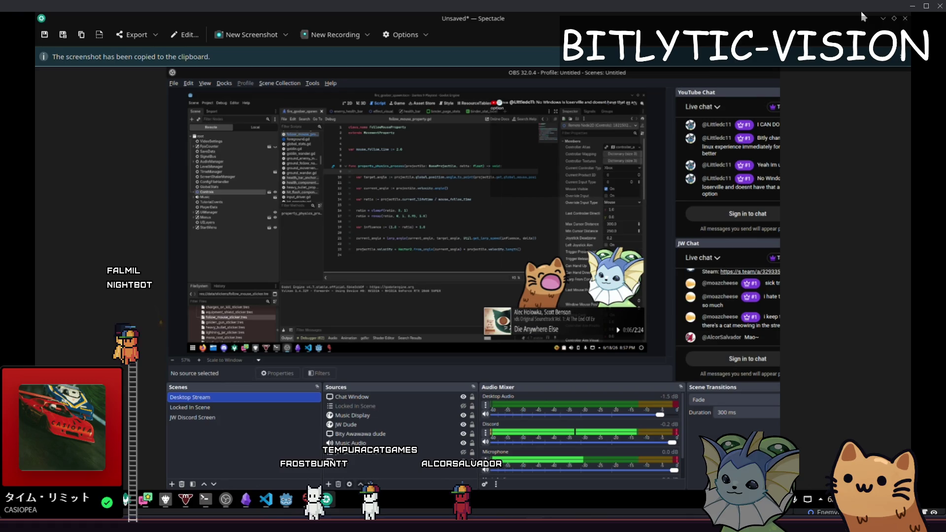
left_click(883, 18)
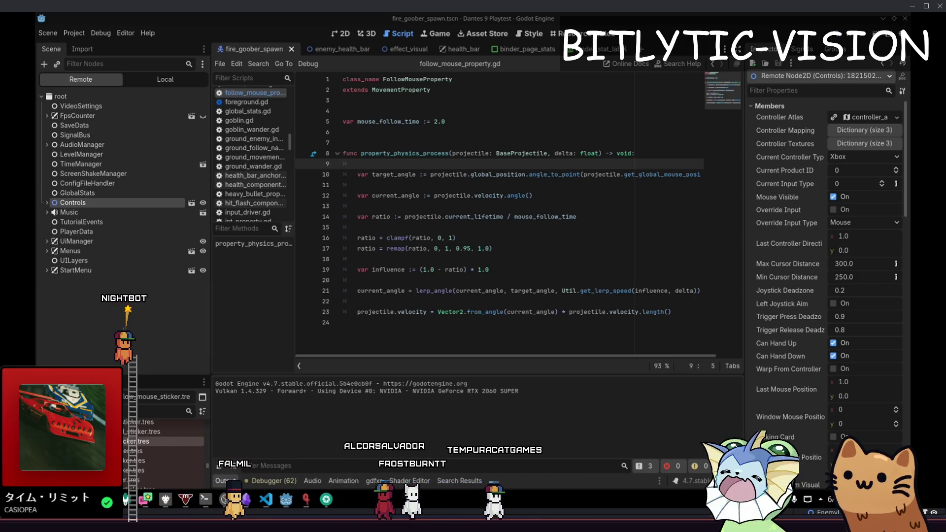
right_click(541, 90)
mouse_move(636, 132)
left_click(702, 220)
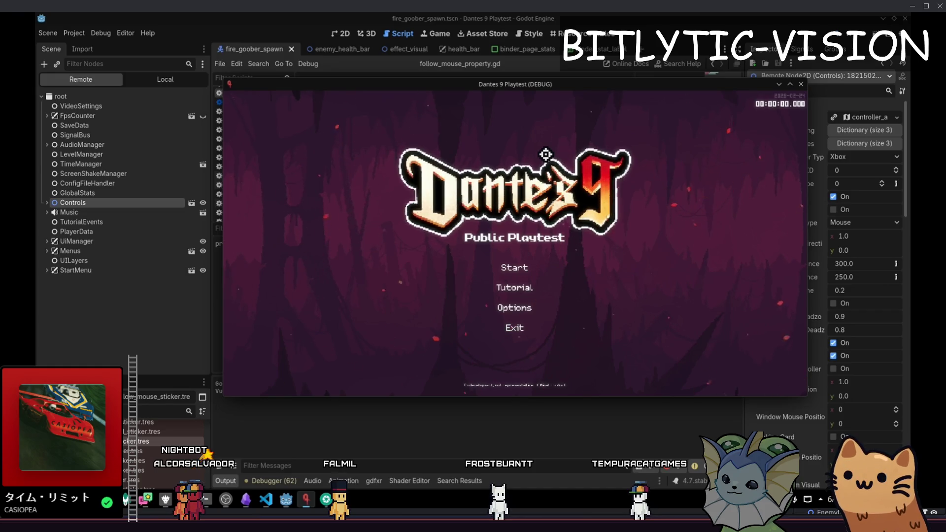
- Turn Hide from Screencast on for the game window, then off again so it shows in the recording
right_click(487, 85)
mouse_move(606, 134)
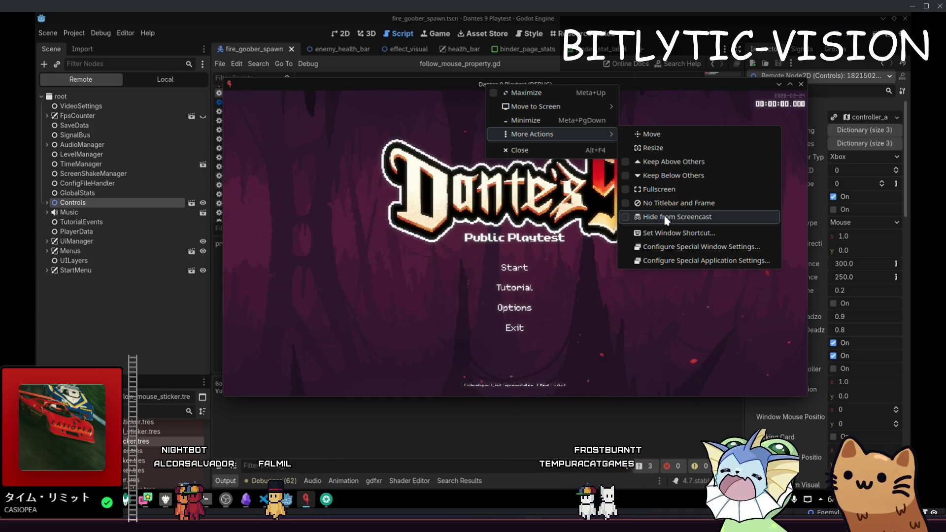
left_click(670, 217)
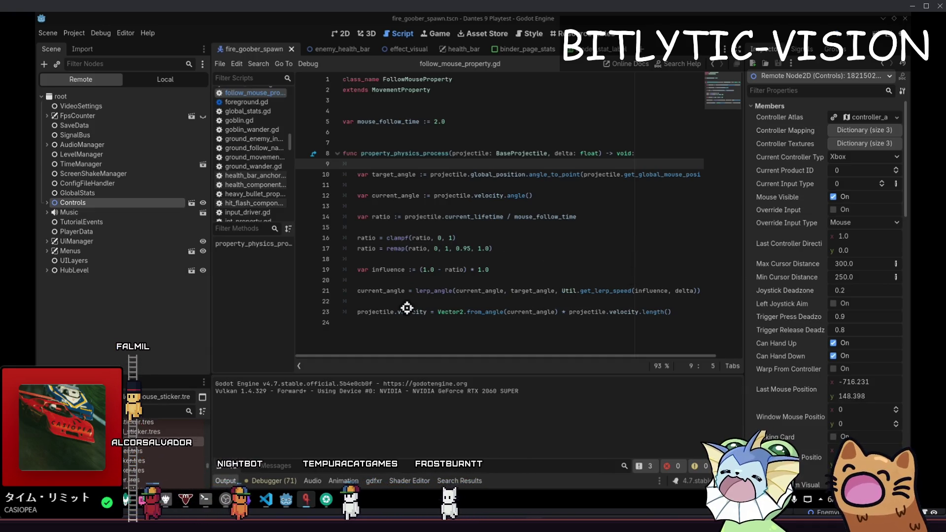
key("super")
key("Escape")
key("alt+F3")
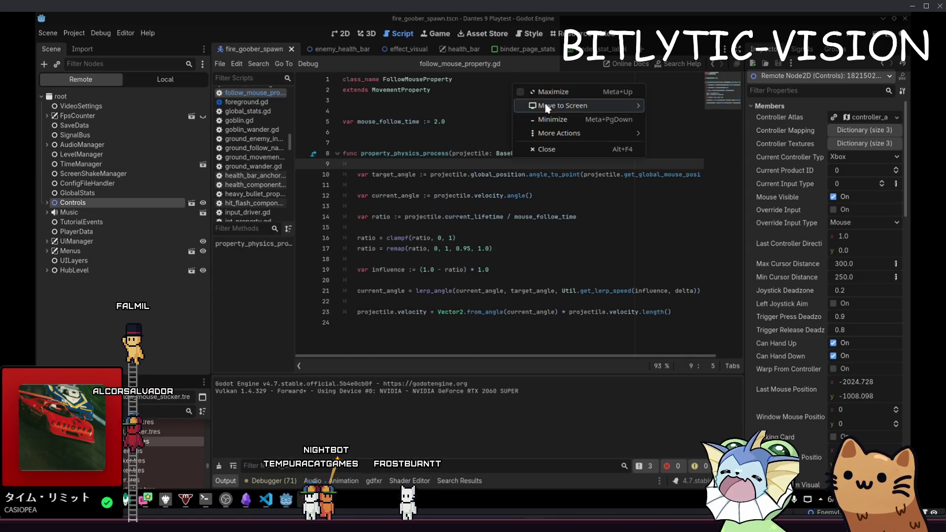
mouse_move(582, 133)
left_click(705, 216)
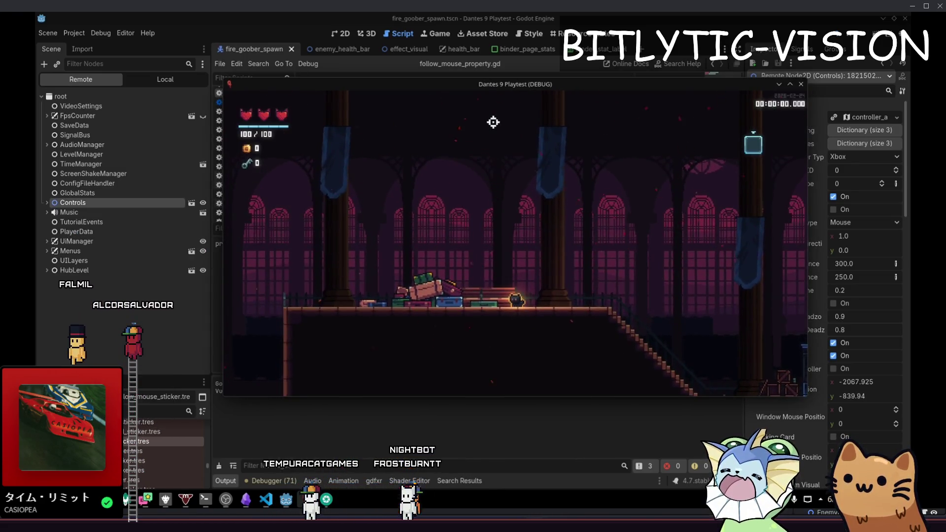
- Move the player character to the right in the hub level
key("d")
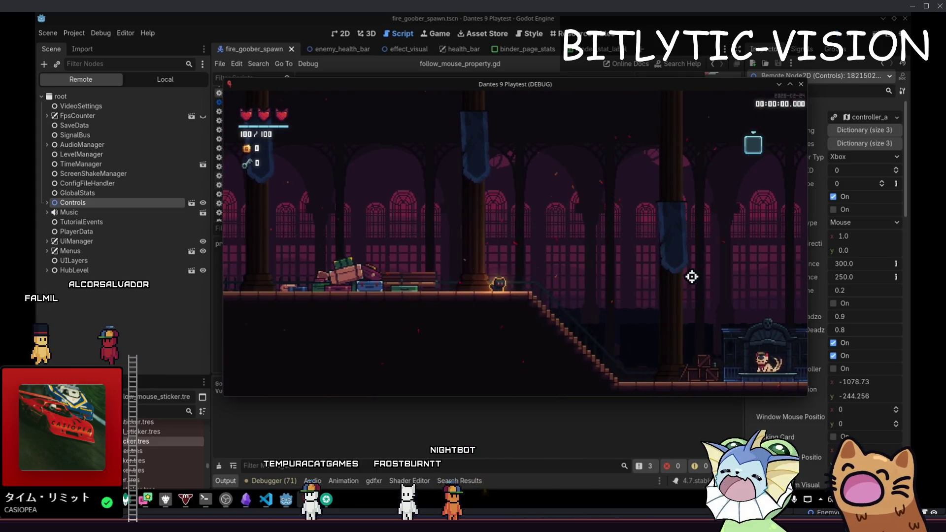
right_click(515, 83)
mouse_move(598, 132)
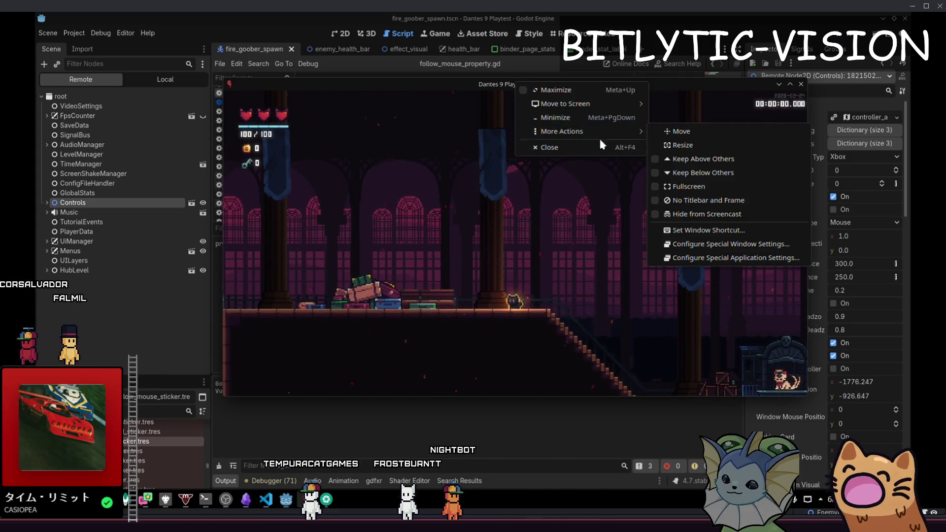
key("Escape")
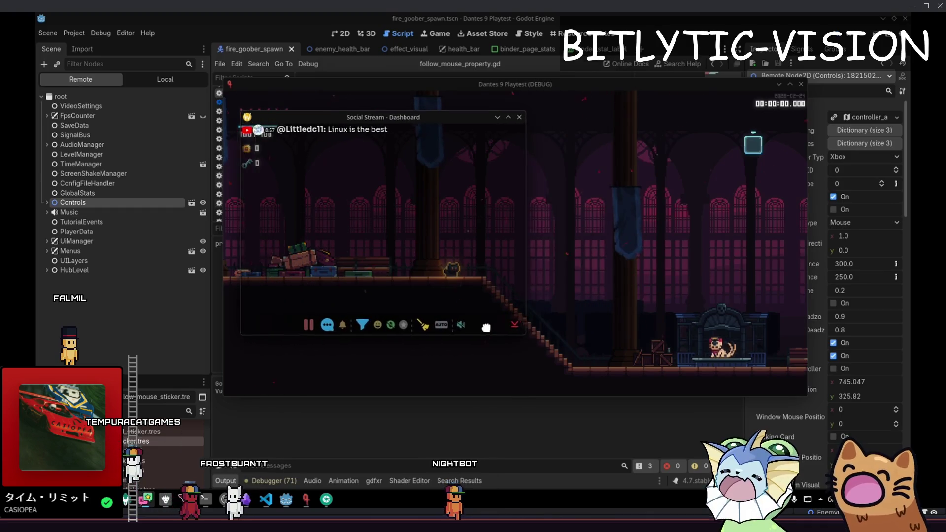
- Hide the Social Stream window, reposition the game window, and take a screenshot
mouse_move(447, 118)
left_mouse_down()
mouse_move(329, 47)
mouse_move(498, 47)
mouse_move(516, 103)
left_mouse_up()
right_click(516, 103)
mouse_move(633, 153)
left_click(690, 235)
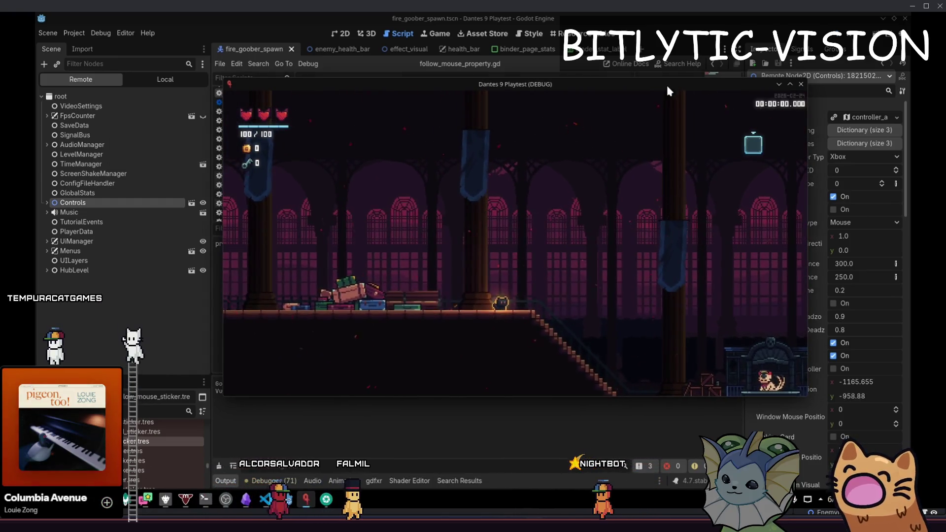
mouse_move(666, 84)
left_mouse_down()
mouse_move(640, 114)
mouse_move(649, 79)
left_mouse_up()
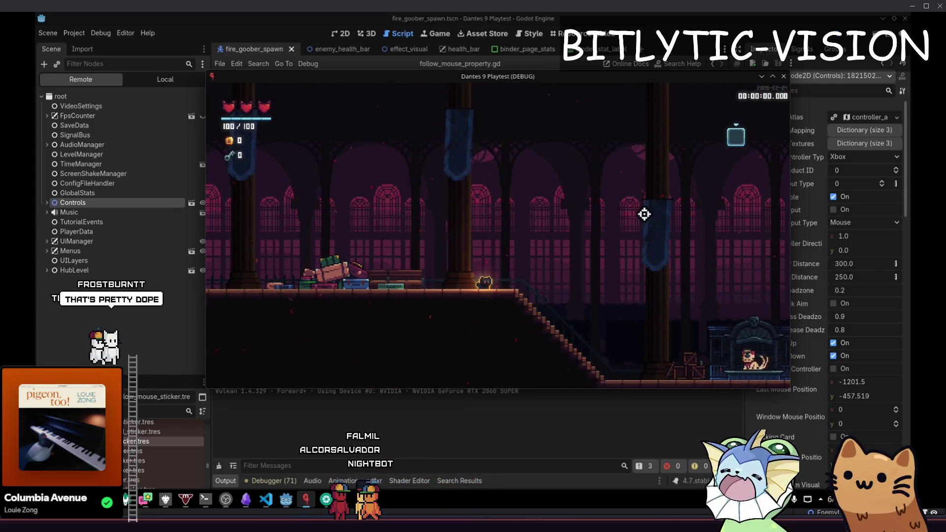
key("super+shift+s")
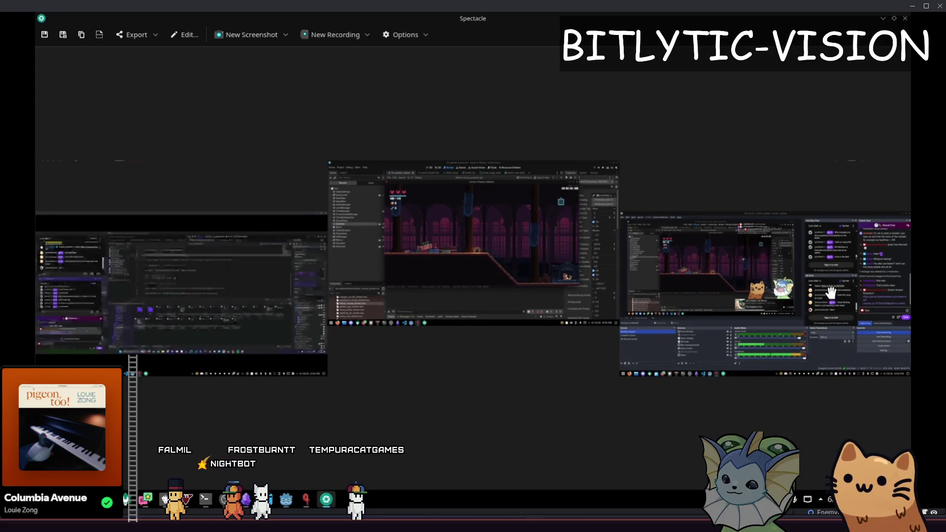
key("Escape")
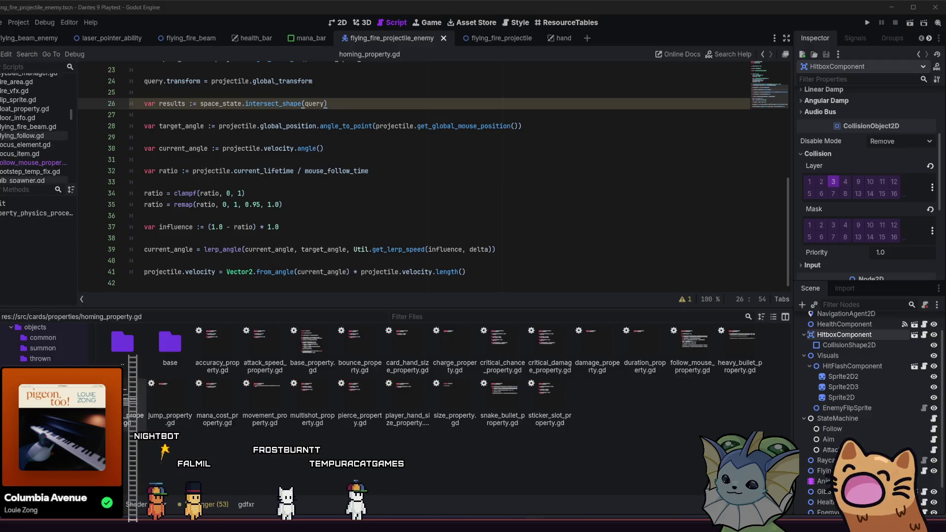
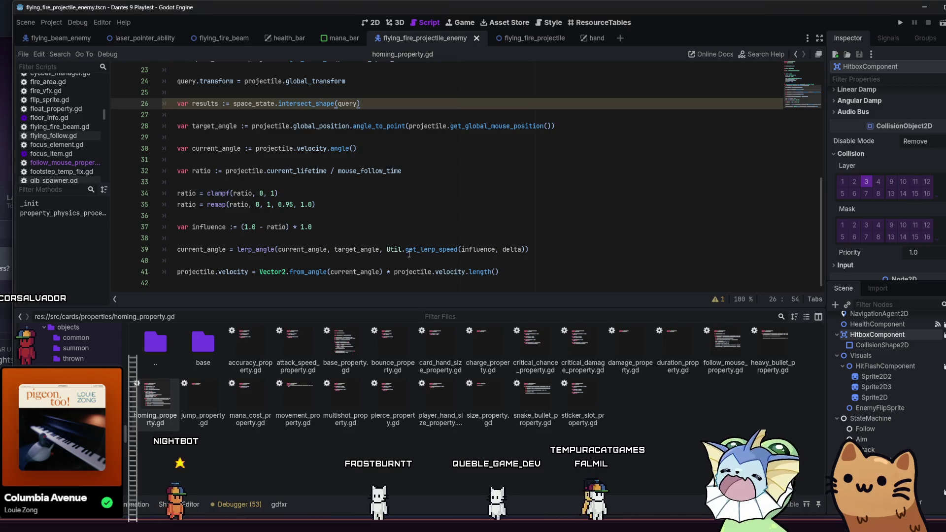
- Delete the empty last line (line 42) of homing_property.gd
left_click(565, 249)
left_click(565, 272)
left_click(564, 288)
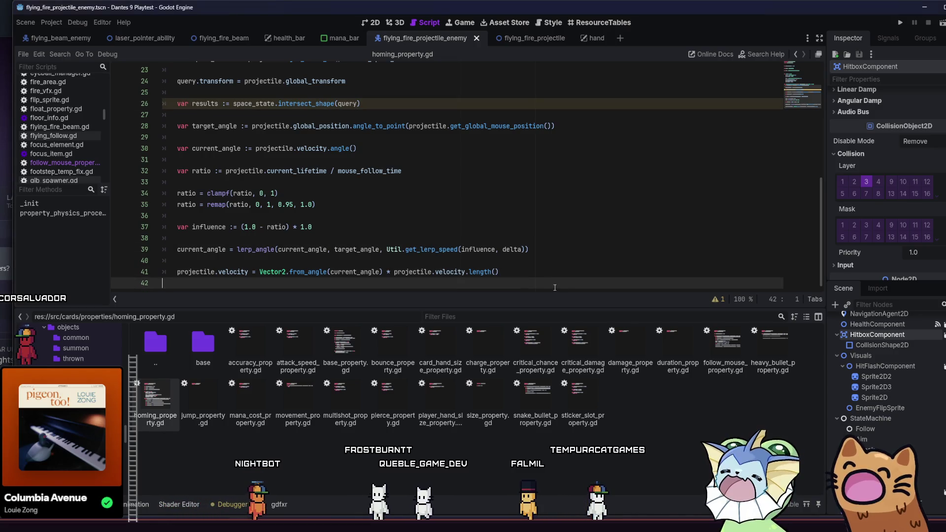
key("BackSpace")
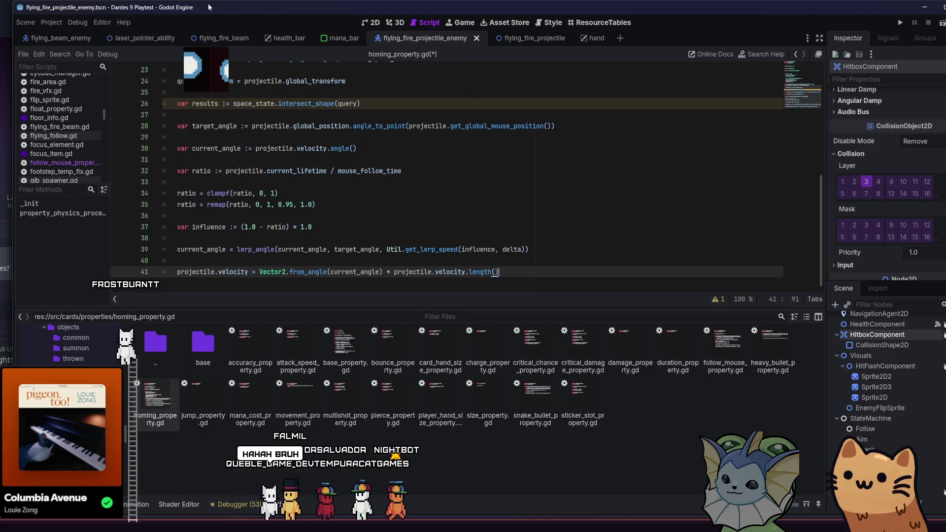
- Open blank lines after the intersect_shape results line (line 26)
mouse_move(208, 3)
left_mouse_down()
mouse_move(159, 42)
mouse_move(64, 87)
mouse_move(190, 97)
mouse_move(208, 3)
left_mouse_up()
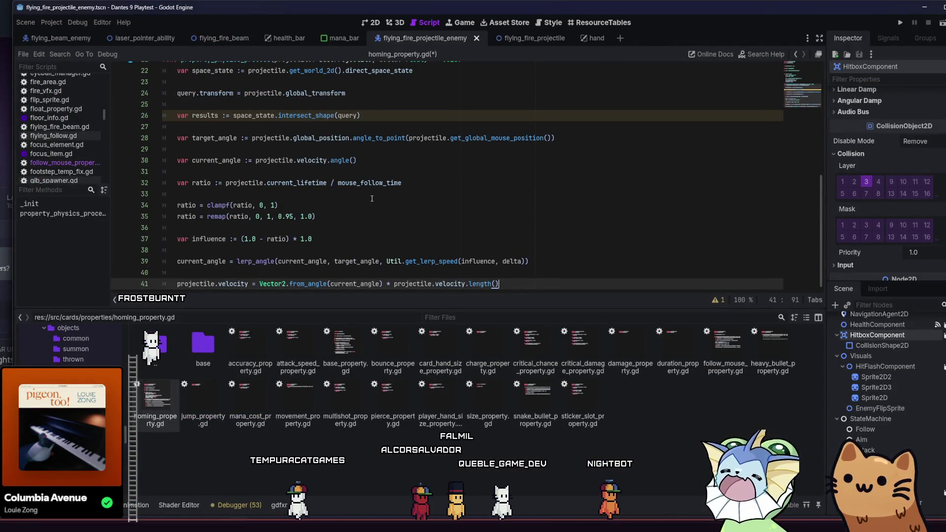
scroll(372, 199, "up", 2)
left_click(436, 183)
key("Return")
key("Return")
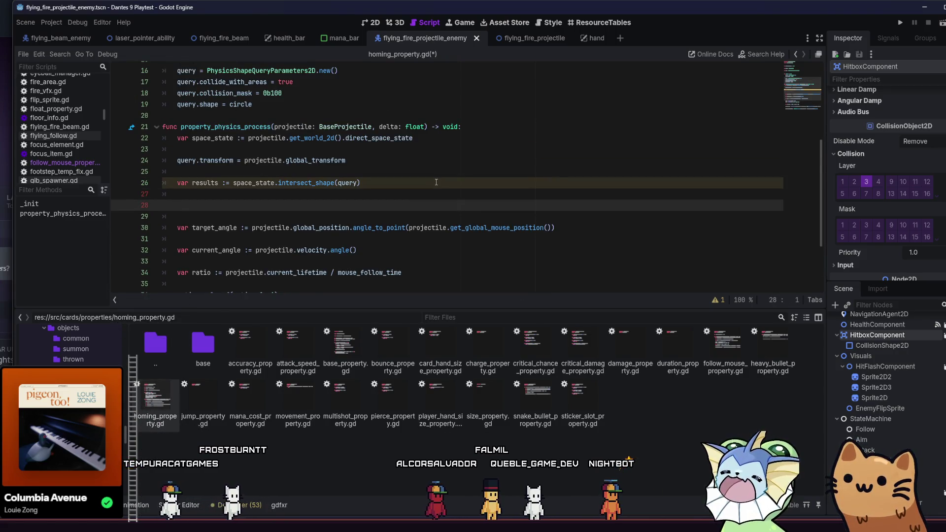
- Close the intersect_shape(query) call and declare `var closest : Vector2` on the next line
key("BackSpace")
key("BackSpace")
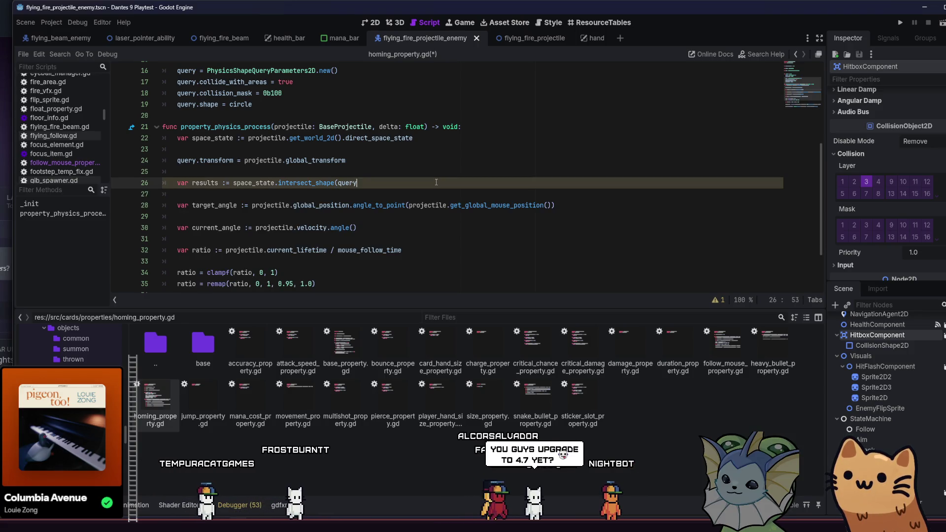
type(")")
key("Return")
type("var closest =")
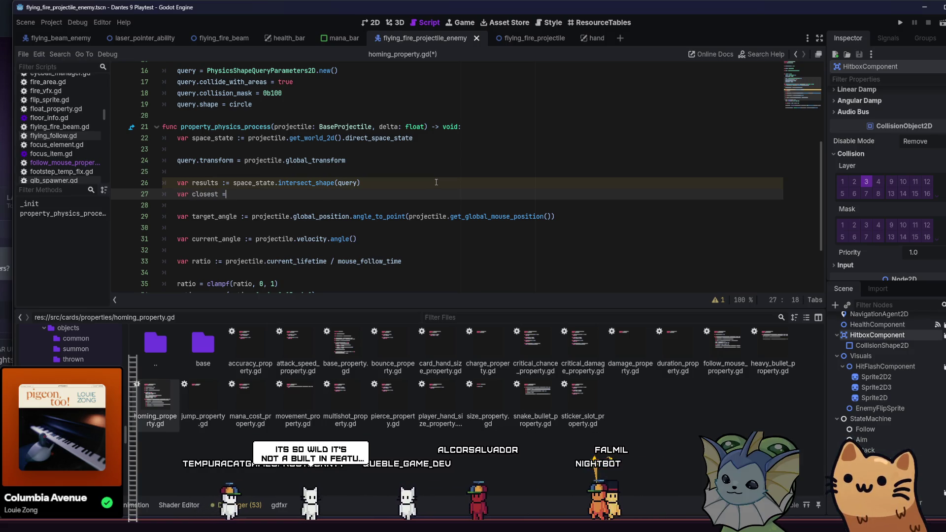
key("BackSpace")
key("BackSpace")
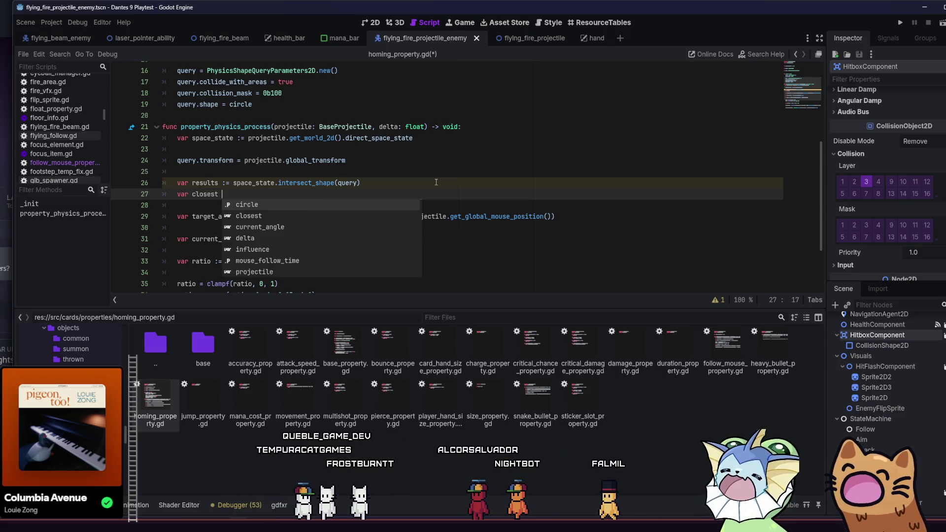
type(": VE")
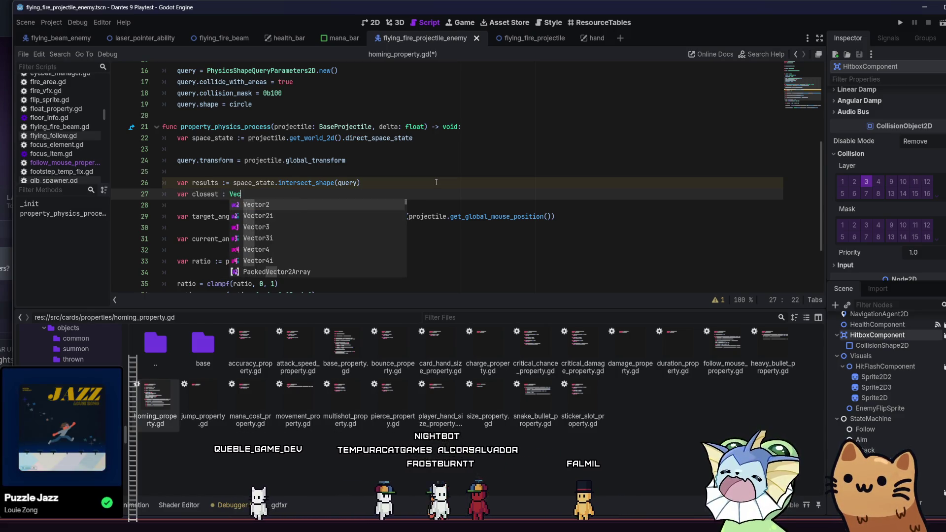
key("Return")
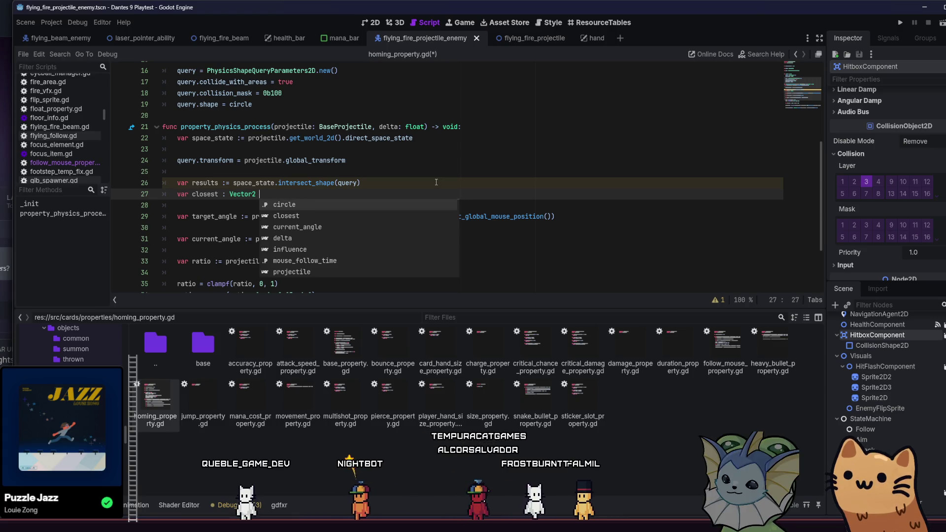
key("BackSpace")
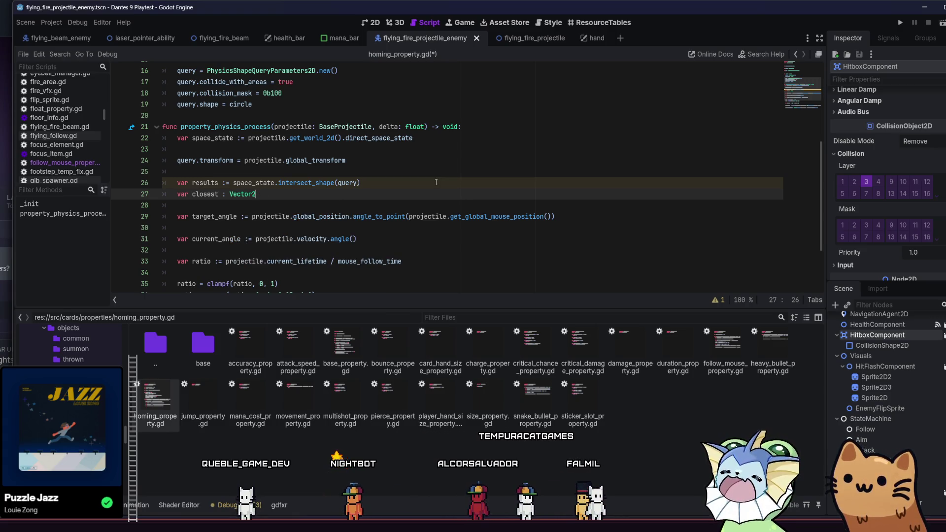
key("Return")
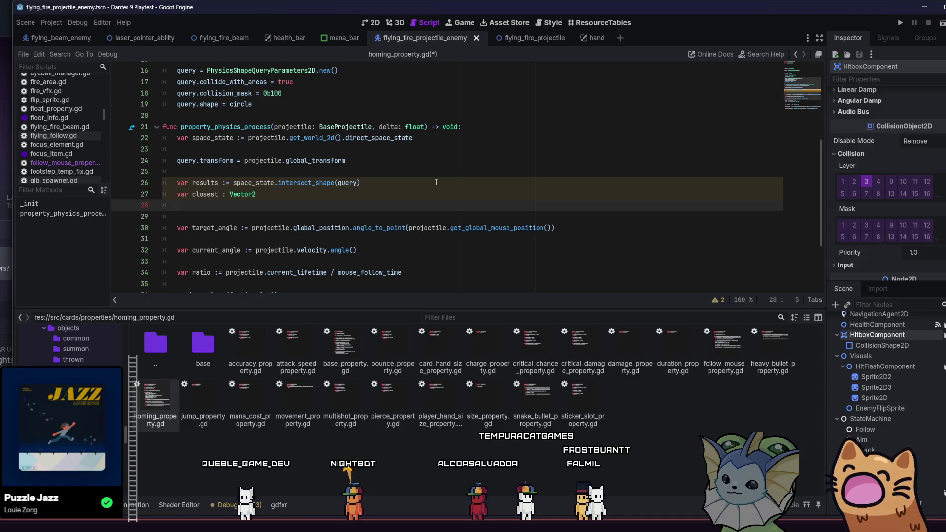
- Add a `for result in results:` loop under closest, trying then removing a `pass` body
type("for res")
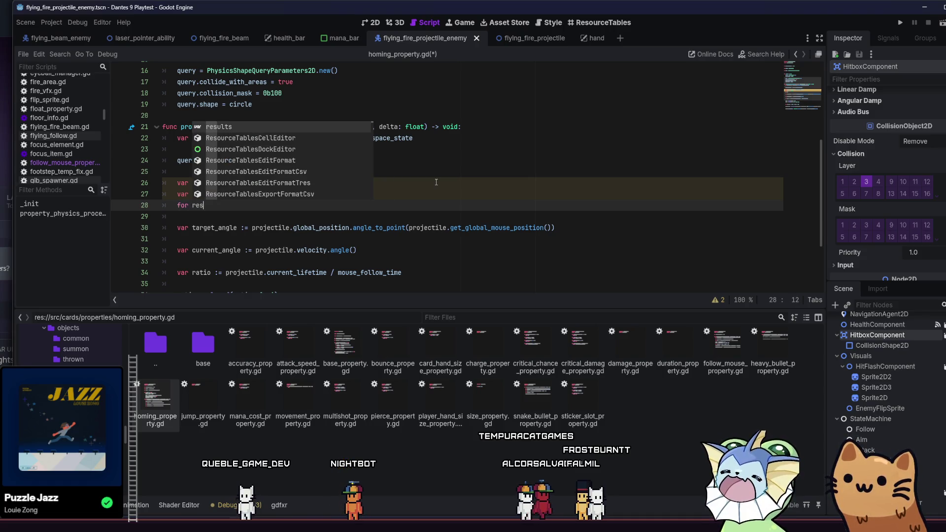
type("ult in res")
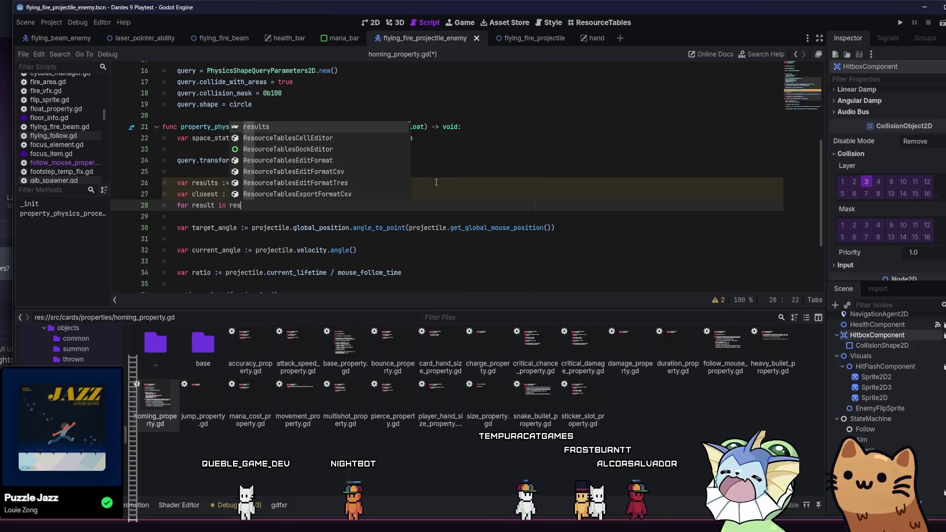
type("ults:")
key("Return")
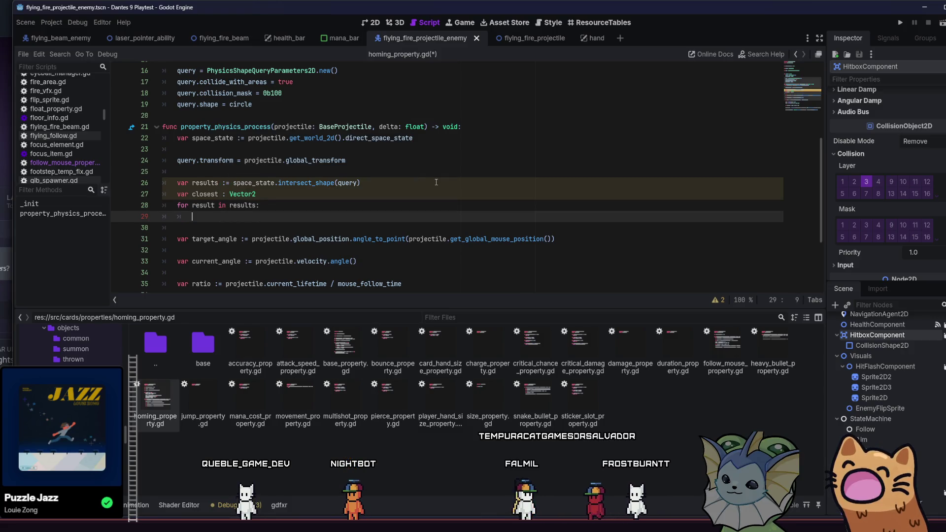
type("res")
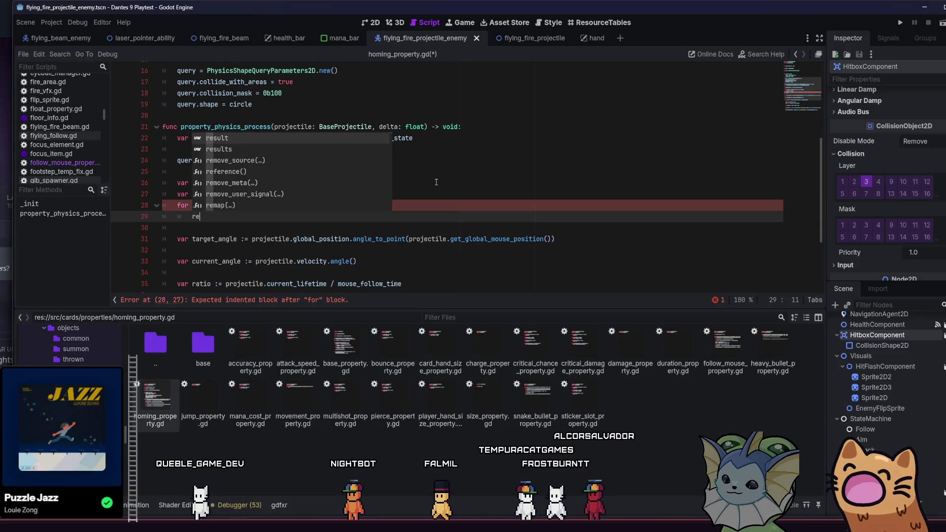
key("BackSpace")
key("BackSpace")
key("BackSpace")
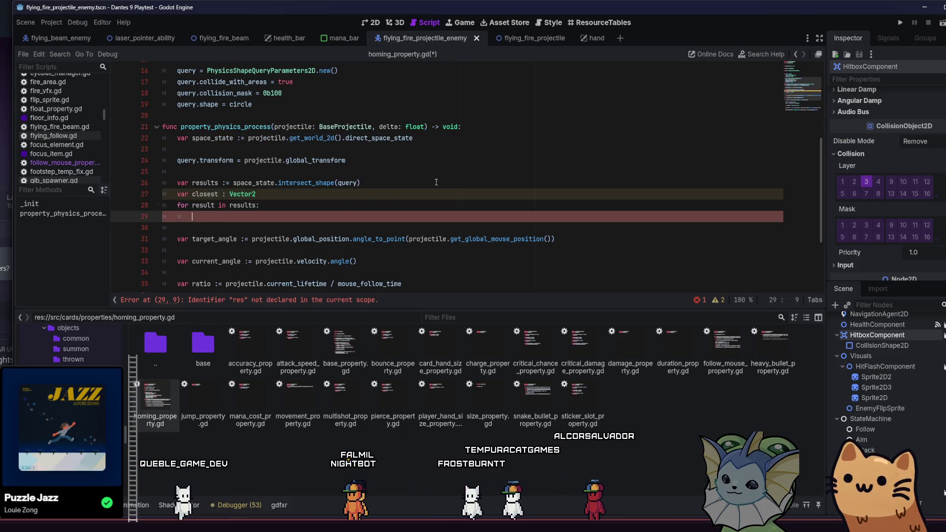
type("if")
key("BackSpace")
key("BackSpace")
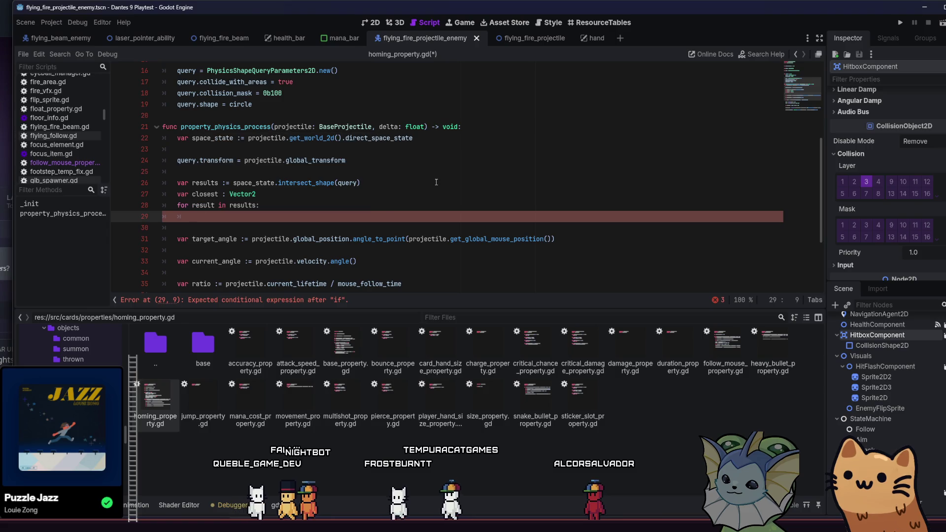
type("result")
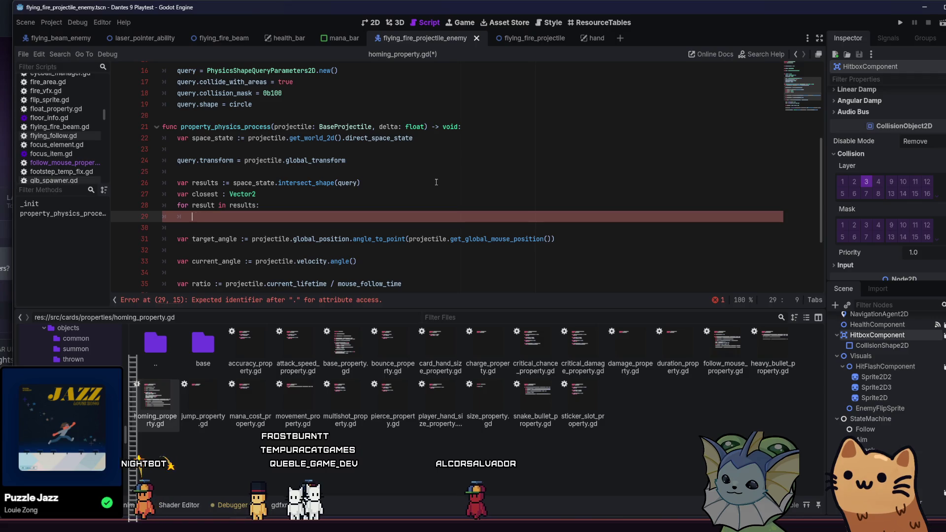
key("BackSpace")
key("BackSpace")
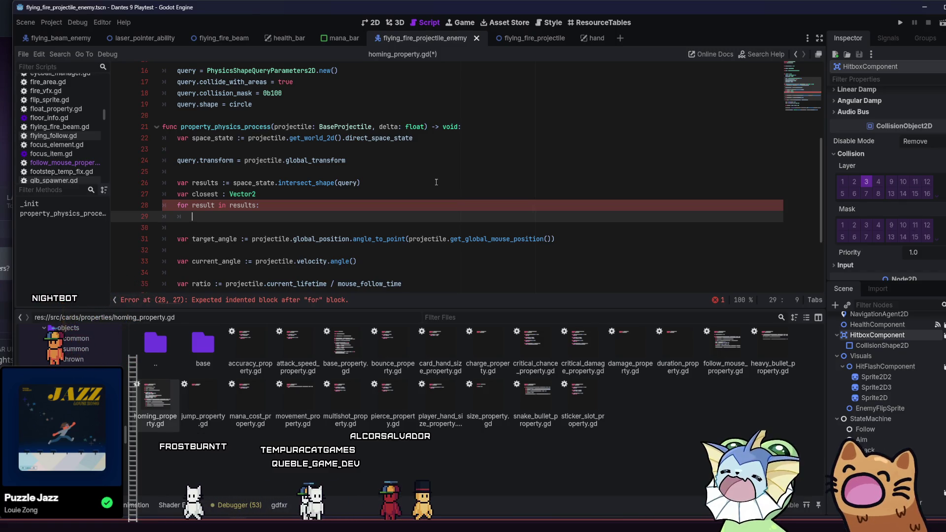
type("pass")
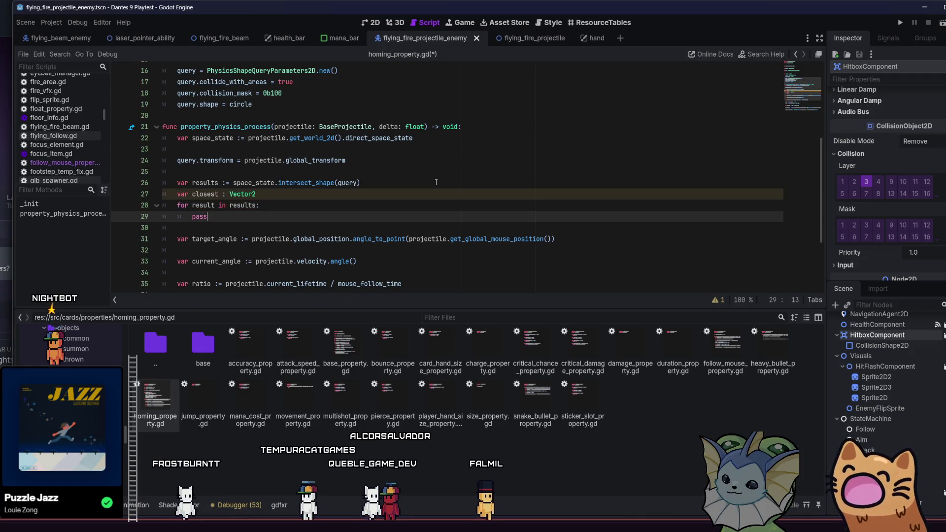
left_click(279, 244)
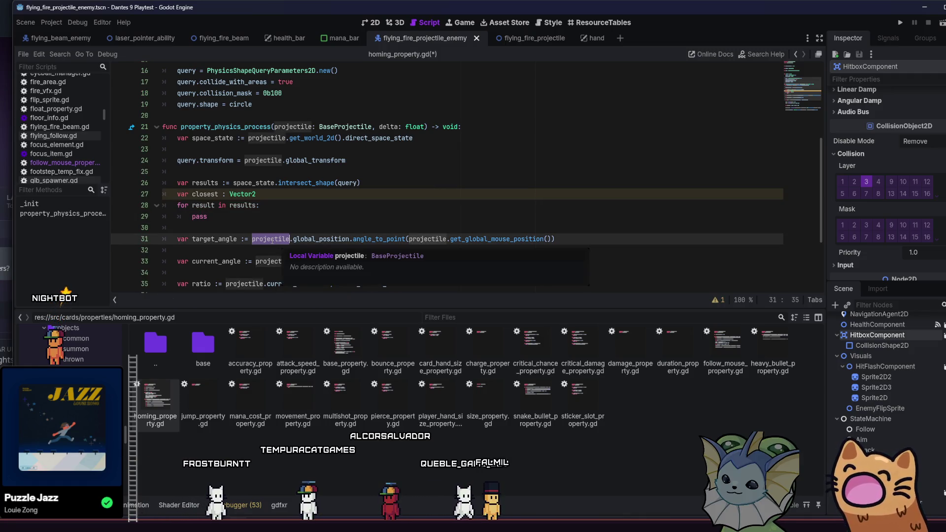
left_click(276, 220)
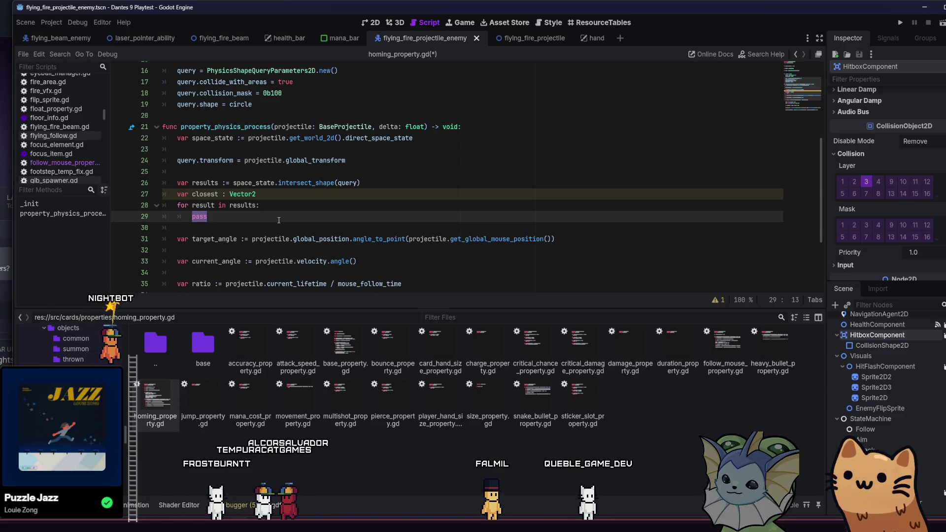
key("BackSpace")
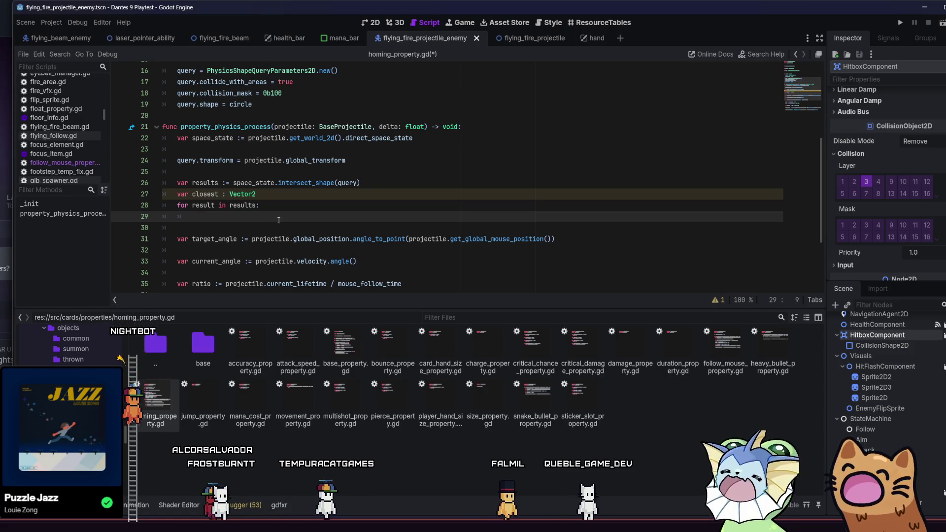
- Try a `= null` default on closest, then revert to plain `var closest : Vector2`
type("if")
left_click(286, 194)
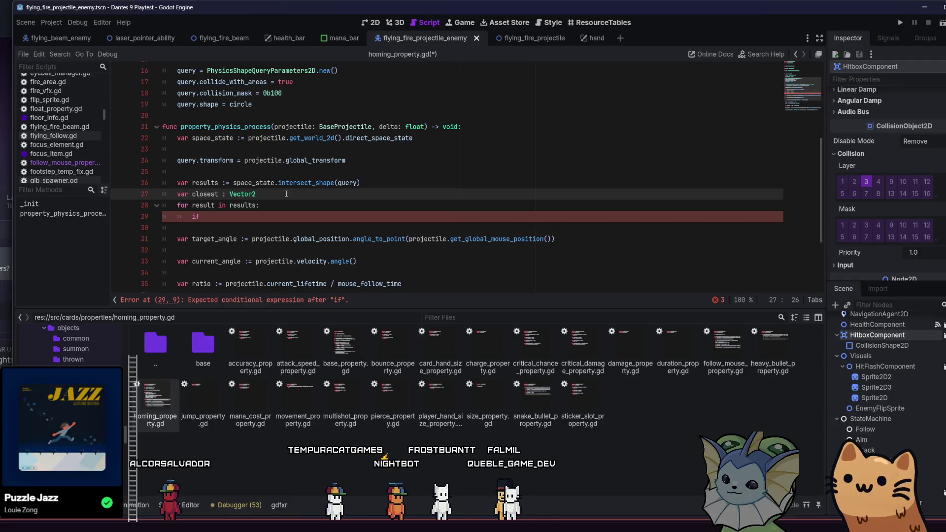
type("=")
key("BackSpace")
key("BackSpace")
type("= ")
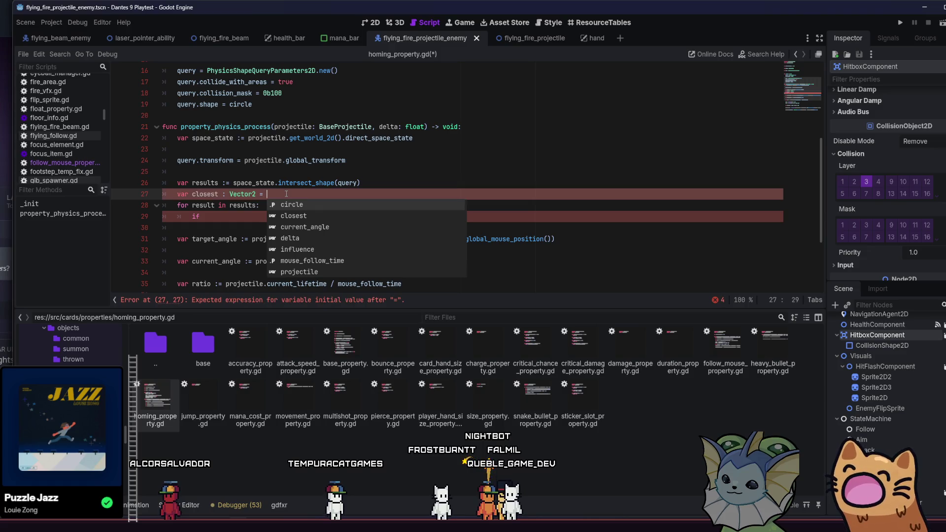
type("nul")
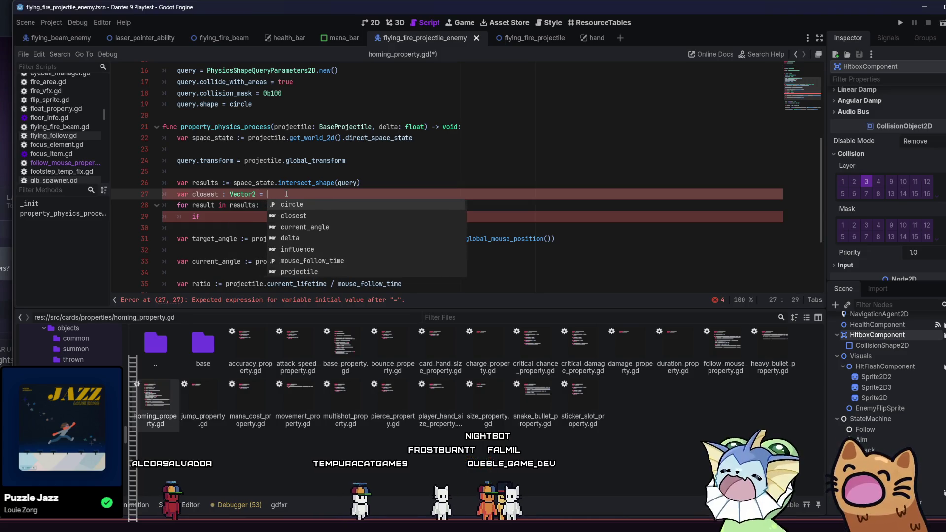
key("Escape")
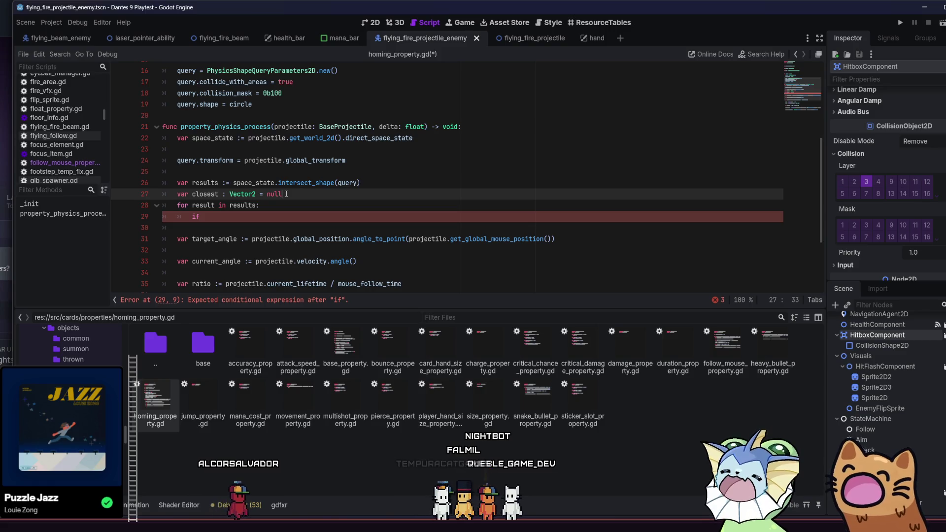
key("BackSpace")
key("BackSpace")
key("BackSpace")
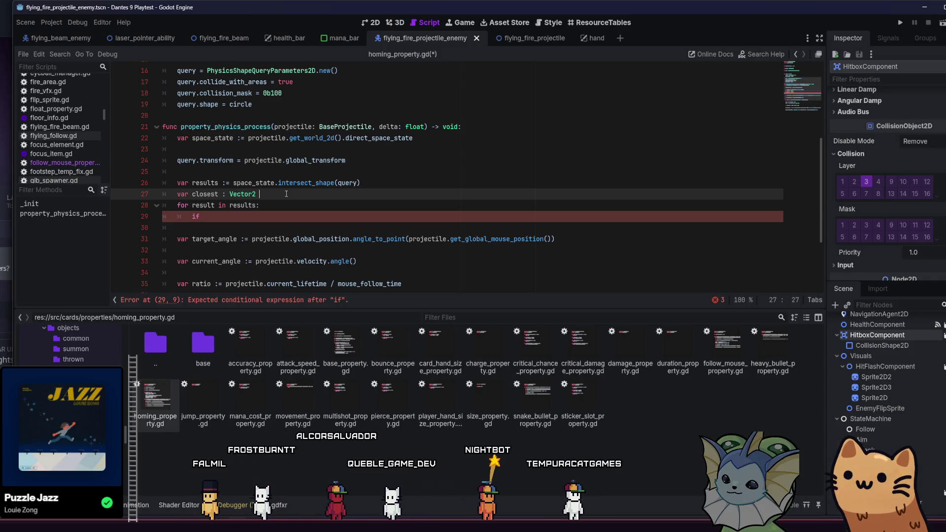
key("BackSpace")
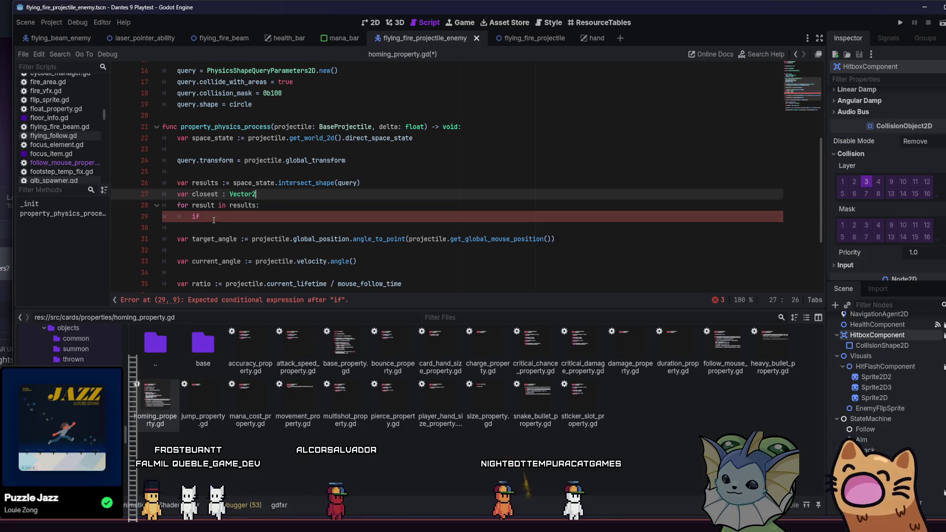
- Replace the unfinished `if` in the loop with `pass` and start a new `var` line below closest
left_click_drag(214, 220, 153, 224)
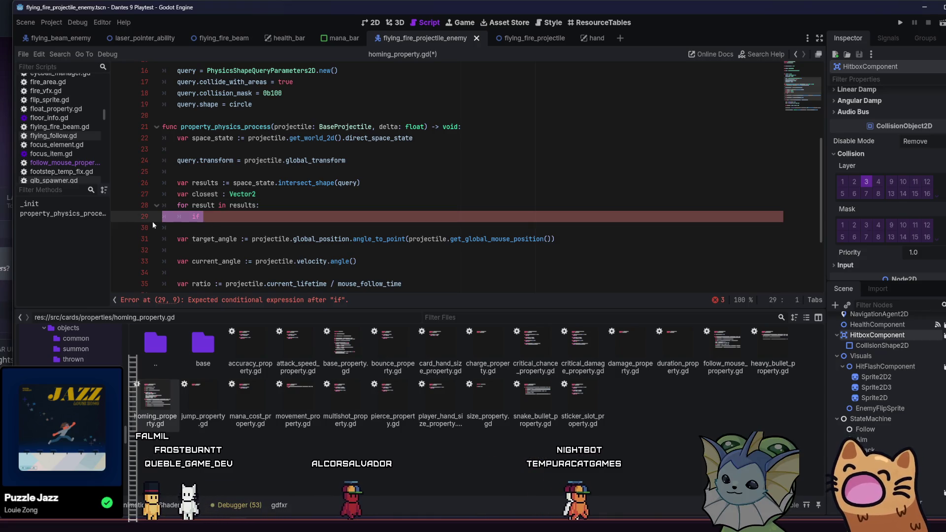
key("BackSpace")
key("Tab")
key("Tab")
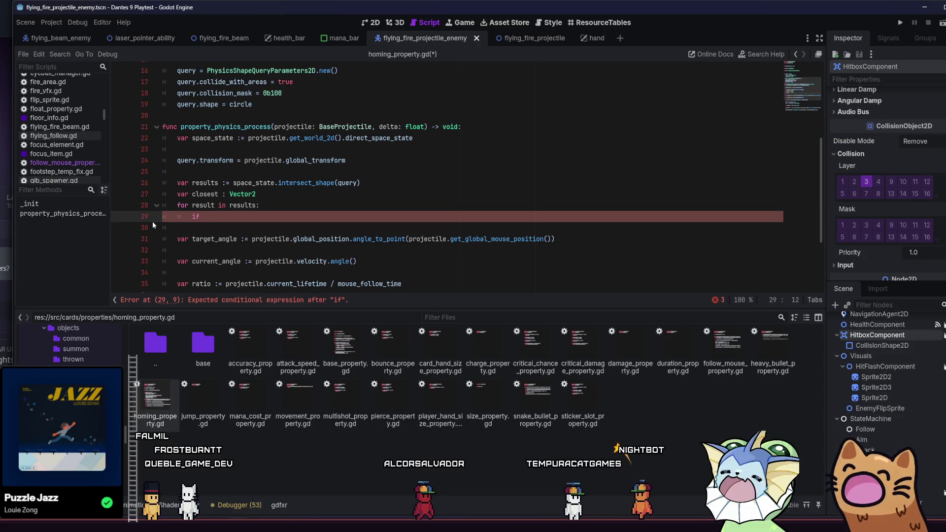
type("pass")
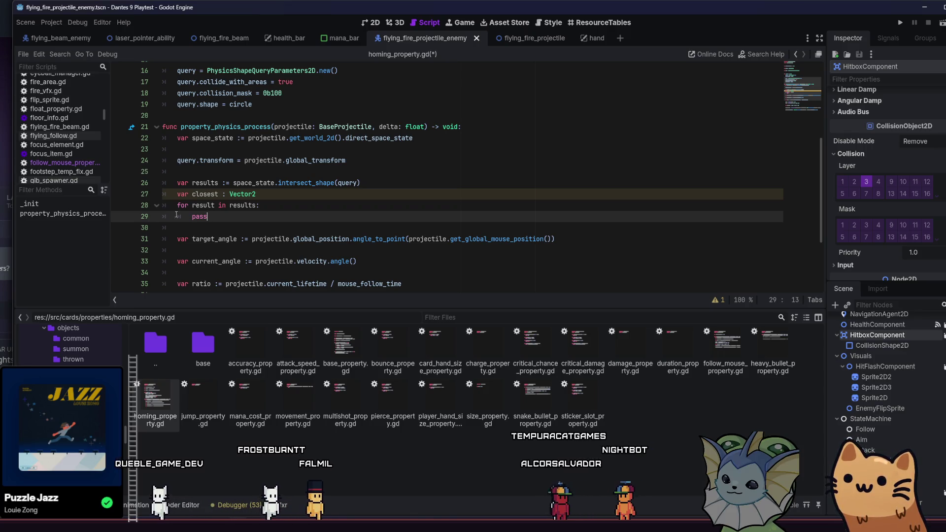
left_click(292, 192)
key("Return")
type("v")
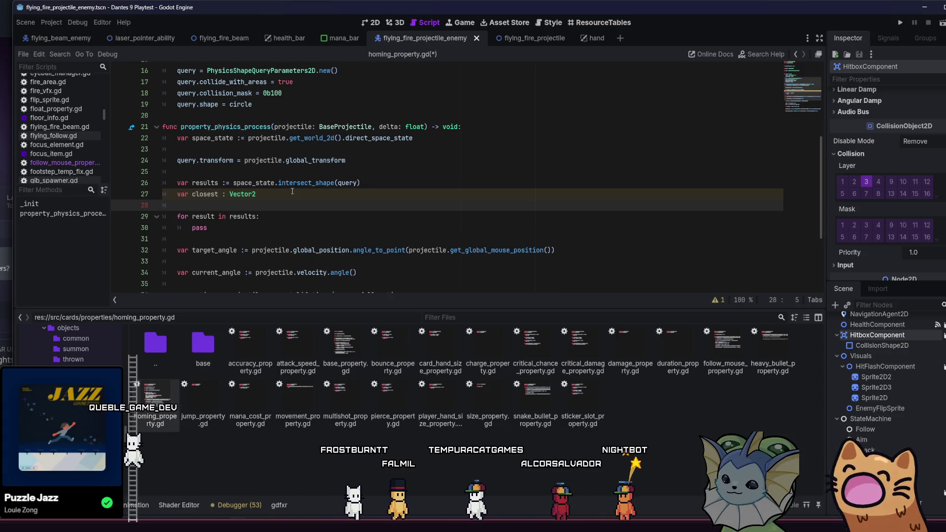
type("ar c")
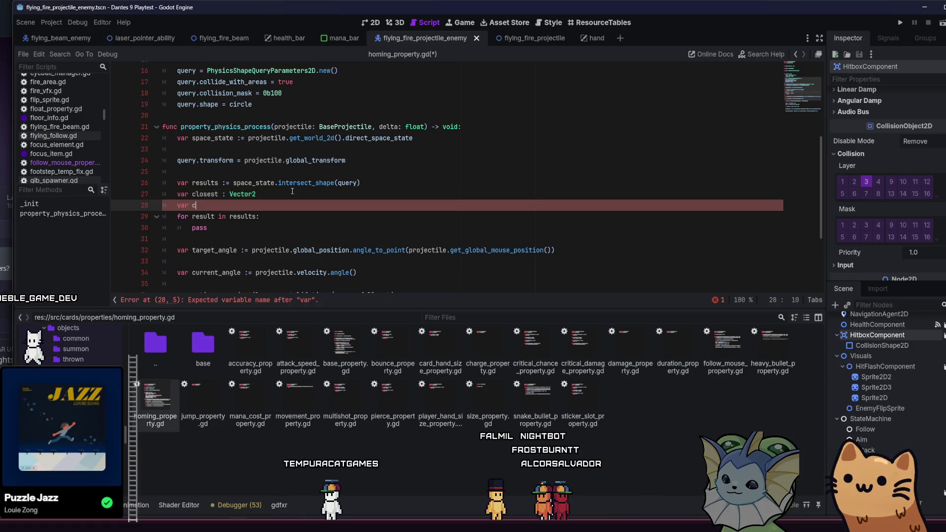
- Declare `var closest_distance : float = INF` and take a screenshot
type("lose")
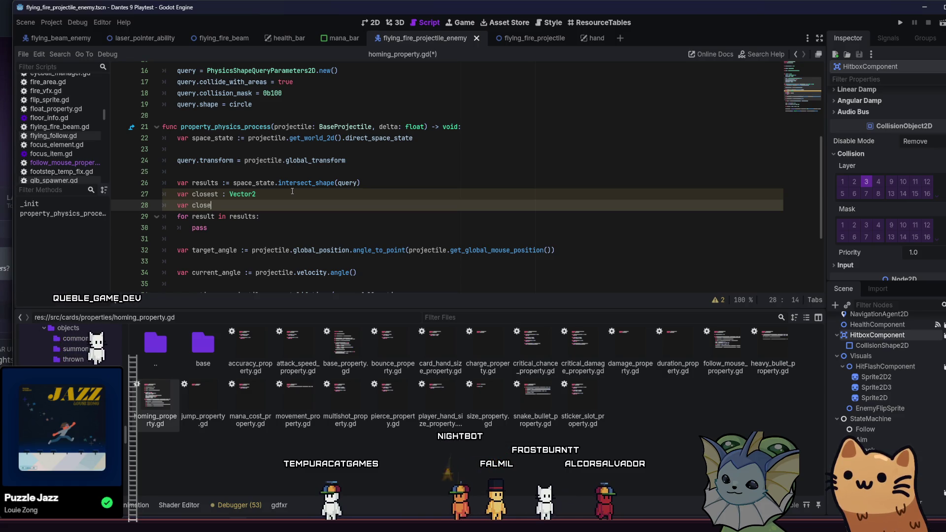
type("st_distance")
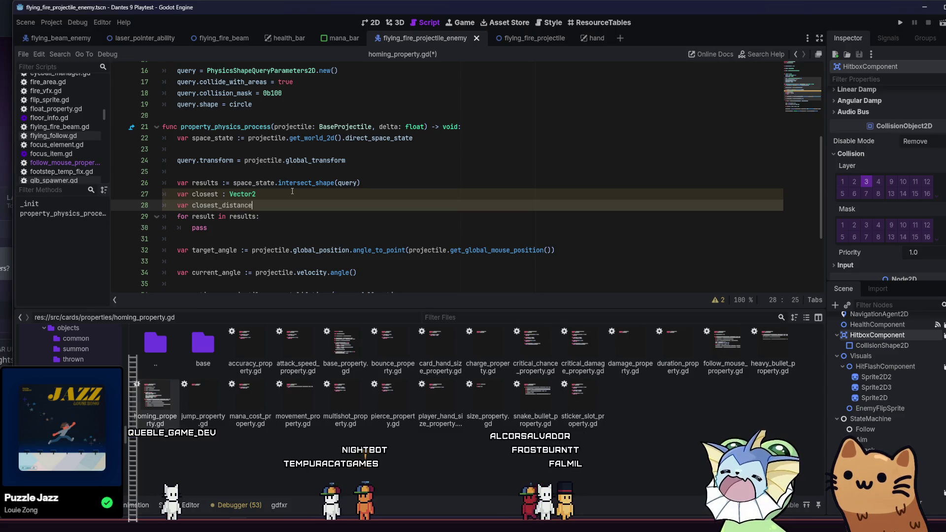
type("= ")
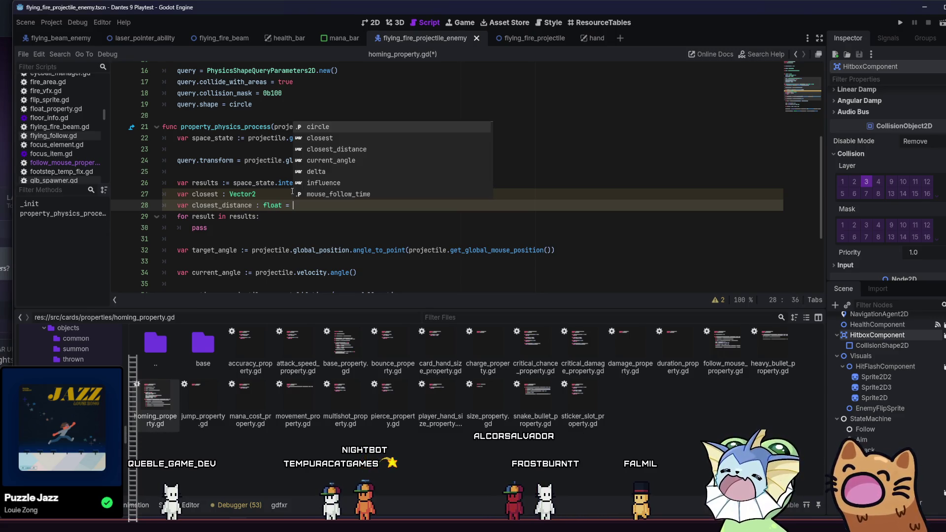
type("null")
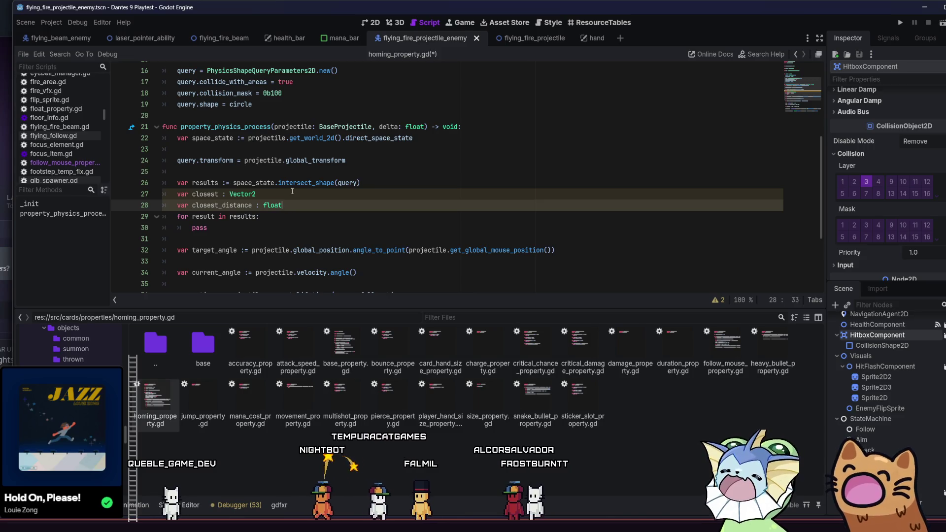
type("Inf")
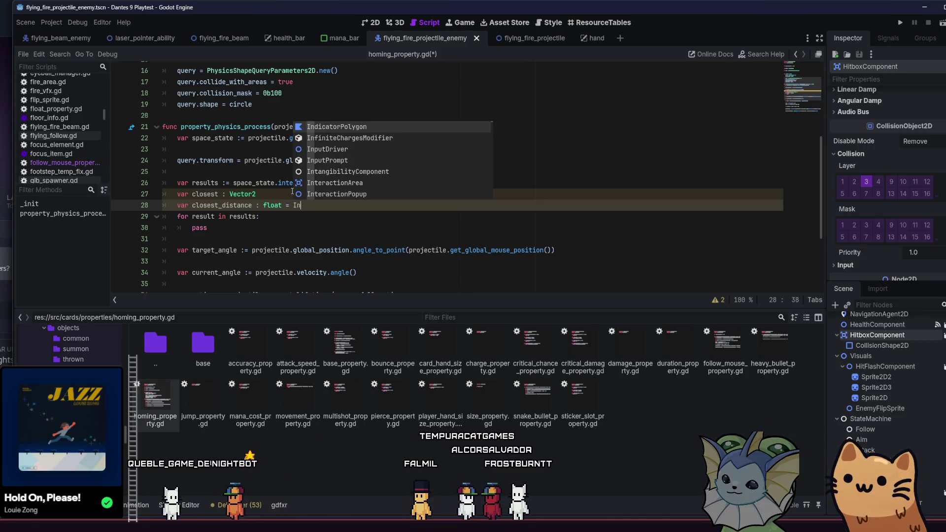
key("Down")
key("Down")
key("Return")
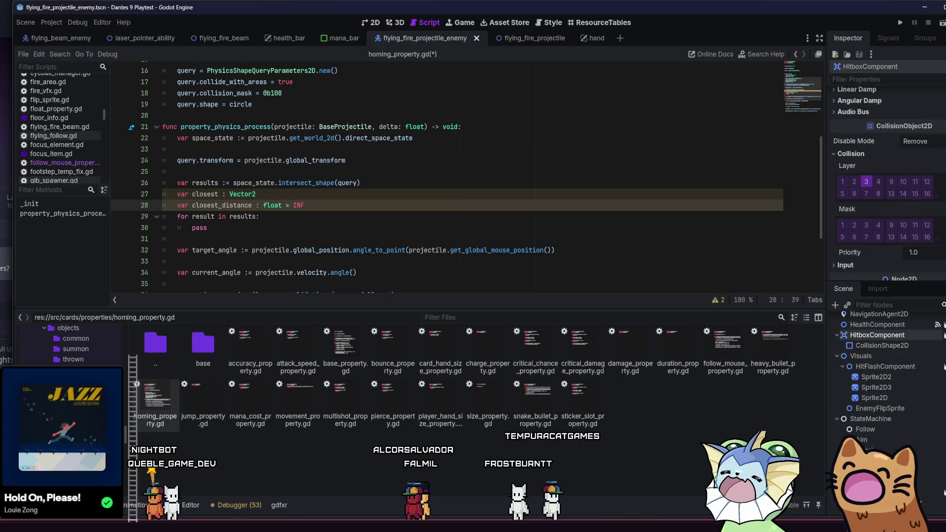
key("Print")
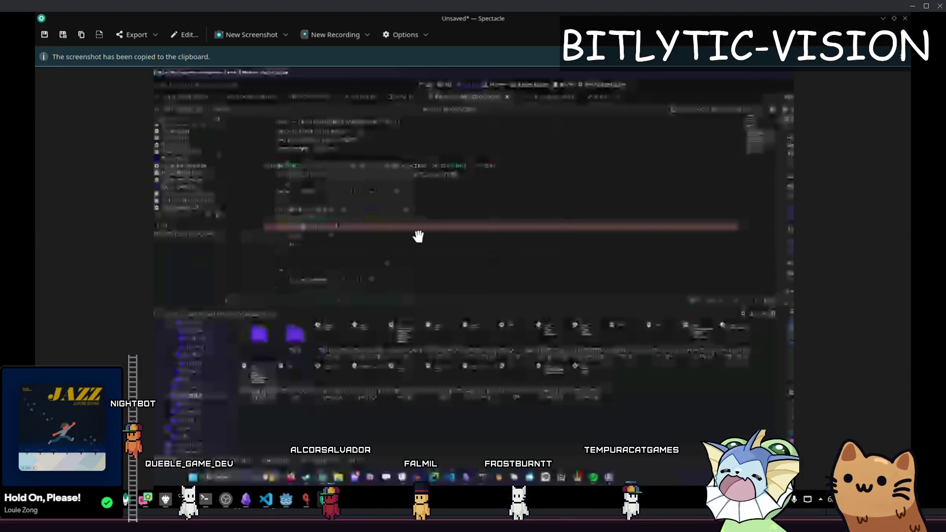
- Replace the loop's `pass` with `var position = result.`
key("Escape")
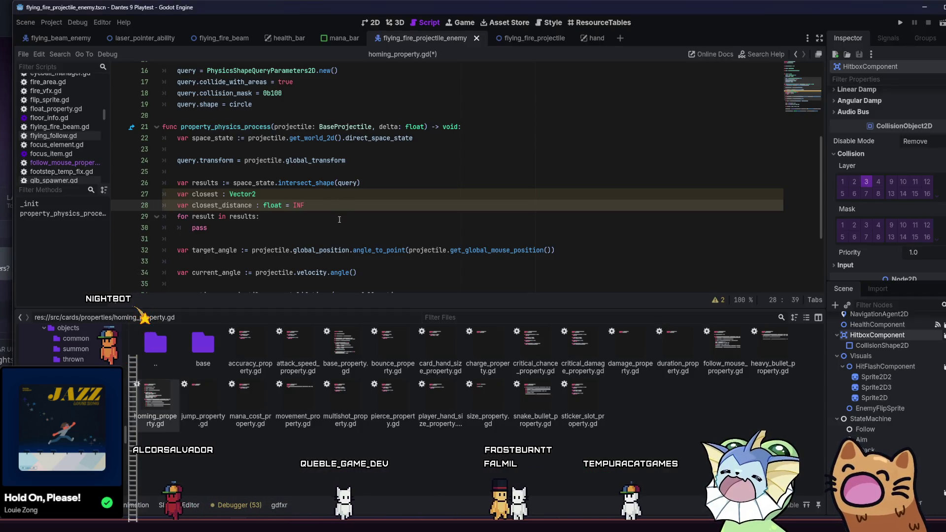
key("Down")
key("Down")
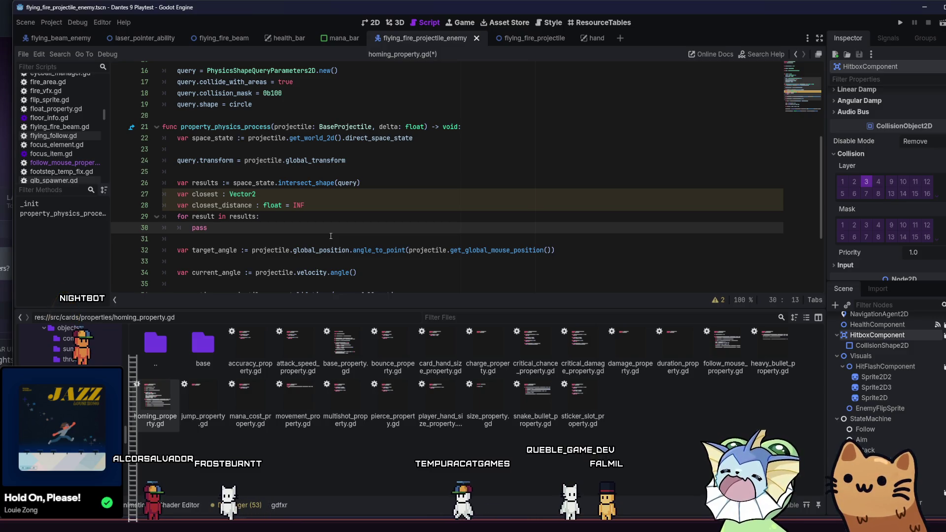
key("BackSpace")
key("BackSpace")
key("BackSpace")
type("re")
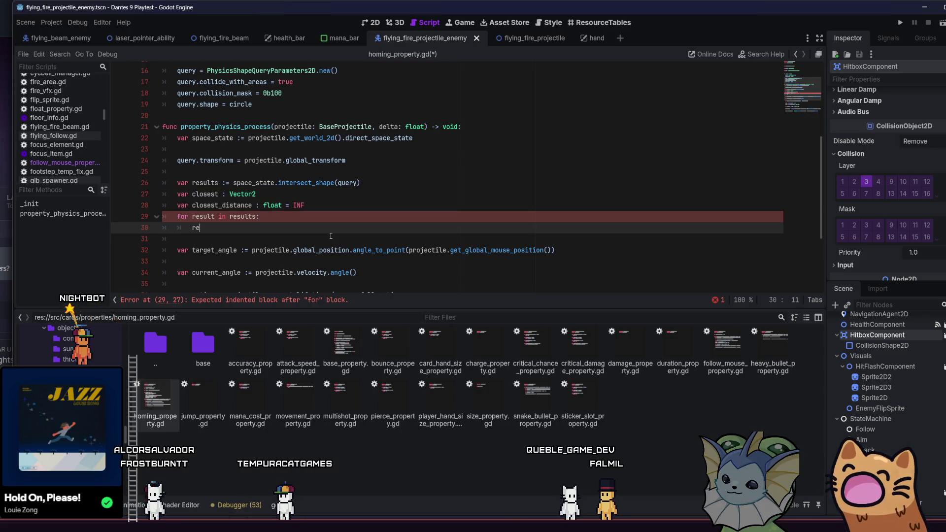
key("BackSpace")
key("BackSpace")
type("d")
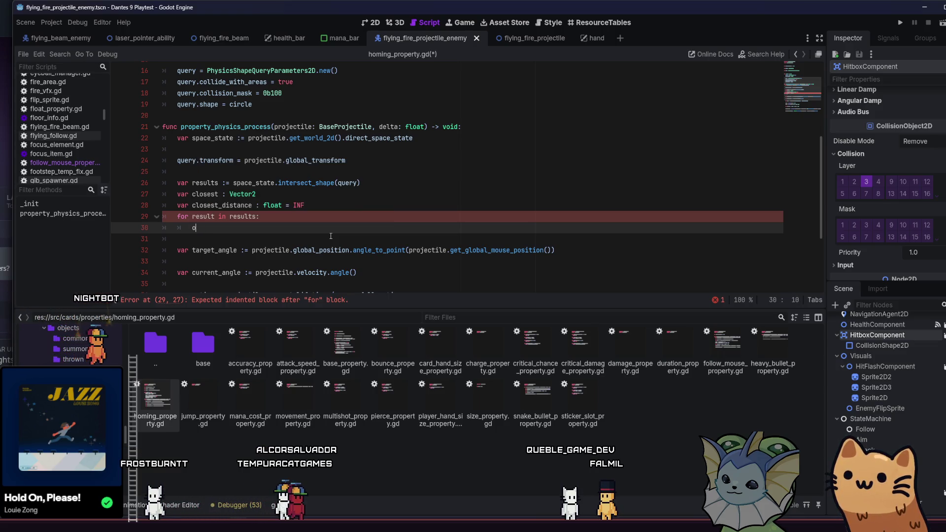
key("BackSpace")
type("var pos")
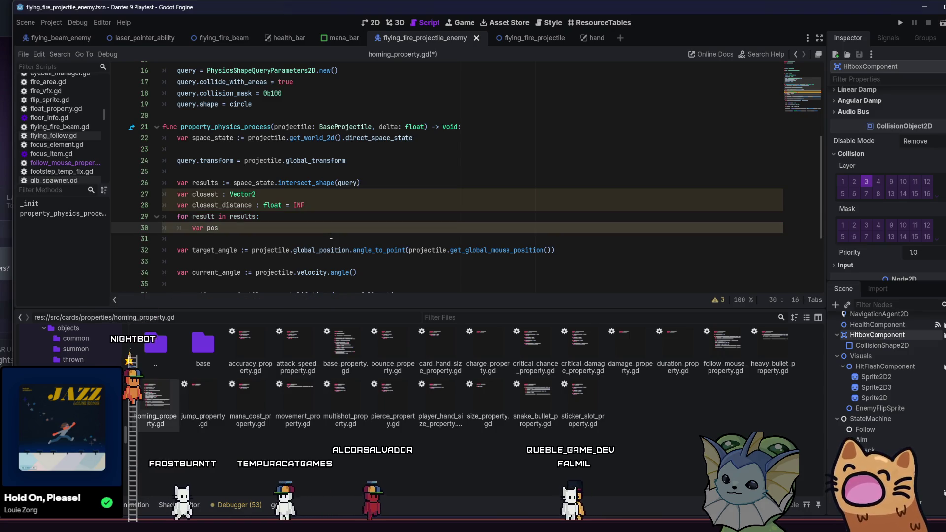
type("ition ")
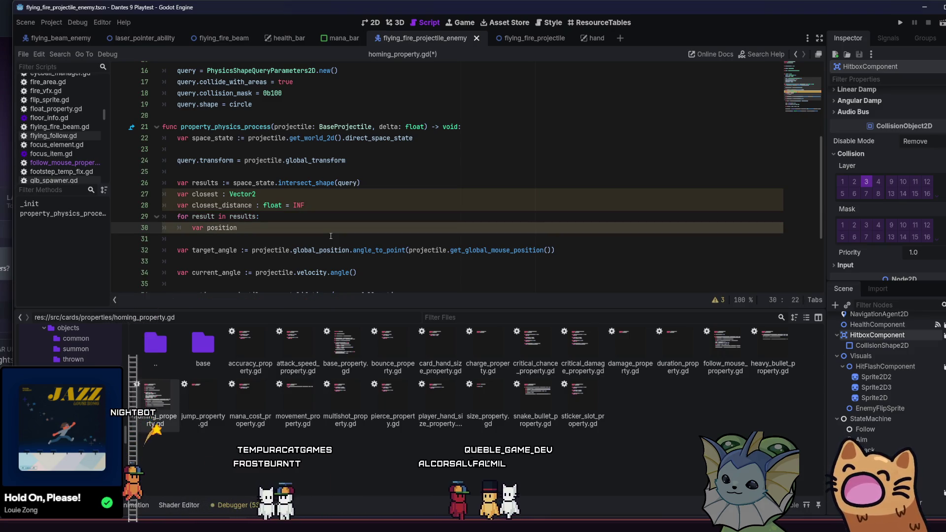
type("=")
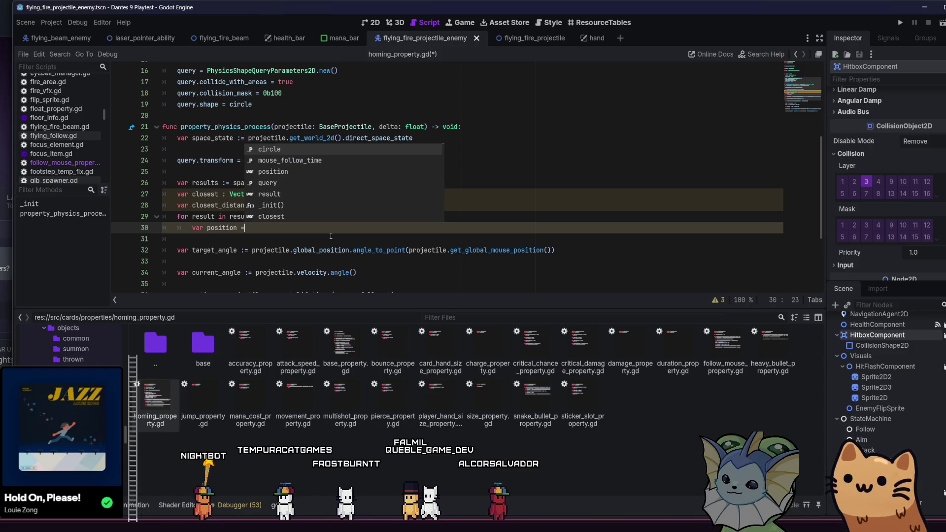
type(" result.")
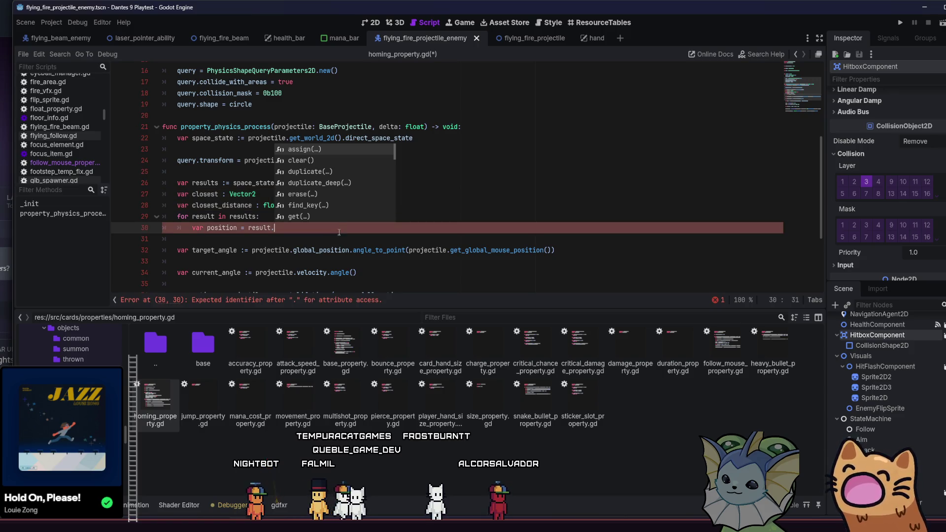
left_click(241, 215)
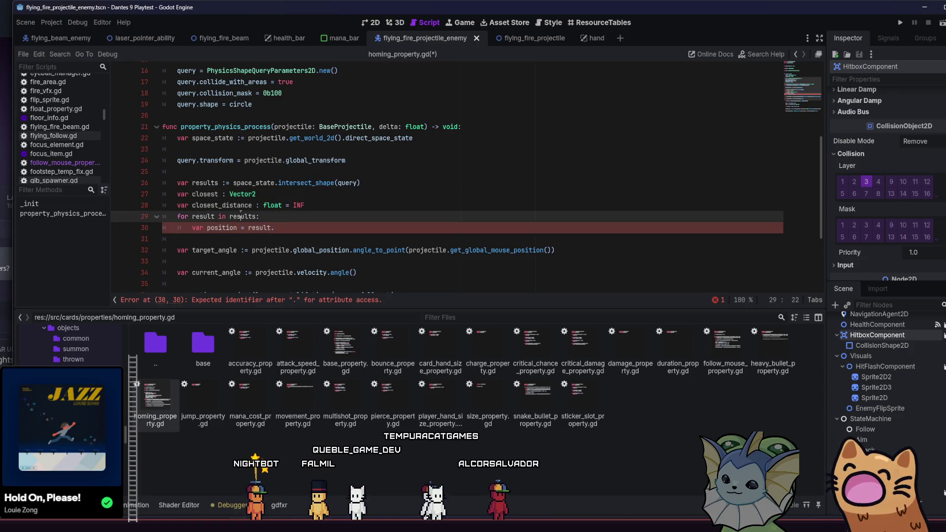
mouse_move(241, 215)
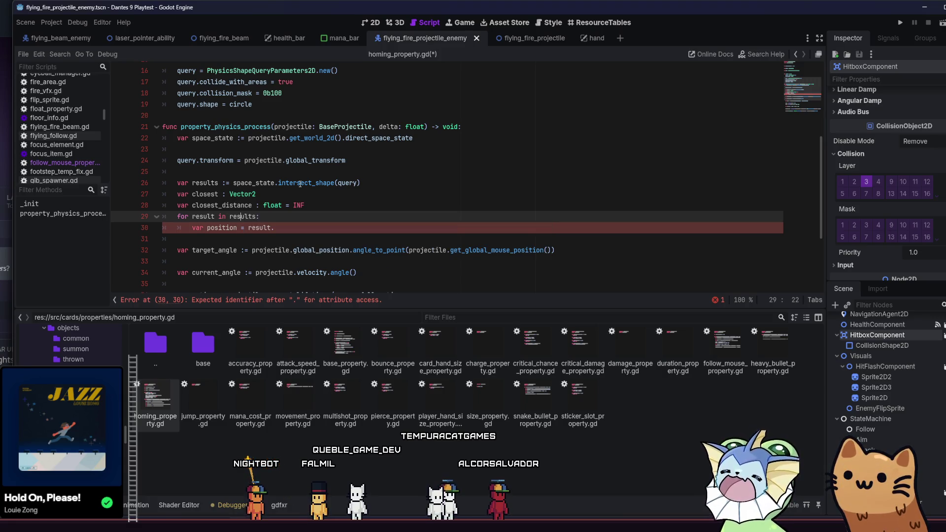
mouse_move(300, 184)
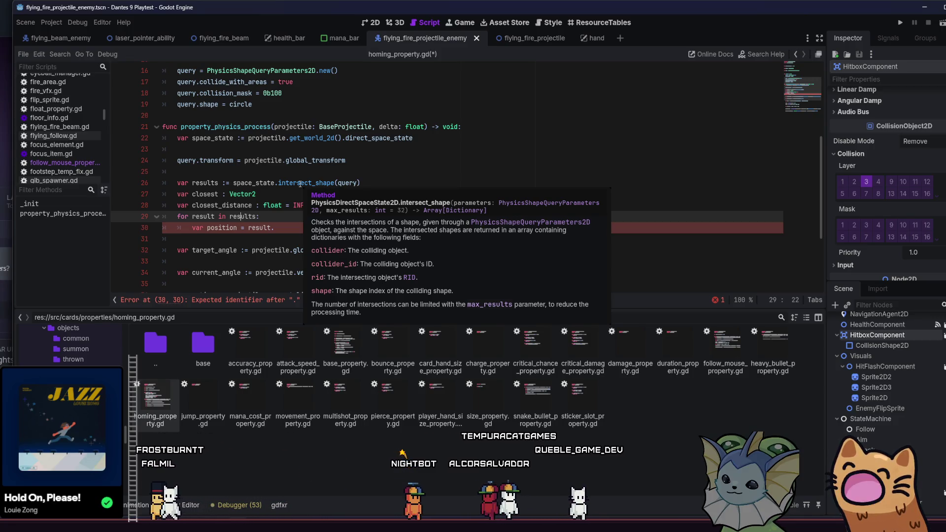
mouse_move(350, 185)
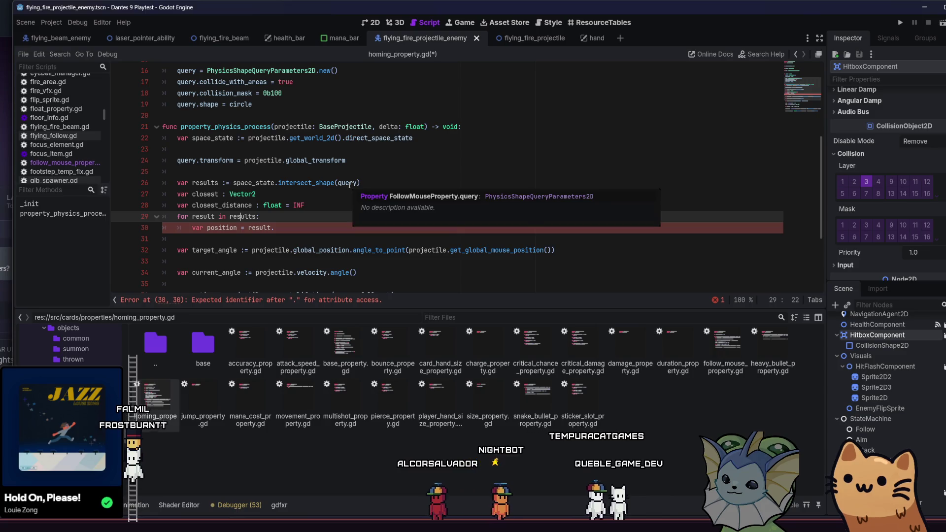
left_click(309, 183, "ctrl")
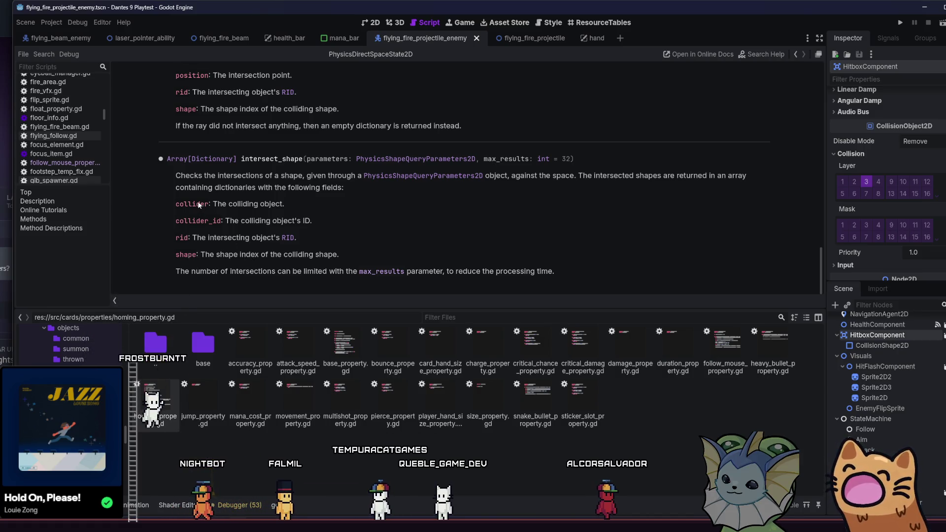
left_click(796, 54)
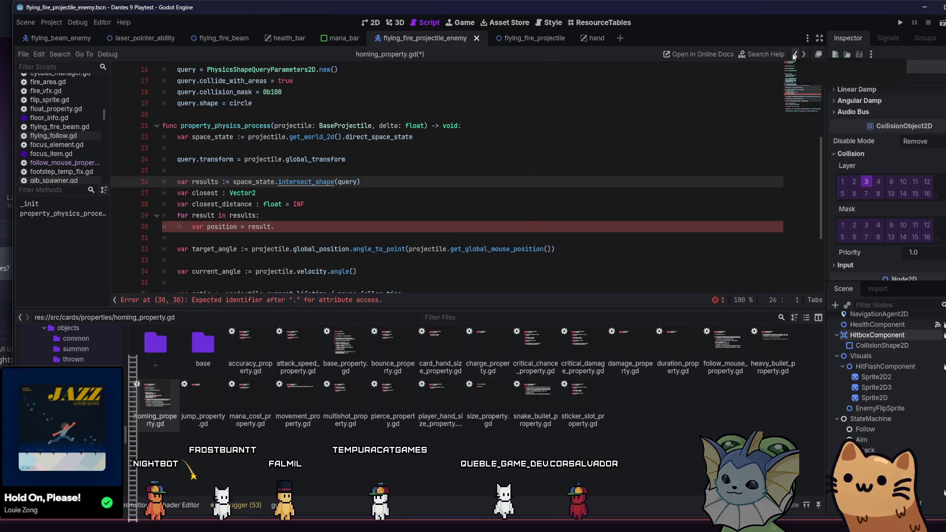
- Complete line 30 as `var position = result.get("collider")` and open an indented line below
left_click(405, 224)
type("co")
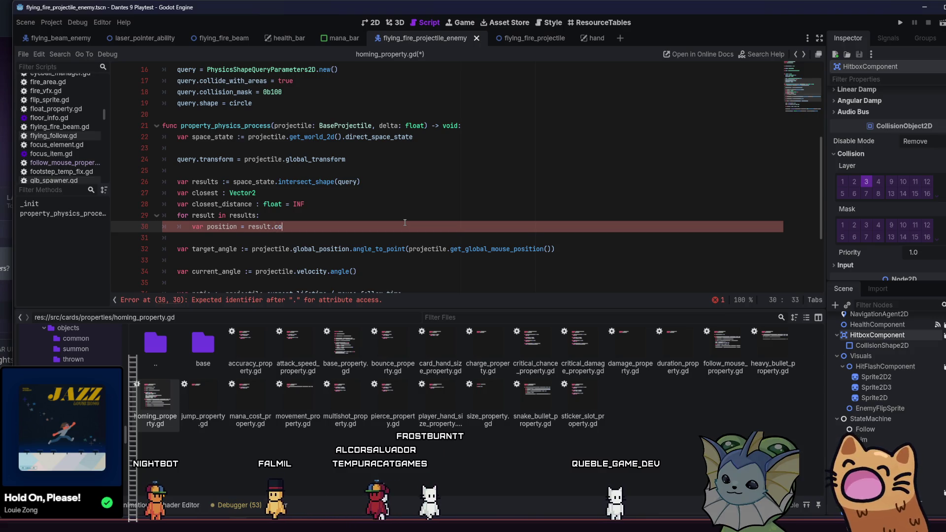
type("l")
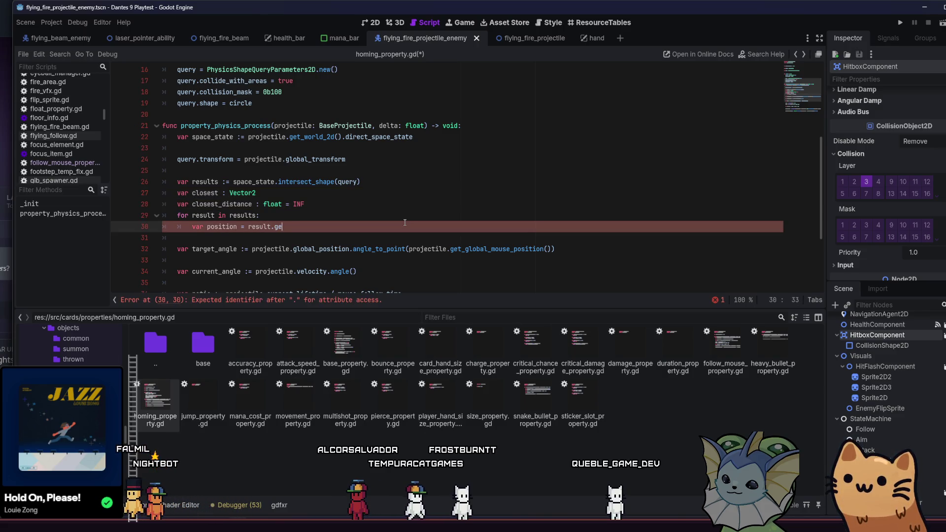
key("BackSpace")
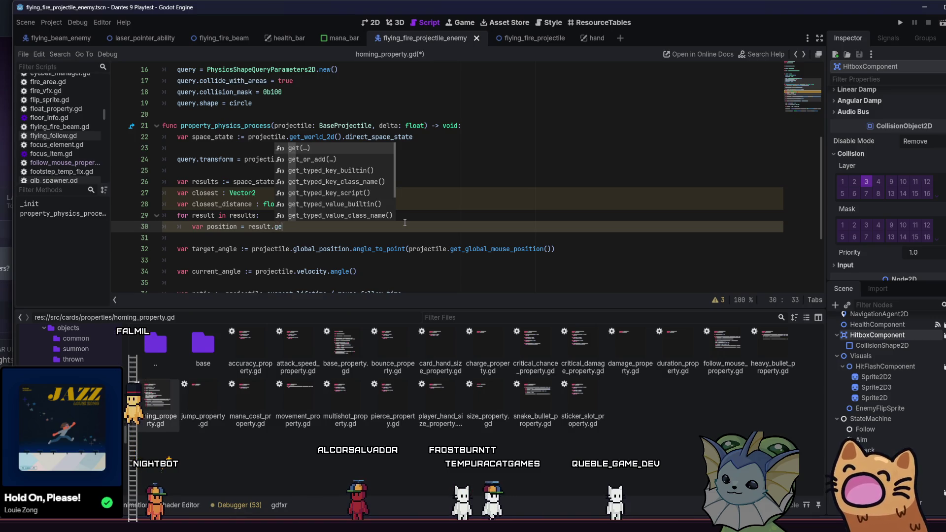
key("Return")
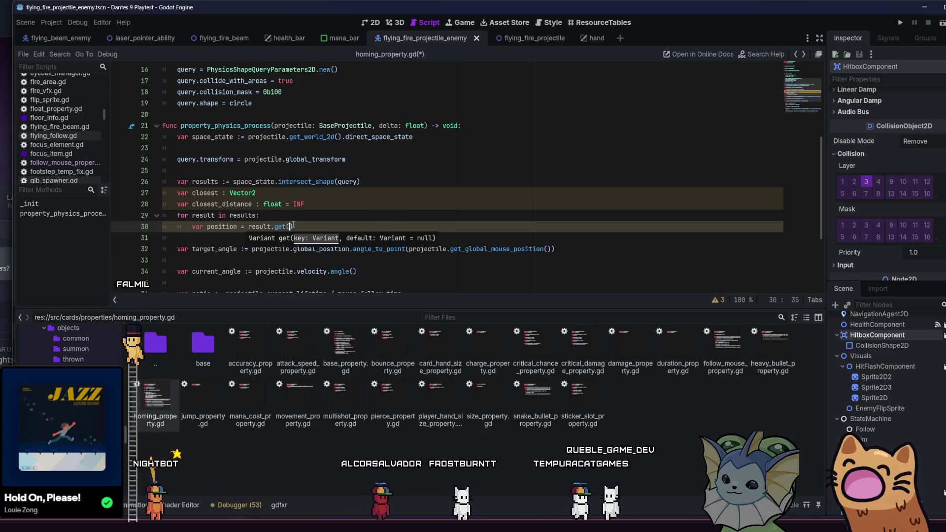
type("\"collider")
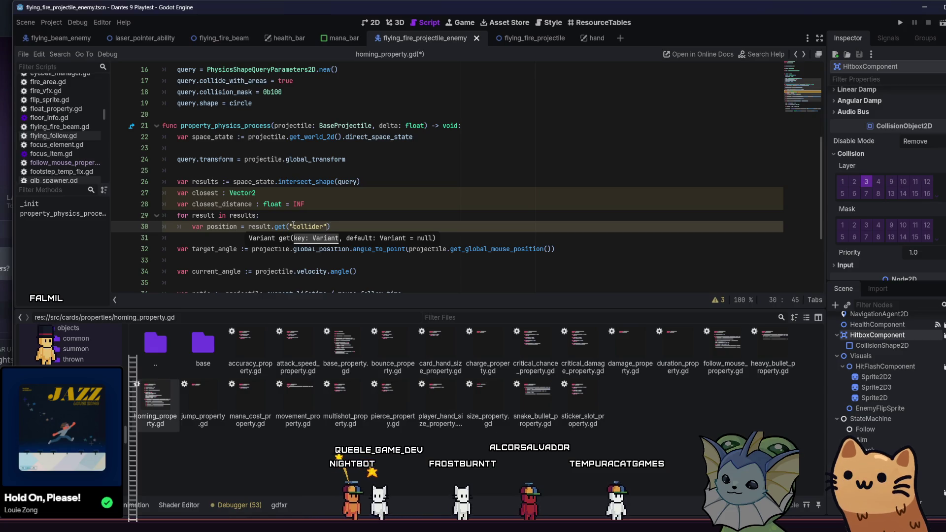
left_click(326, 227)
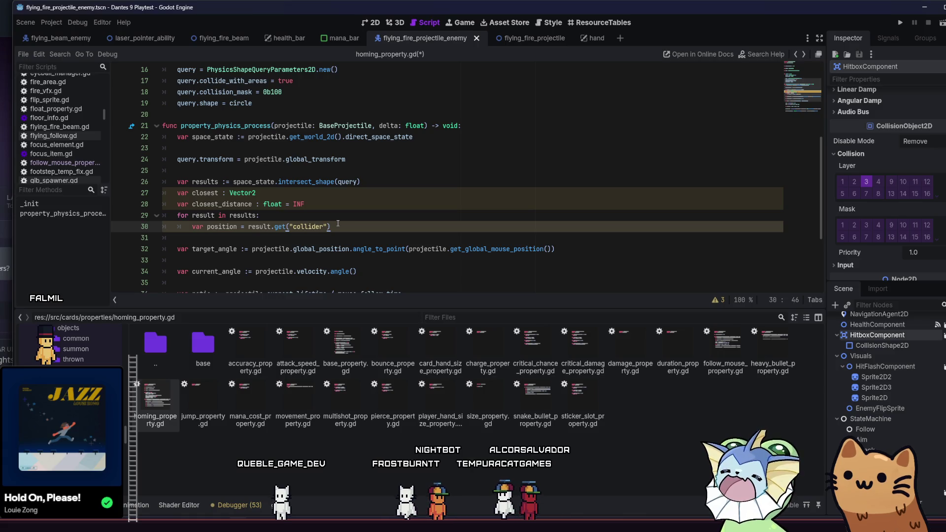
left_click_drag(340, 226, 234, 233)
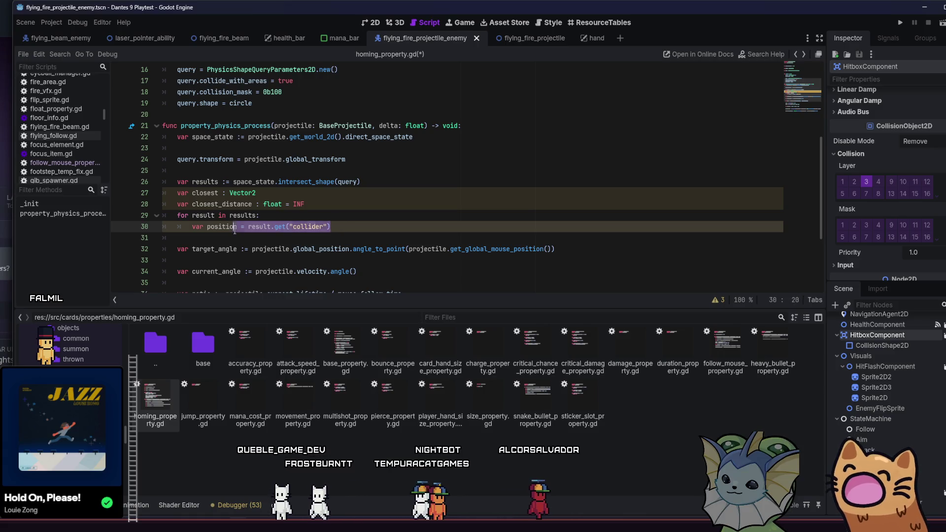
left_click(351, 227)
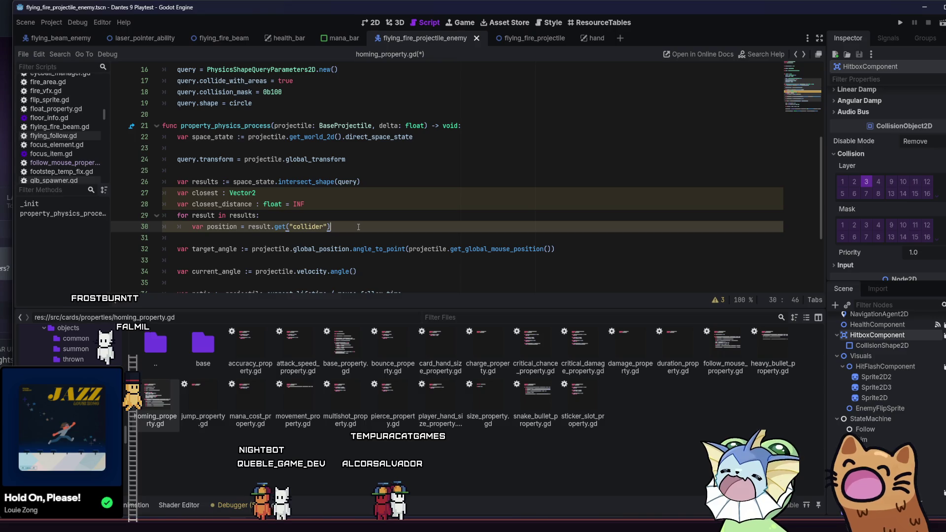
key("Return")
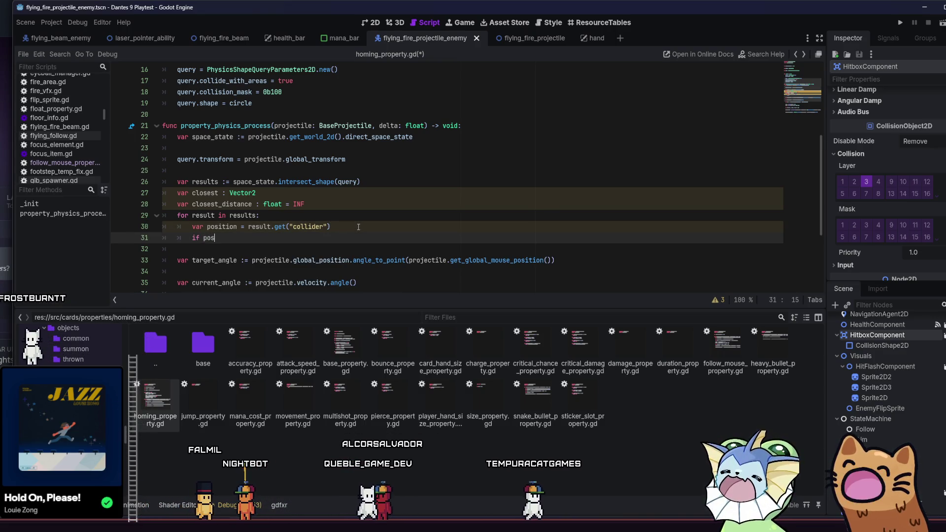
- Start `if position` on line 31, trying and undoing a `result.collider` edit on line 30
type("if pos")
key("Return")
type(".")
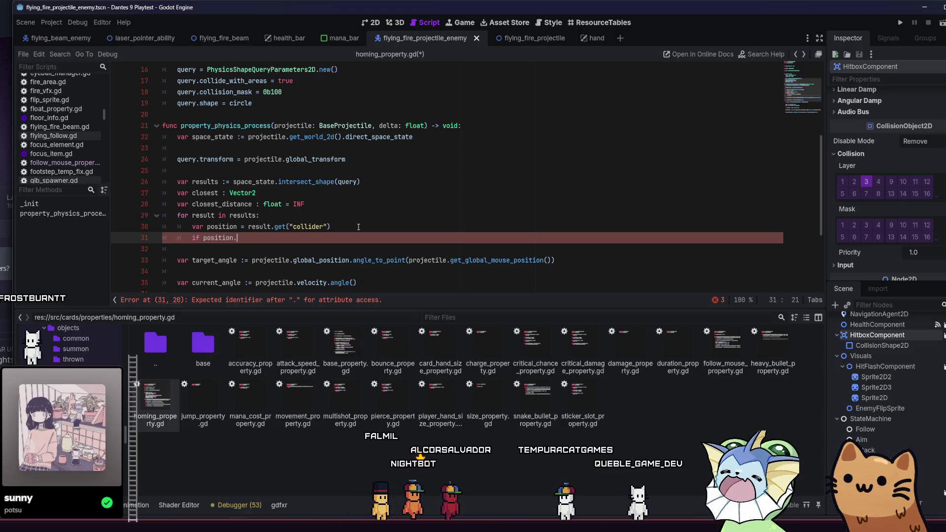
left_click(309, 227)
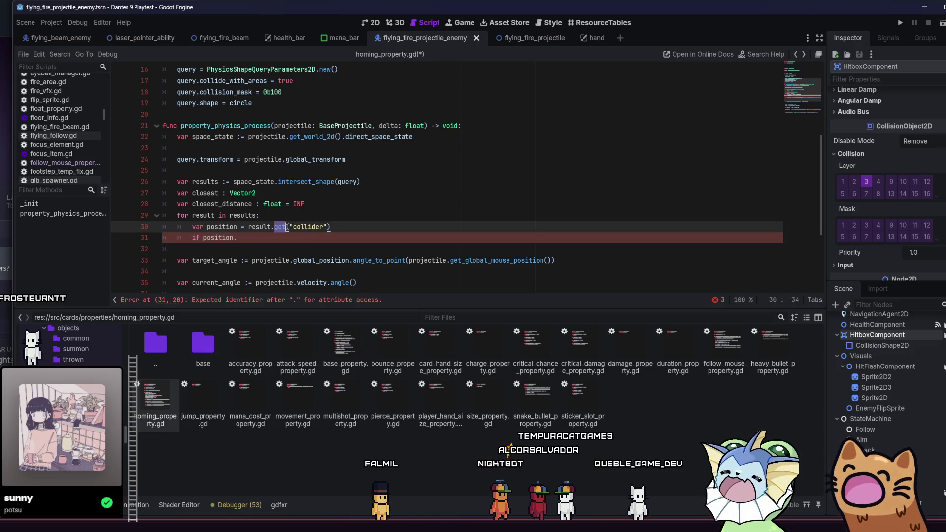
key("Right")
key("Right")
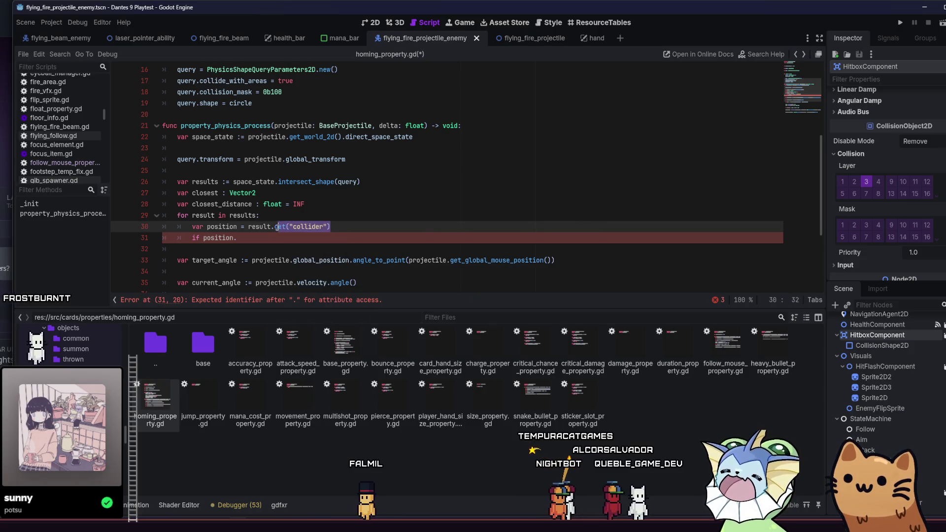
type("col")
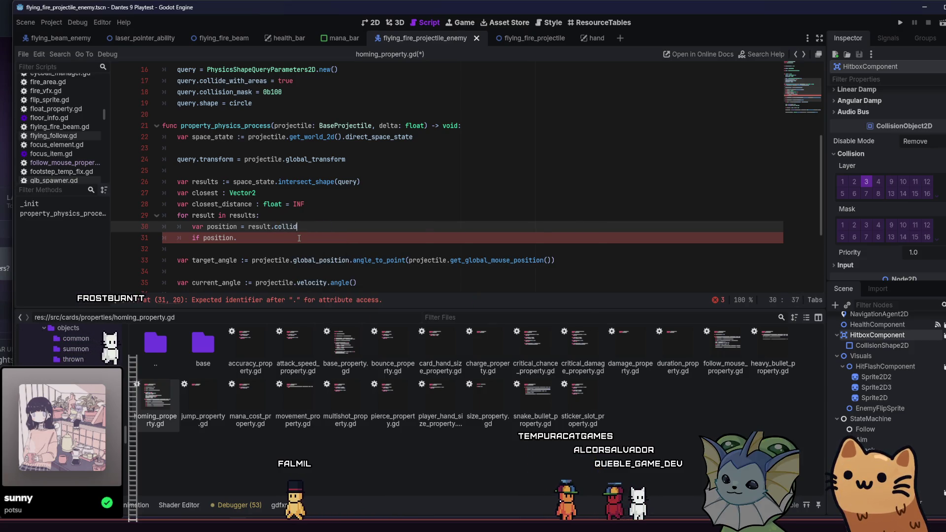
left_click(299, 238)
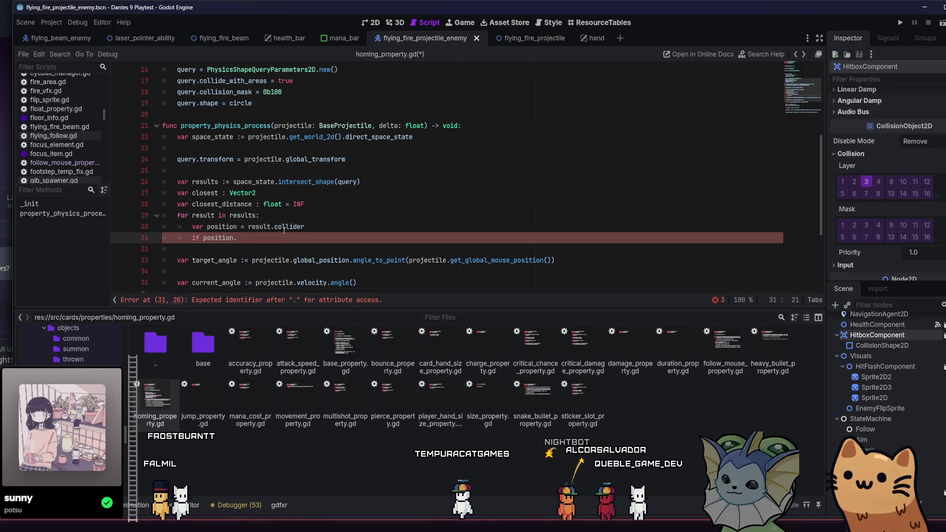
key("ctrl+z")
- Try a distance call after `position`, then delete it, leaving `if position`
left_click(276, 242)
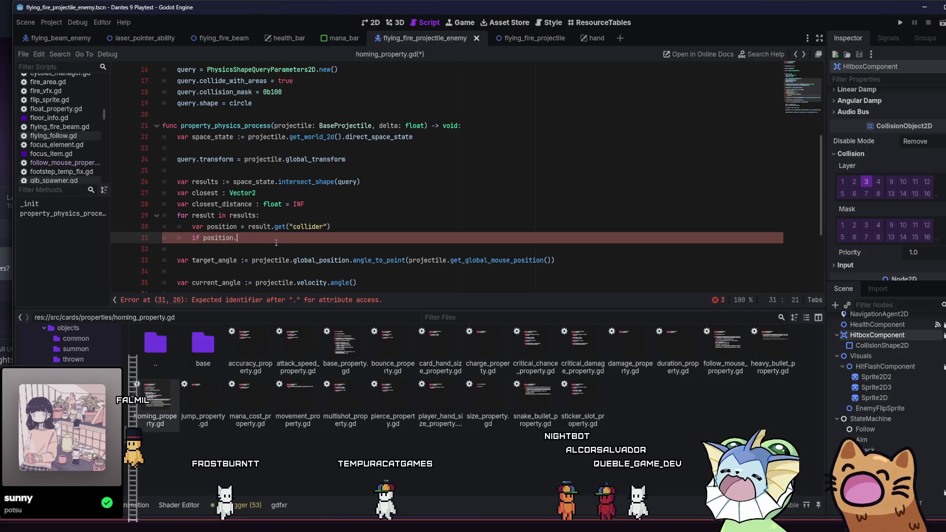
left_click(273, 227)
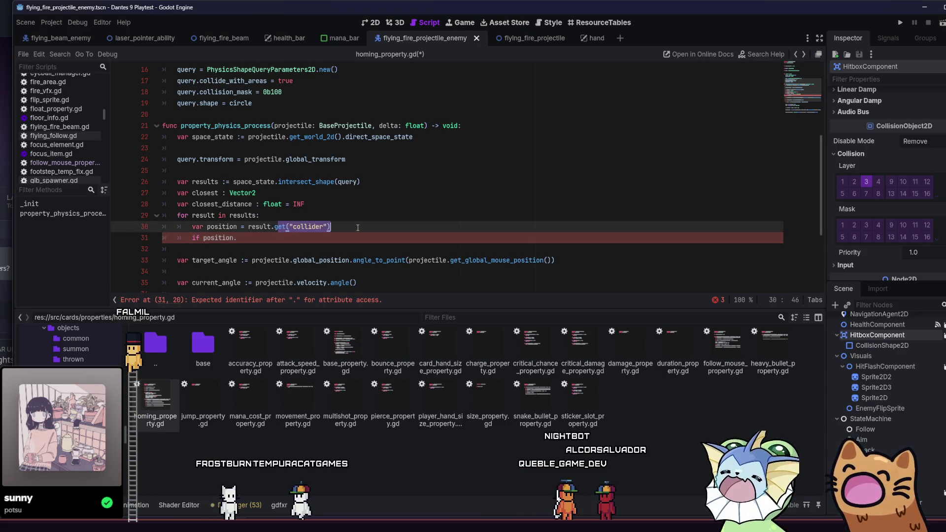
left_click(269, 241)
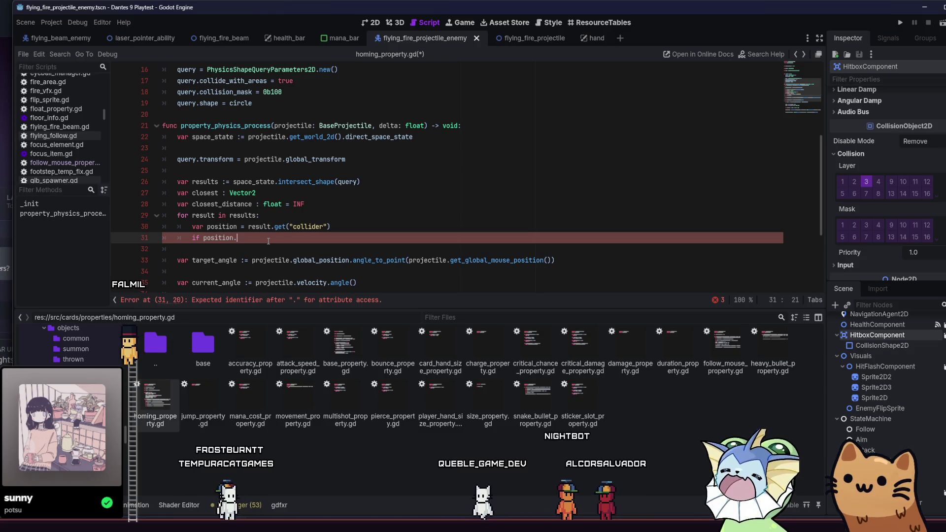
type(".")
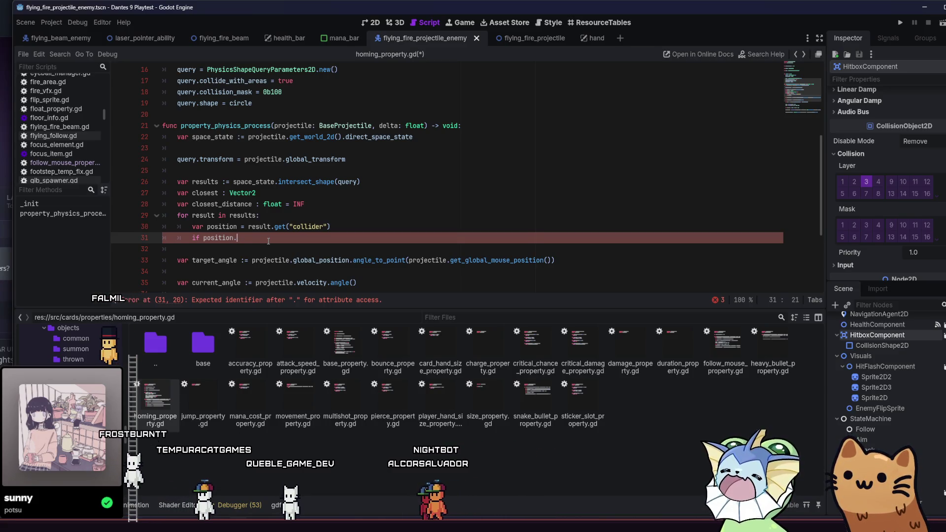
type("distna")
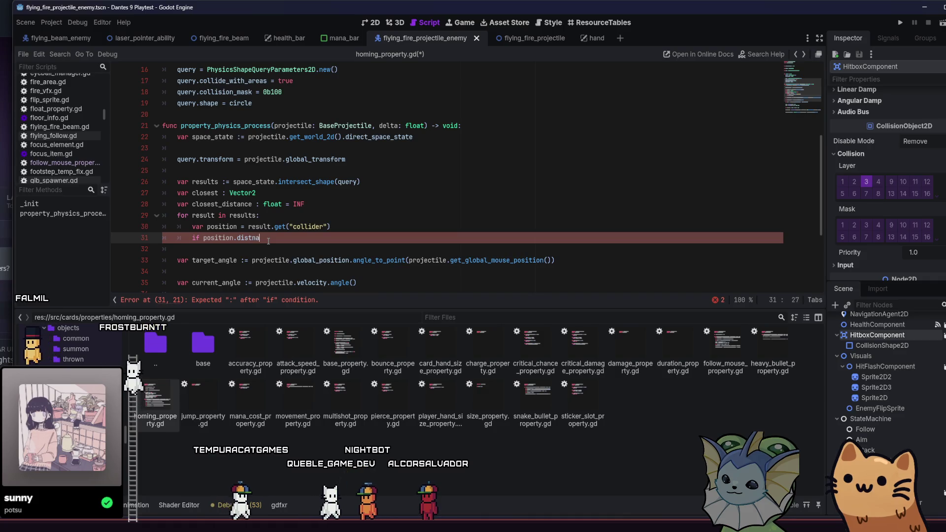
key("BackSpace")
key("BackSpace")
key("BackSpace")
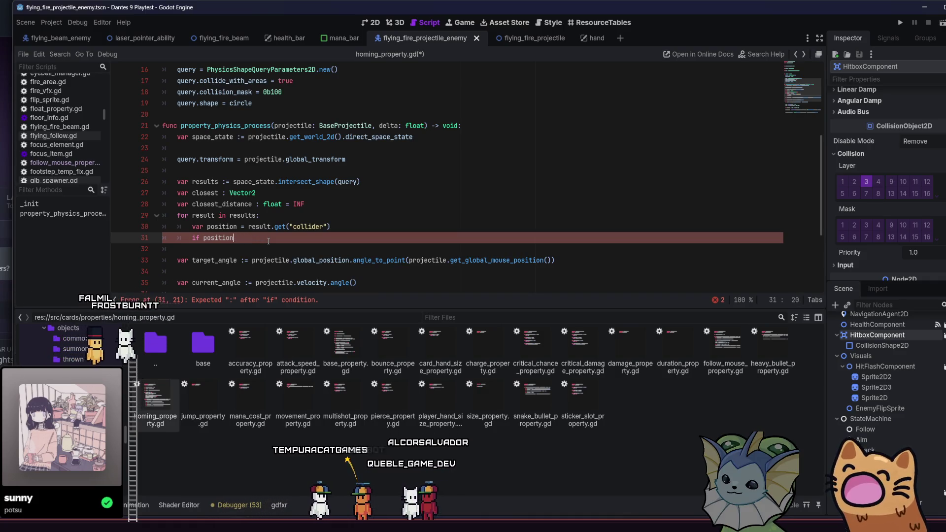
- Type position as Vector2 and write `if position.distance_squared_to(projectile.global_position):`
left_click(238, 226)
type(": ")
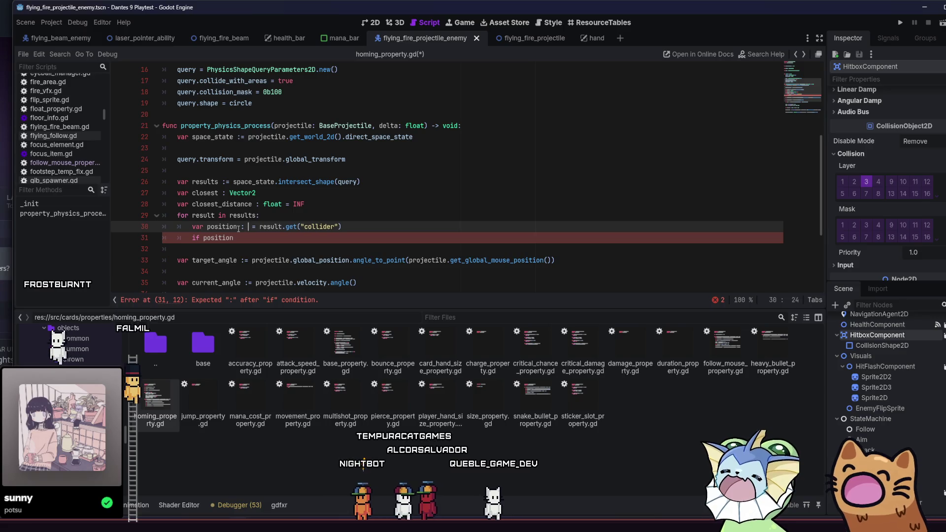
type("Vector2")
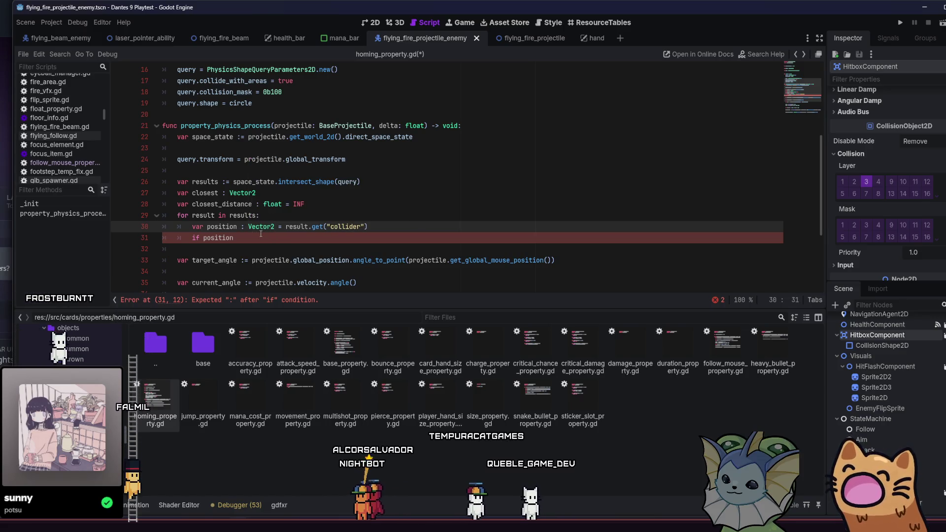
left_click(261, 235)
type(".")
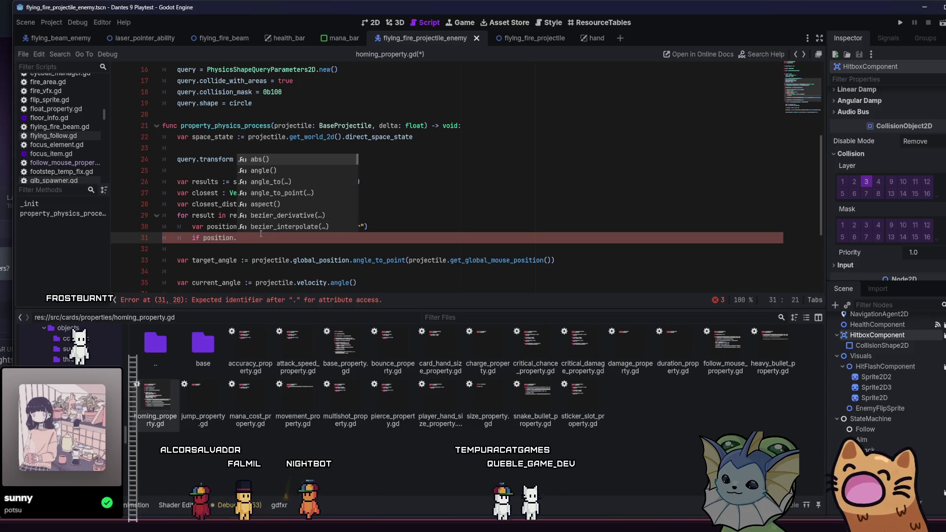
type("dis")
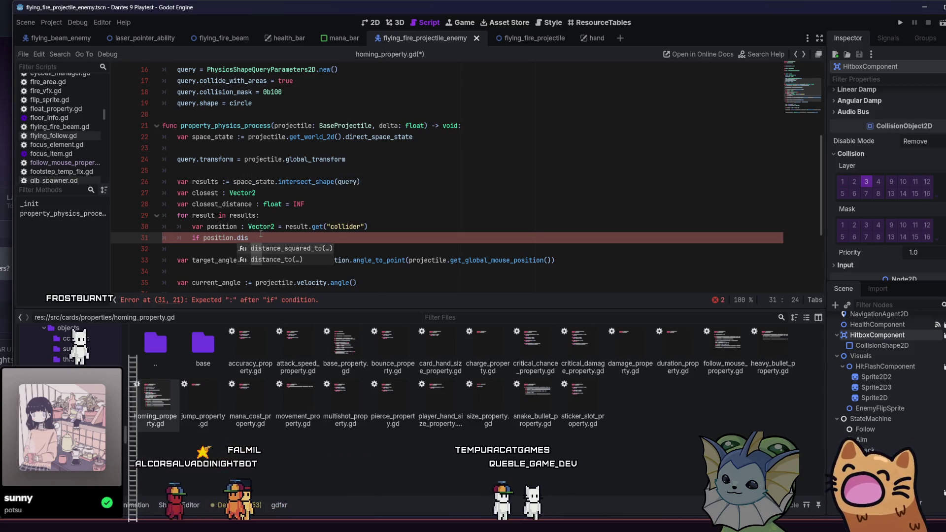
key("Return")
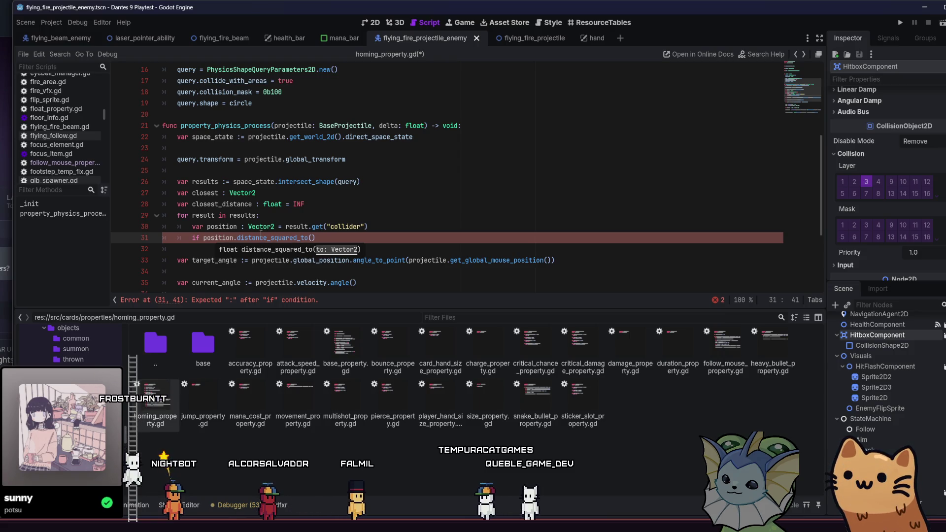
type("pro")
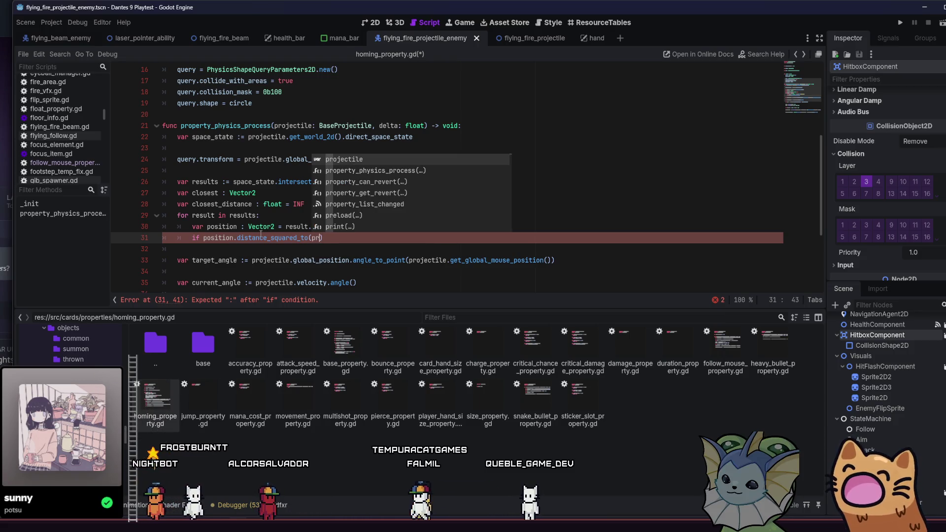
key("Return")
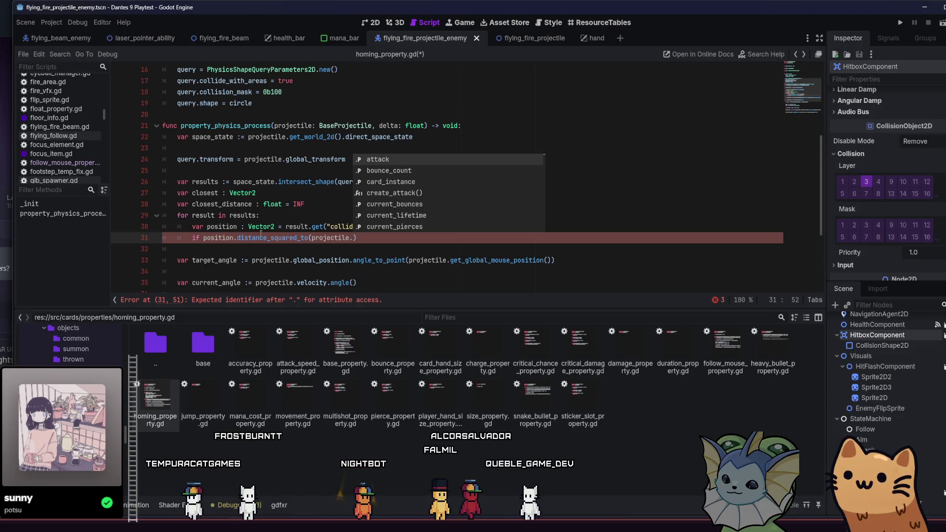
type("glo")
key("Return")
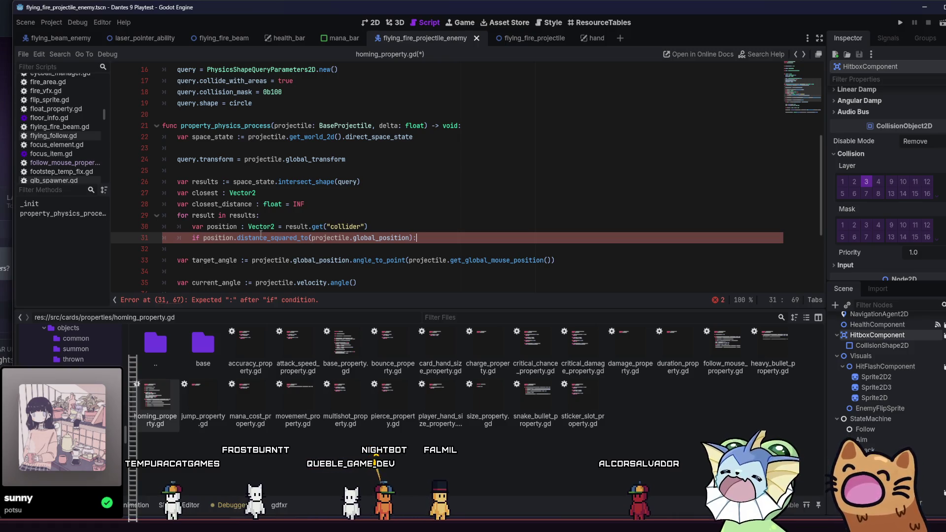
type(":")
key("Return")
type("clo")
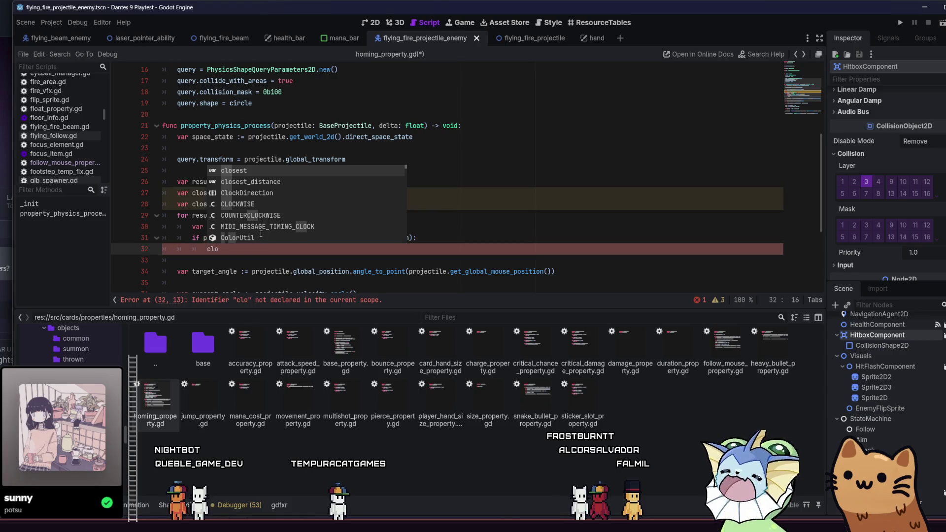
- Begin `closest_distance =` in the if body and insert a `var distance` line above the condition
key("Return")
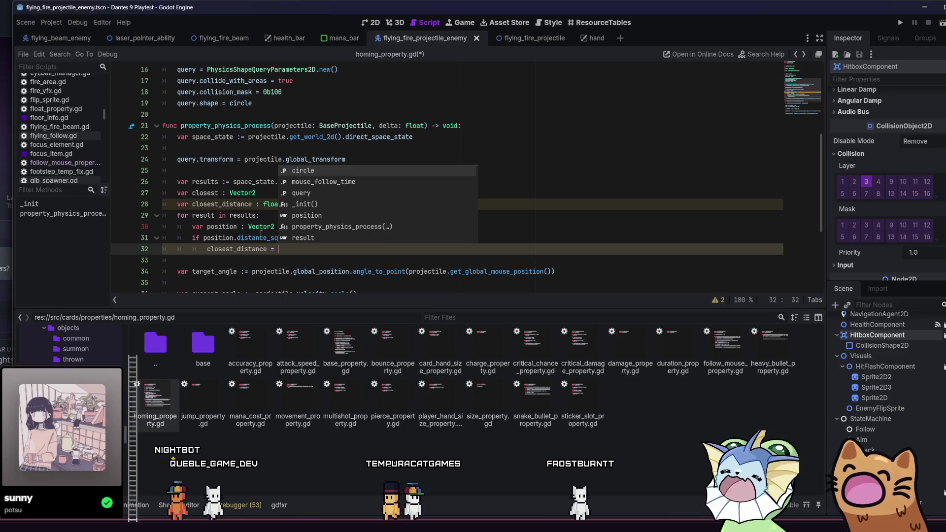
left_click(284, 248)
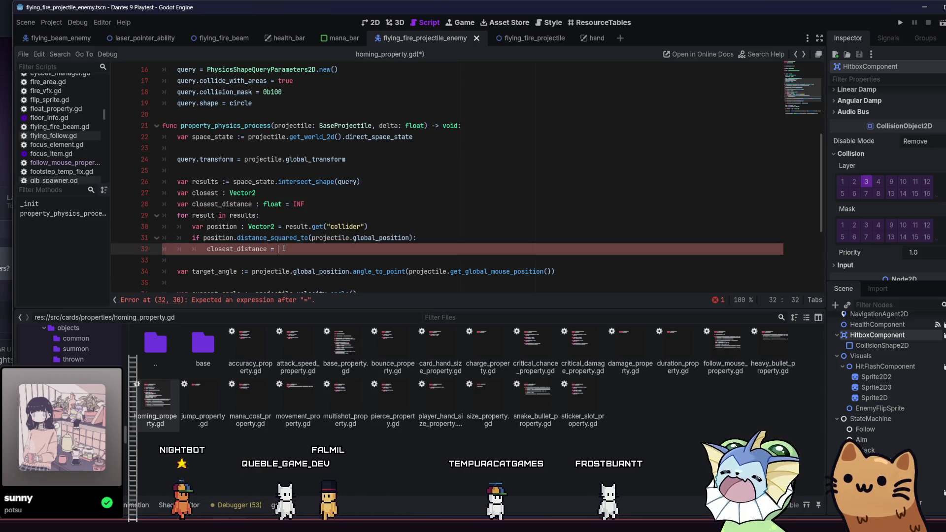
left_click(420, 226)
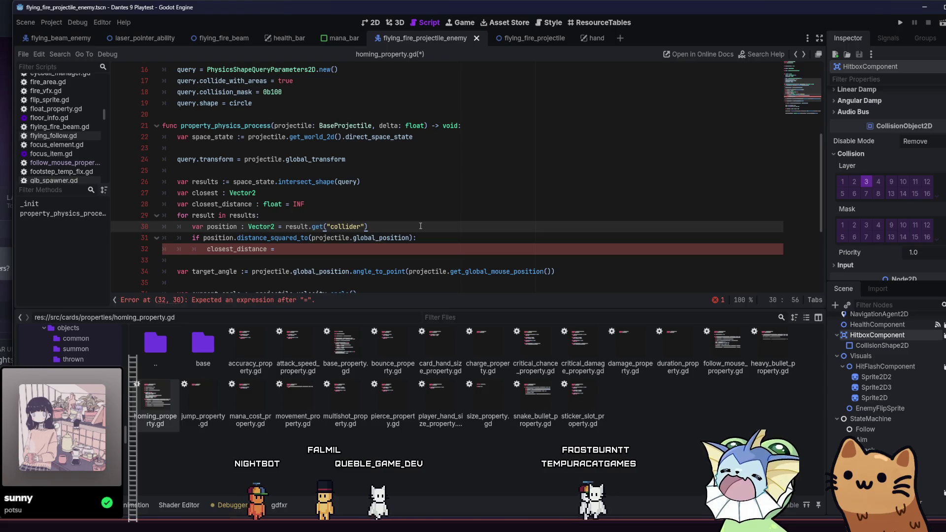
key("Return")
type("var distance")
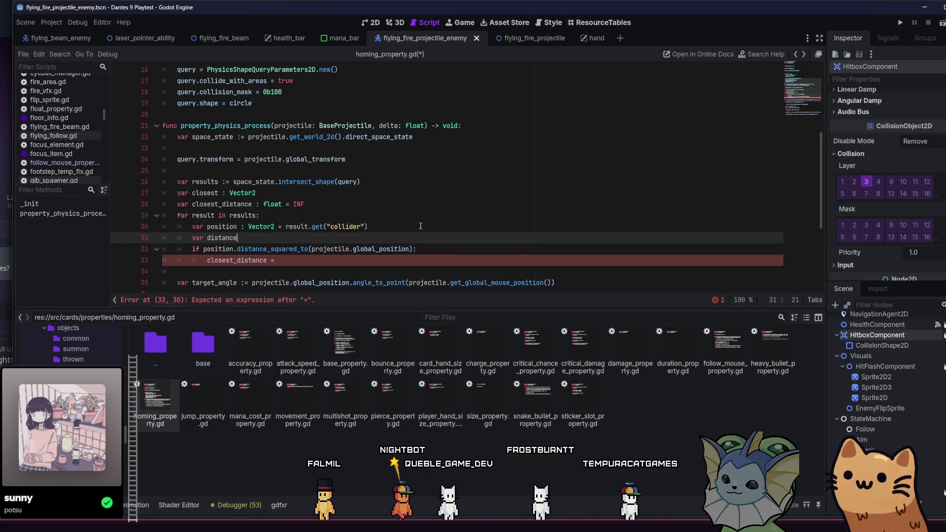
- Declare `var distance` with the copied distance_squared_to expression as its value
key("BackSpace")
key("BackSpace")
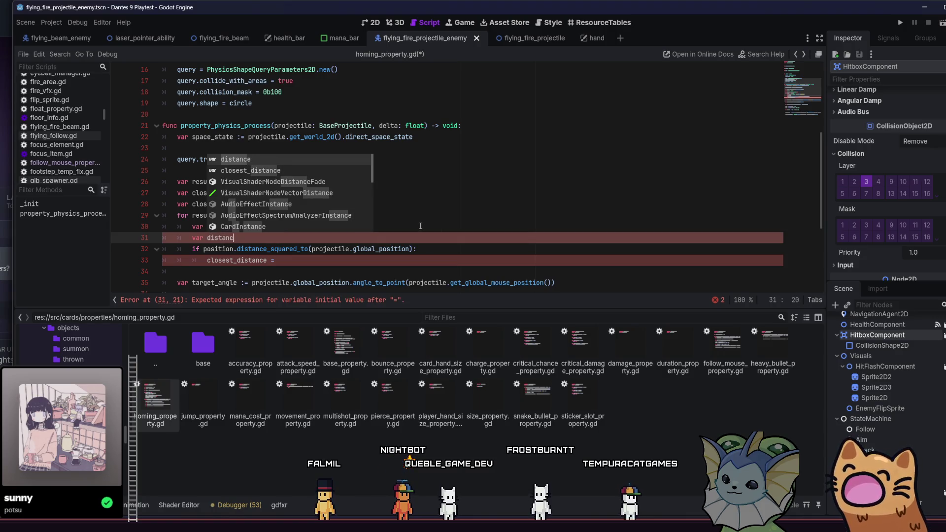
type("e : float =")
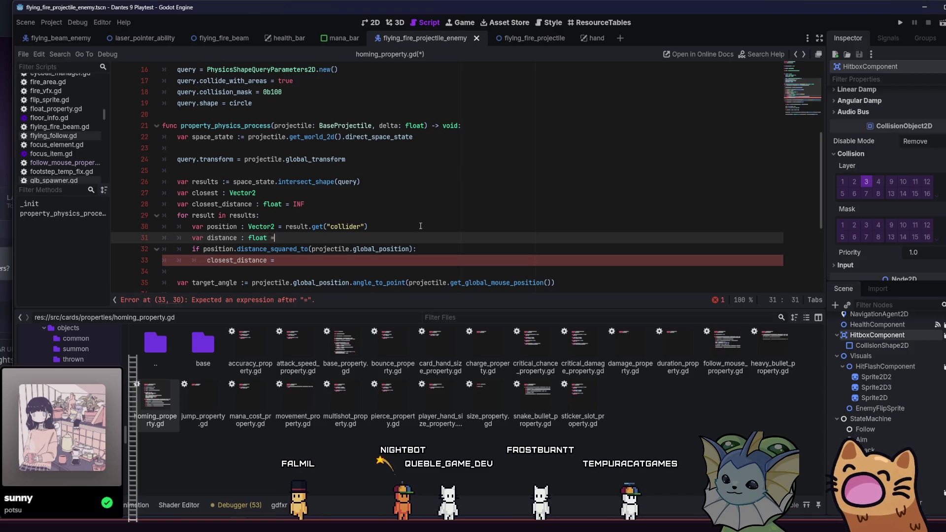
key("ctrl+space")
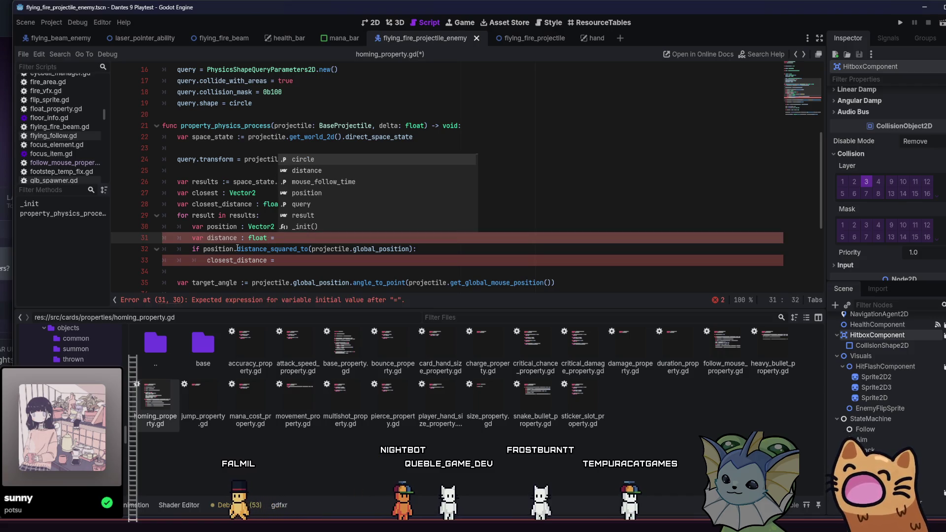
left_click(205, 249)
left_click_drag(205, 250, 415, 249)
key("ctrl+c")
key("Up")
key("ctrl+v")
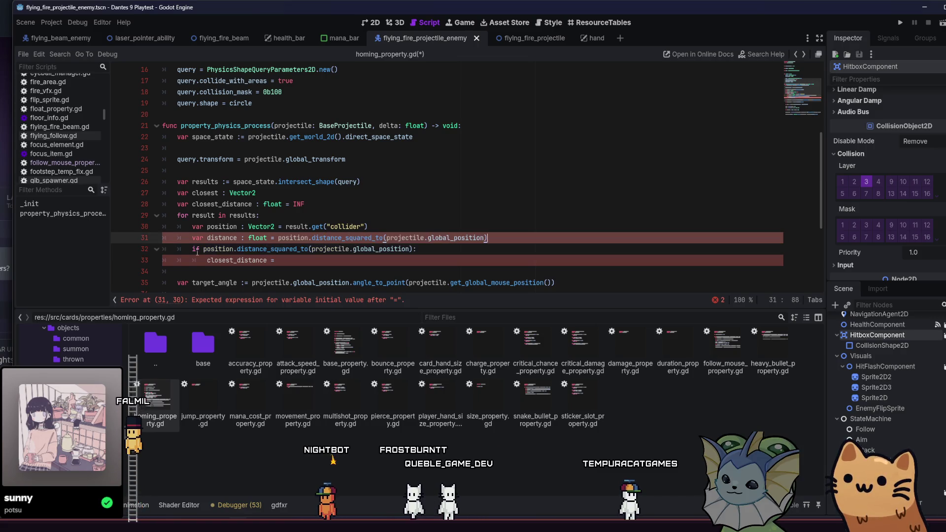
- Change the condition to `if distance < closest_distance:` and assign `closest_distance = distance`
left_click_drag(203, 250, 320, 249)
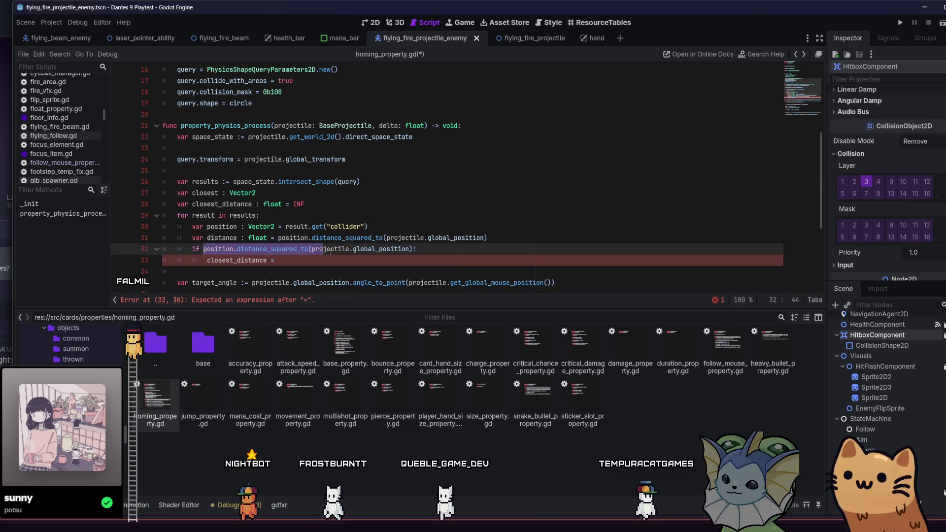
left_click(302, 249)
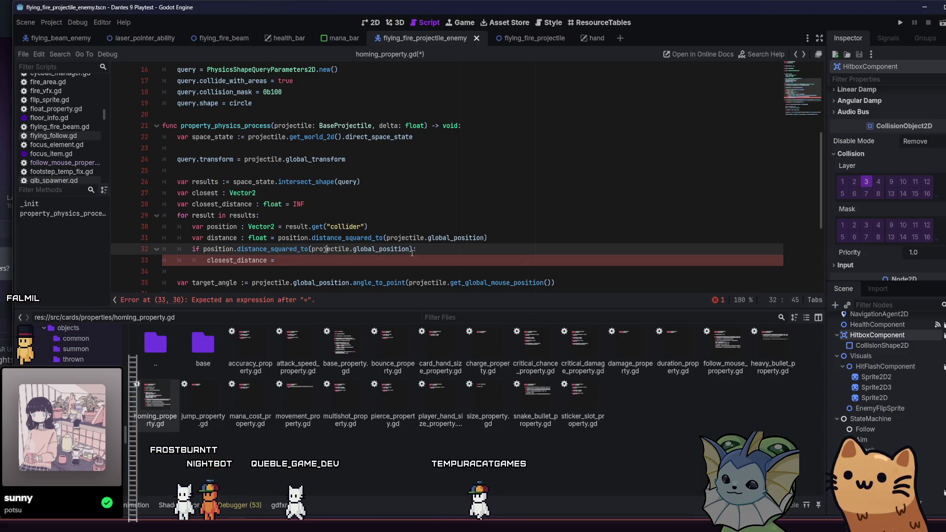
left_click_drag(412, 249, 203, 252)
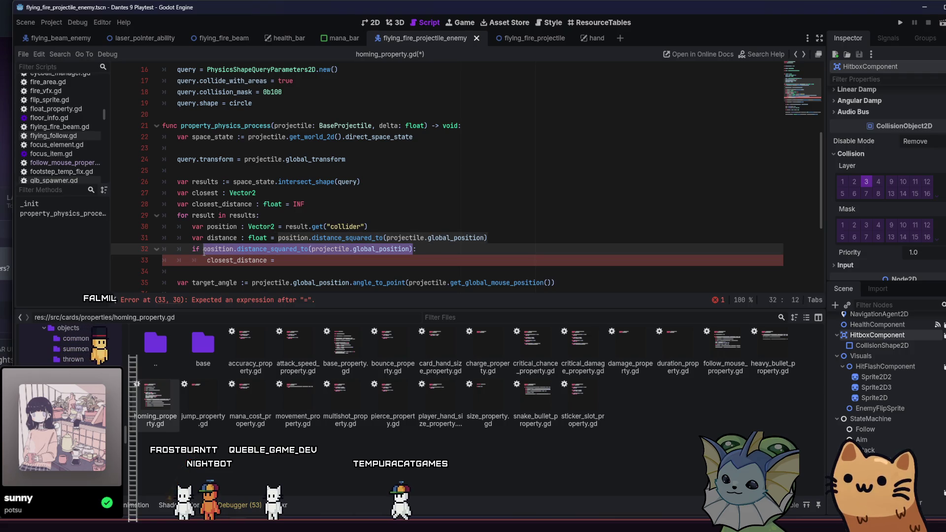
type("dista")
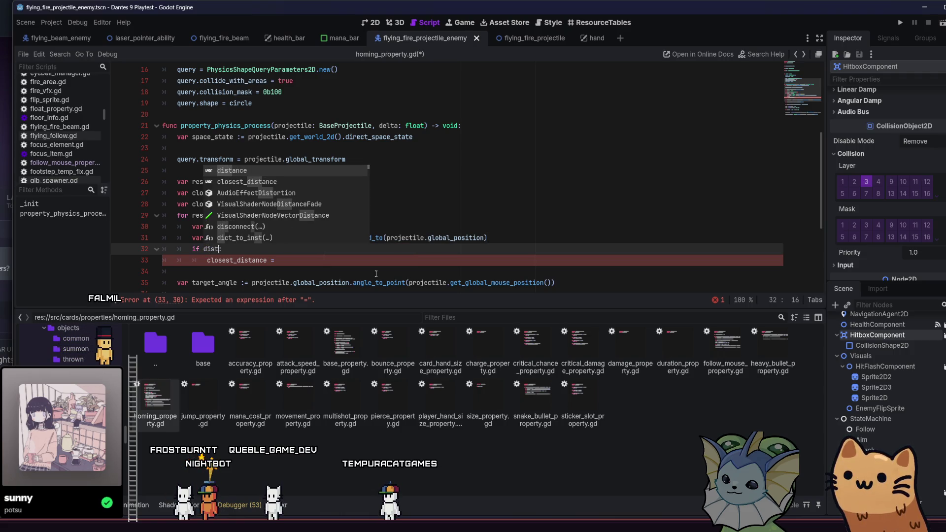
type("nce")
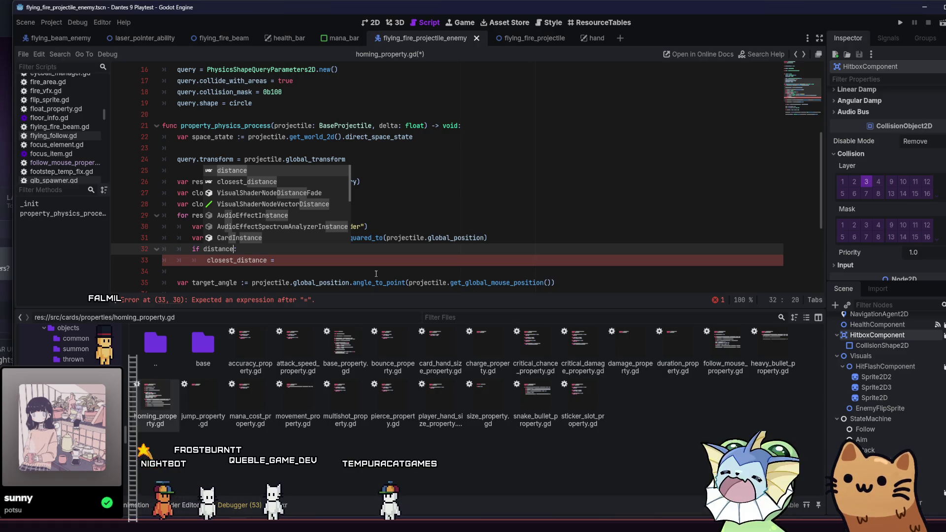
type(" < ")
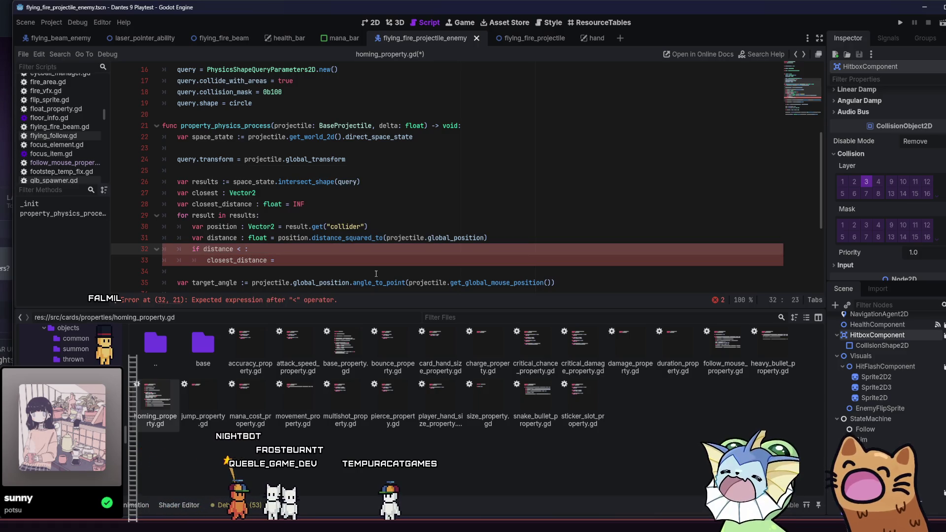
type("clos")
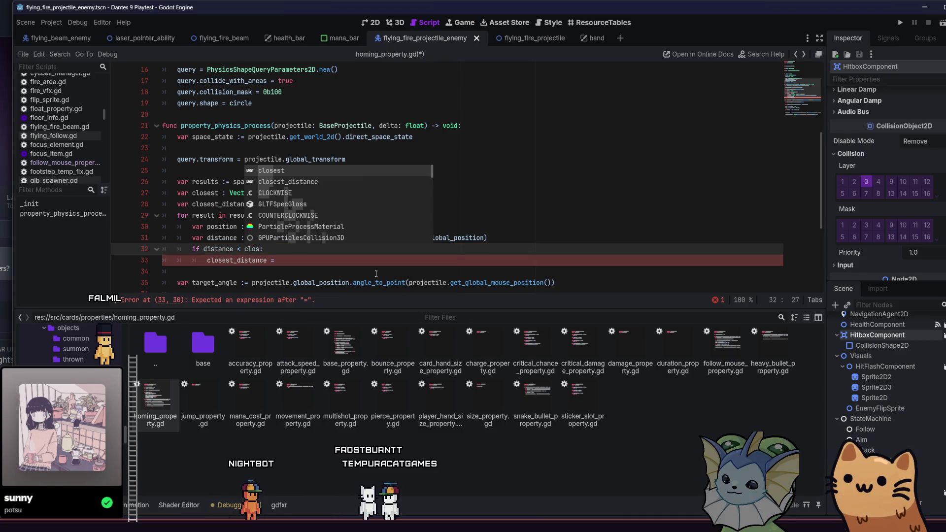
key("Down")
key("Return")
left_click(368, 264)
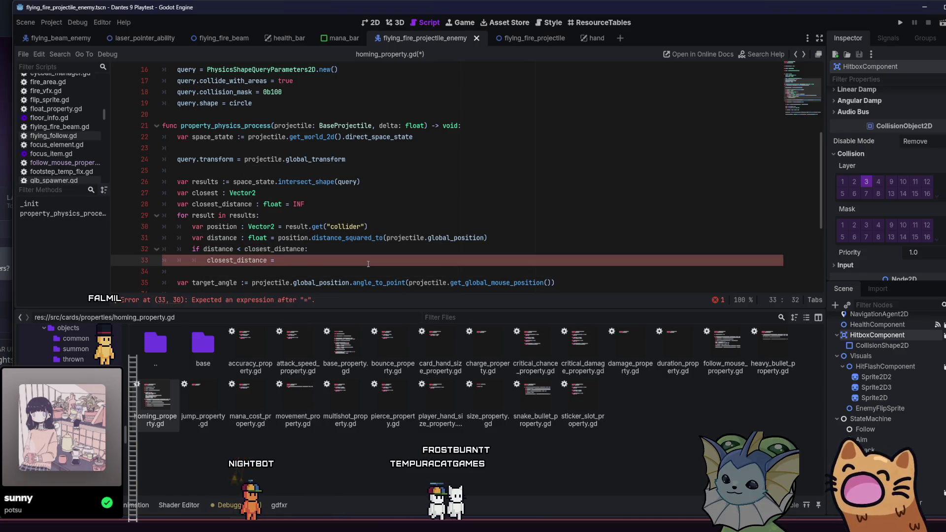
type("dis")
key("Return")
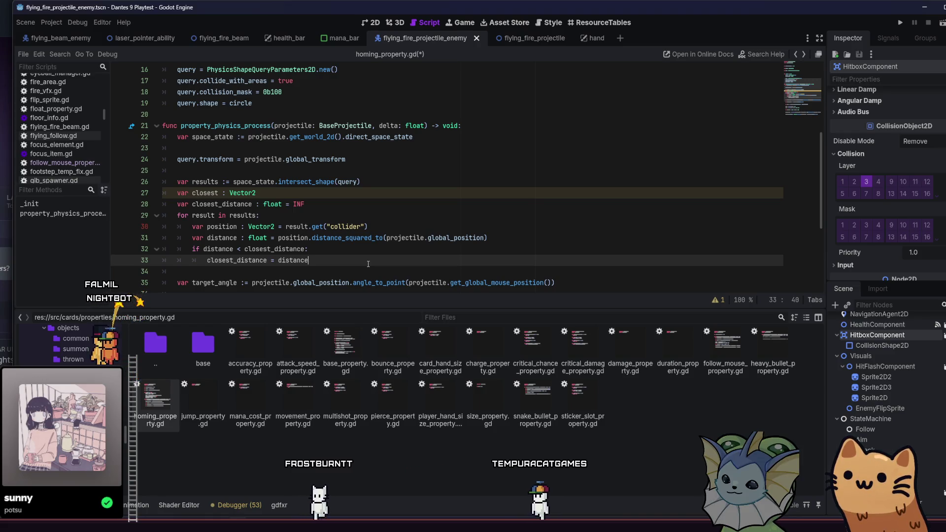
- Insert 'closest = position' in the if block via autocomplete, then delete that misplaced line
key("Return")
key("BackSpace")
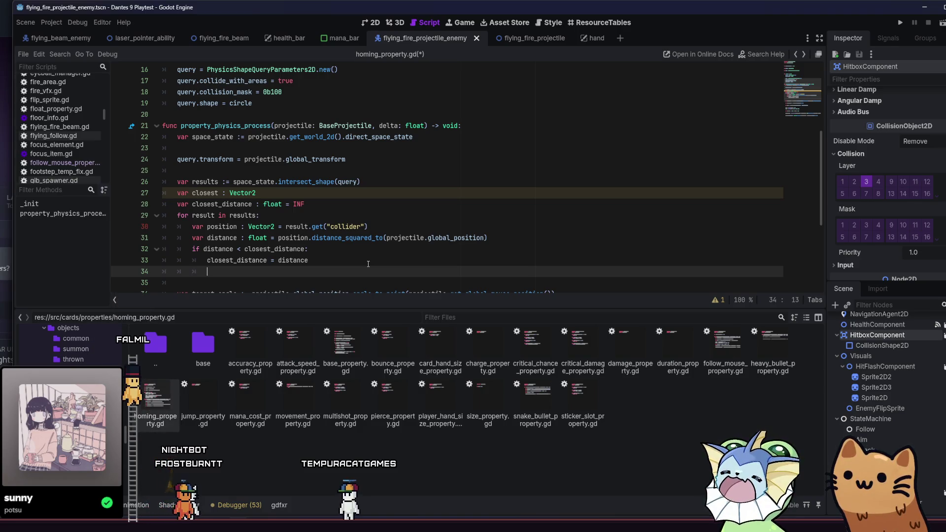
type("clos")
key("Return")
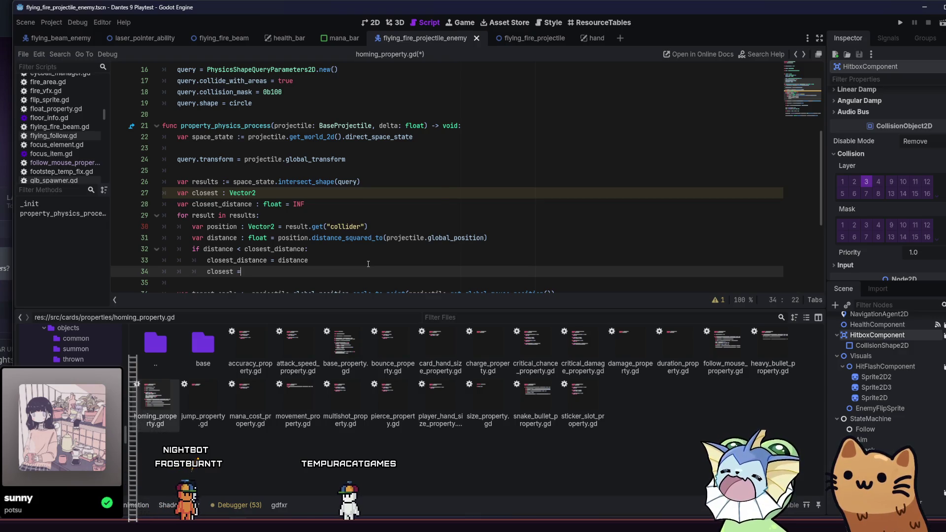
type("po")
key("Return")
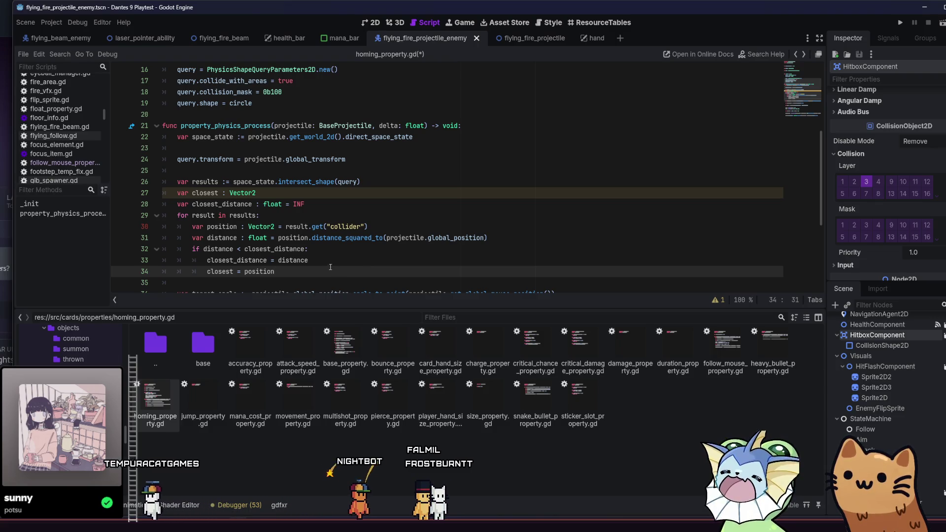
left_click_drag(275, 272, 206, 271)
key("BackSpace")
key("BackSpace")
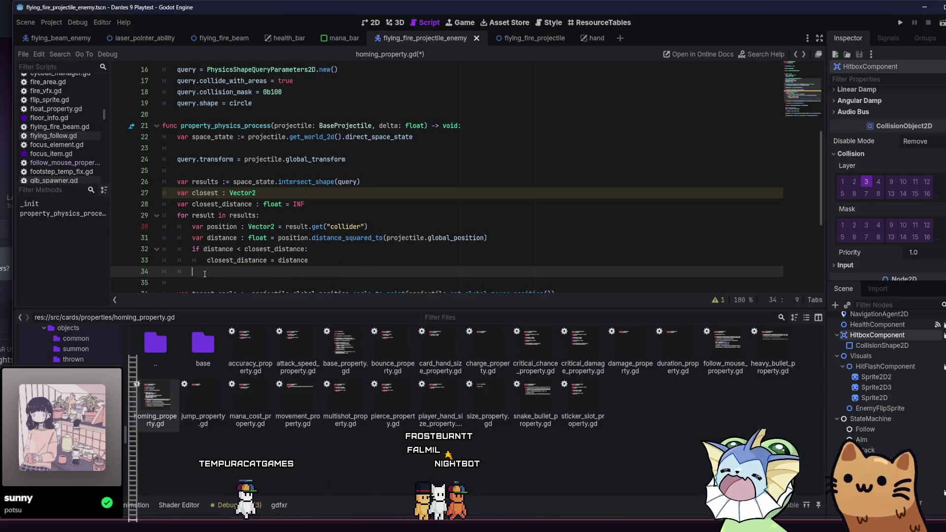
- Add 'closest = position' above 'closest_distance = distance' and save homing_property.gd
key("Up")
key("Left")
key("Left")
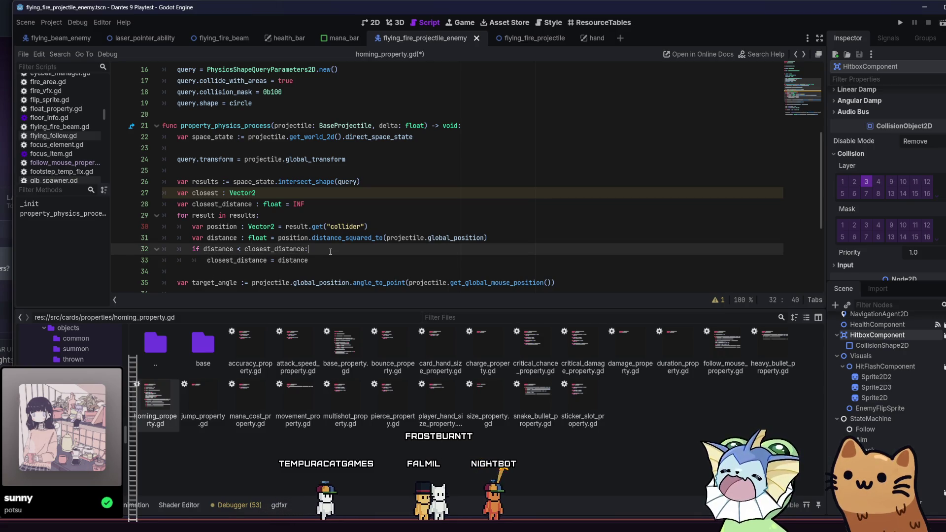
key("Return")
type("closest = position")
left_click(364, 270)
key("ctrl+s")
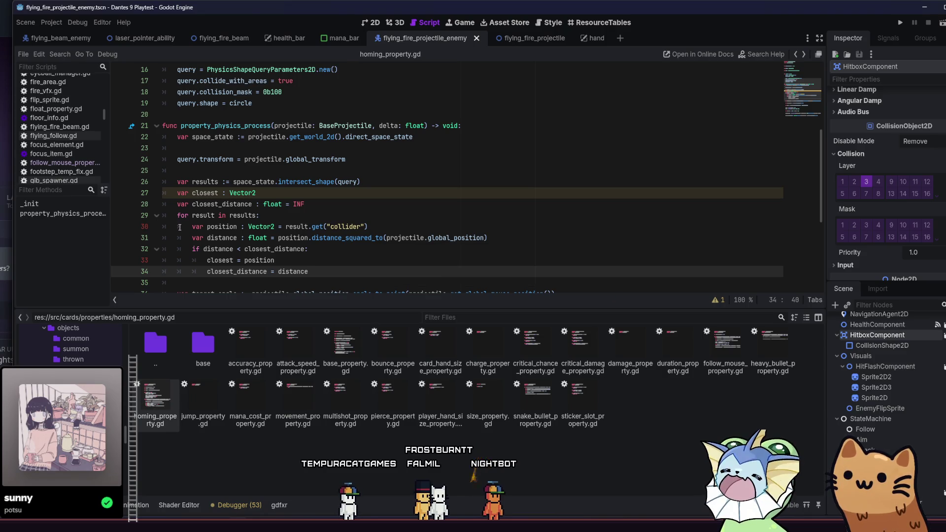
left_click(230, 216)
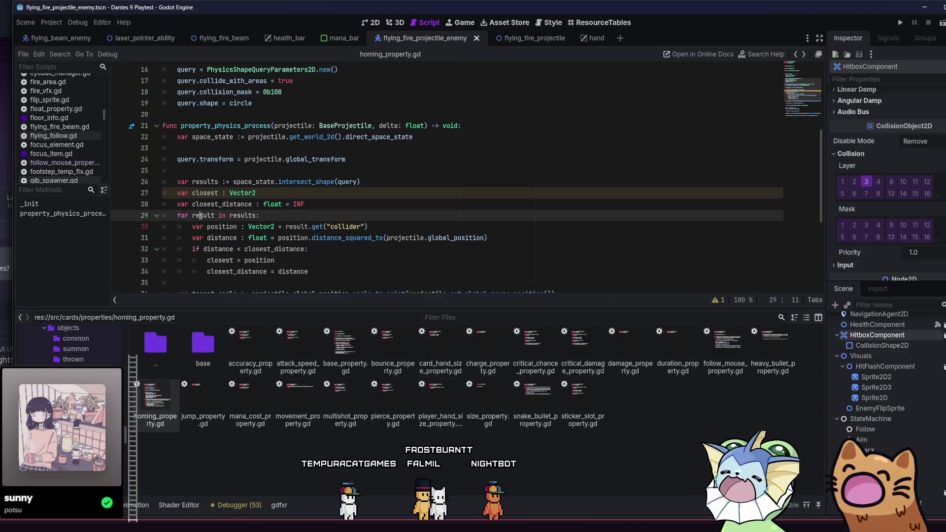
key("End")
left_click(207, 215)
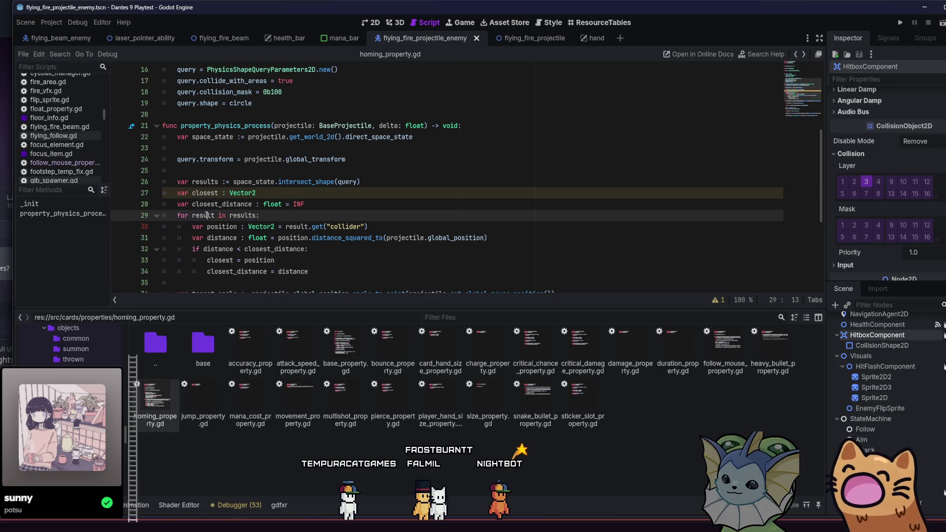
left_click_drag(192, 227, 399, 226)
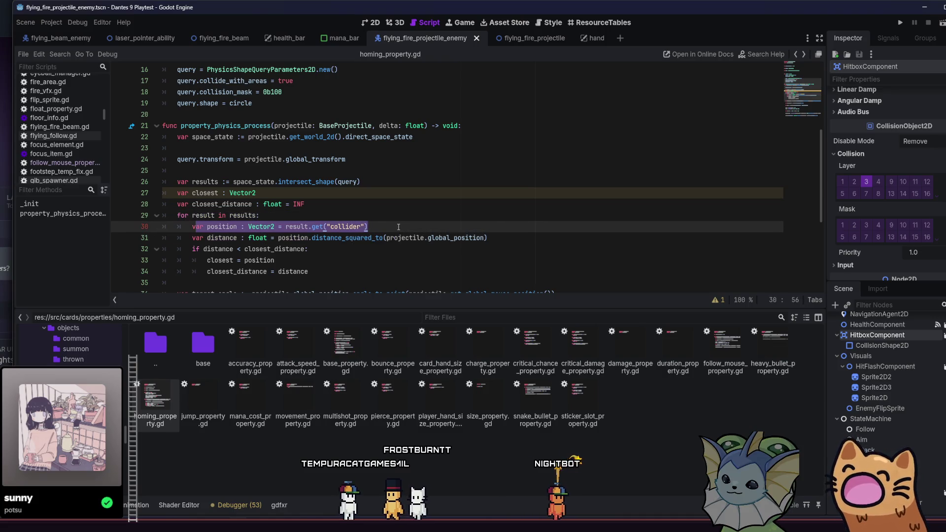
left_click(398, 227)
left_click_drag(200, 237, 485, 238)
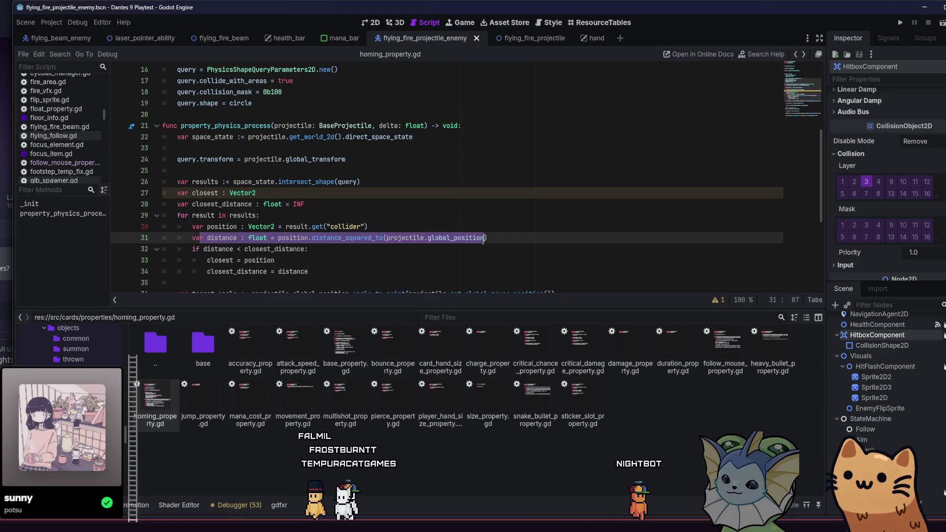
left_click_drag(270, 237, 278, 238)
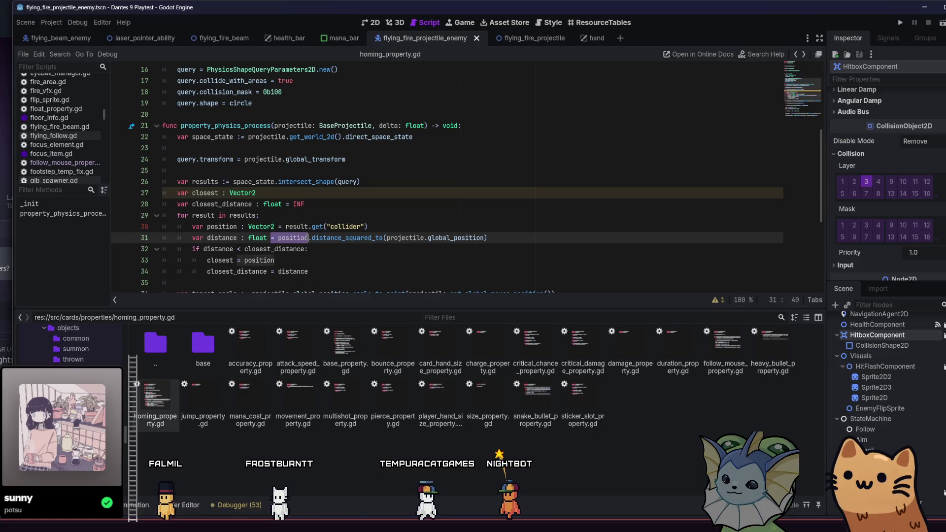
left_click(422, 238)
left_click_drag(470, 237, 415, 237)
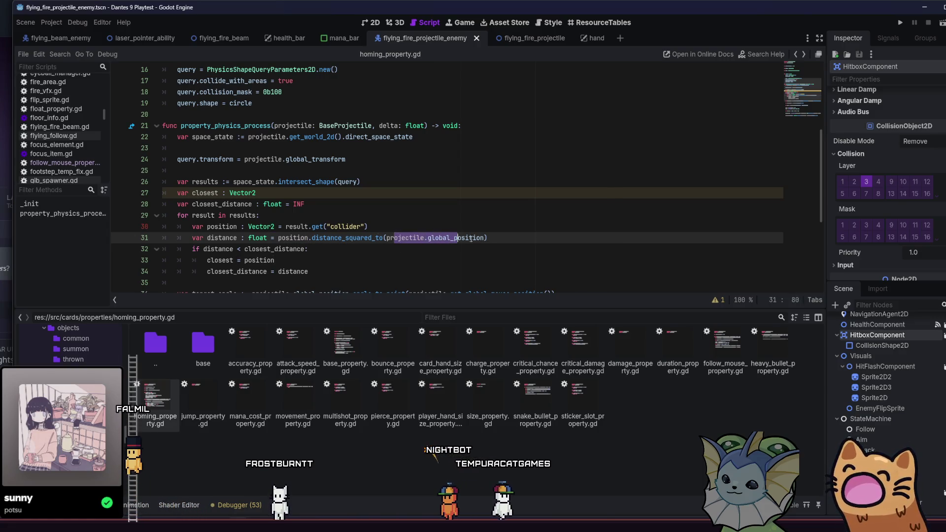
key("Right")
left_click_drag(206, 249, 310, 248)
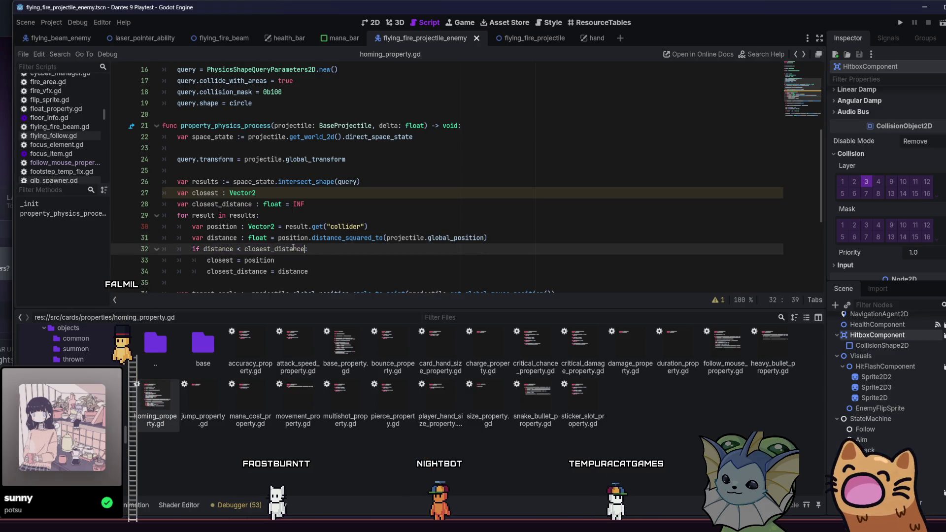
type(":")
left_click_drag(219, 260, 308, 272)
left_click(292, 260)
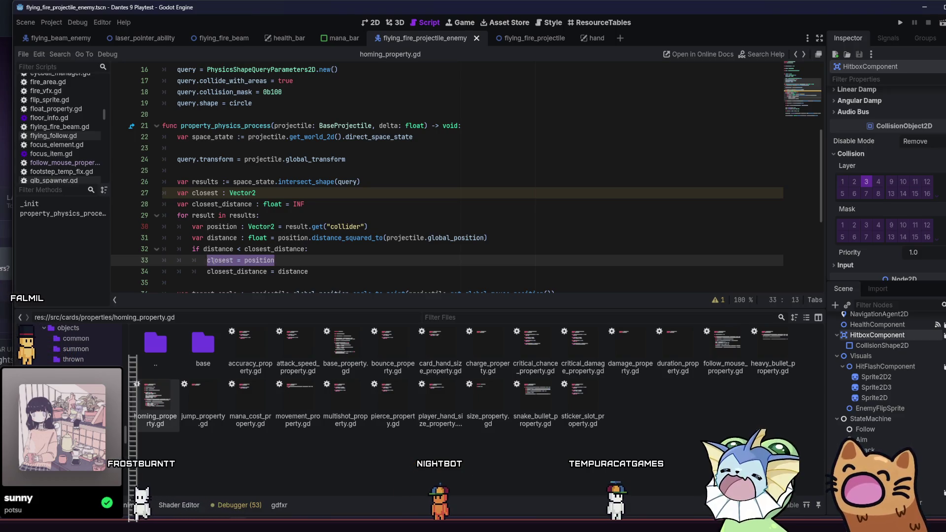
left_click(205, 260)
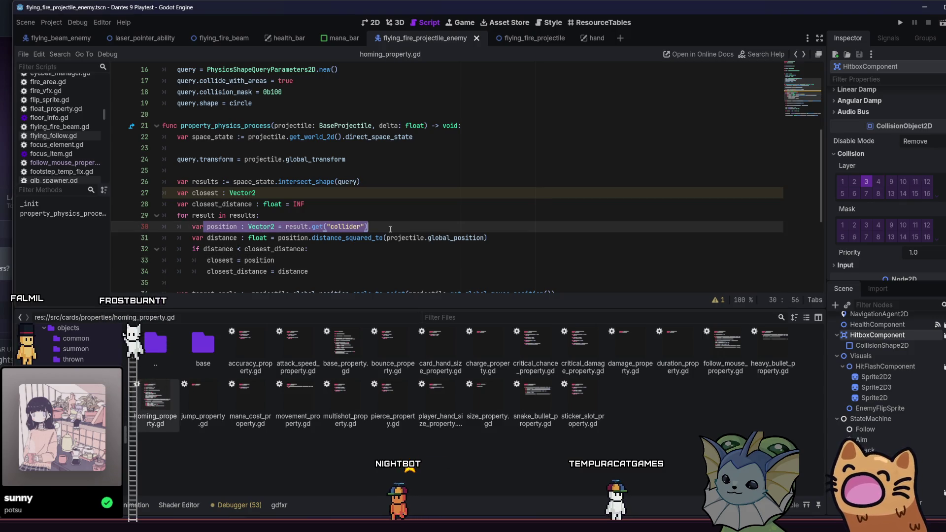
mouse_move(308, 272)
left_mouse_down()
mouse_move(222, 273)
mouse_move(330, 272)
left_mouse_up()
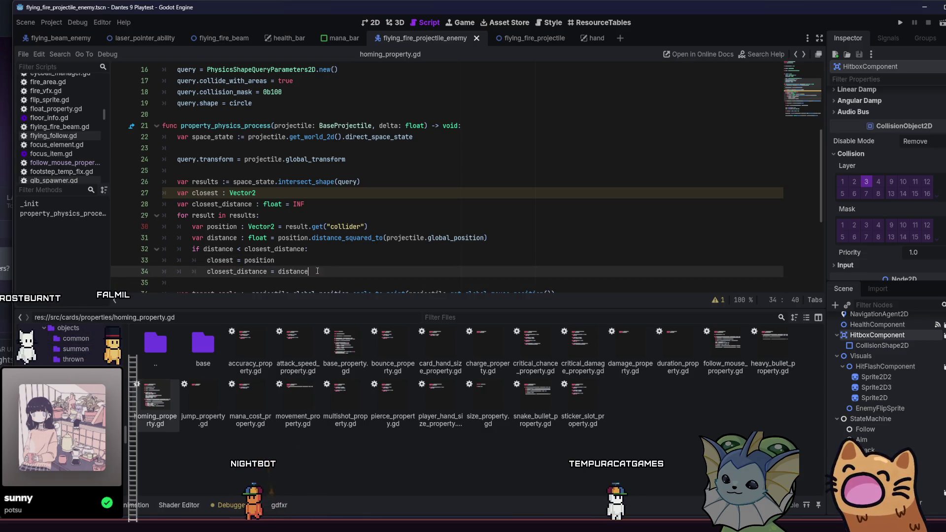
scroll(256, 254, "down", 1)
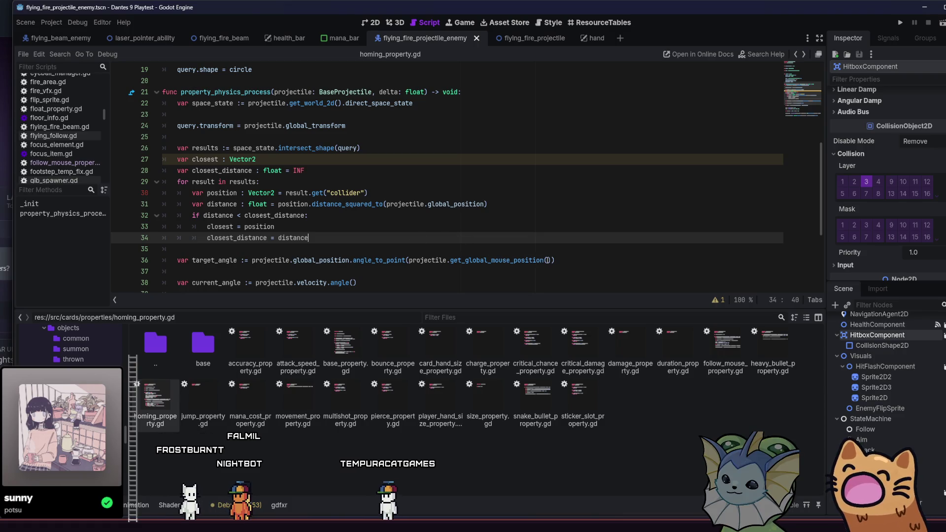
- Point the target angle on line 36 at closest instead of the mouse position
left_click(547, 260)
left_click_drag(407, 261, 409, 260)
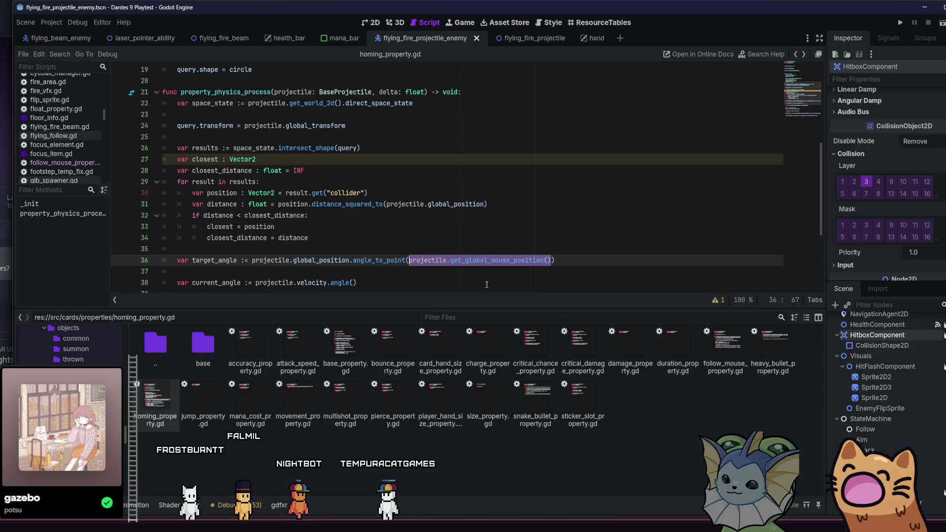
type("clos")
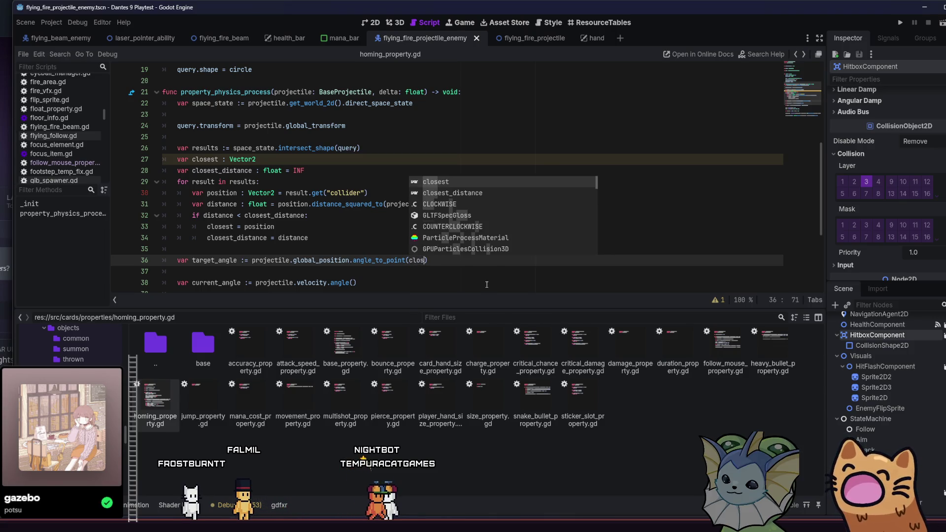
key("Return")
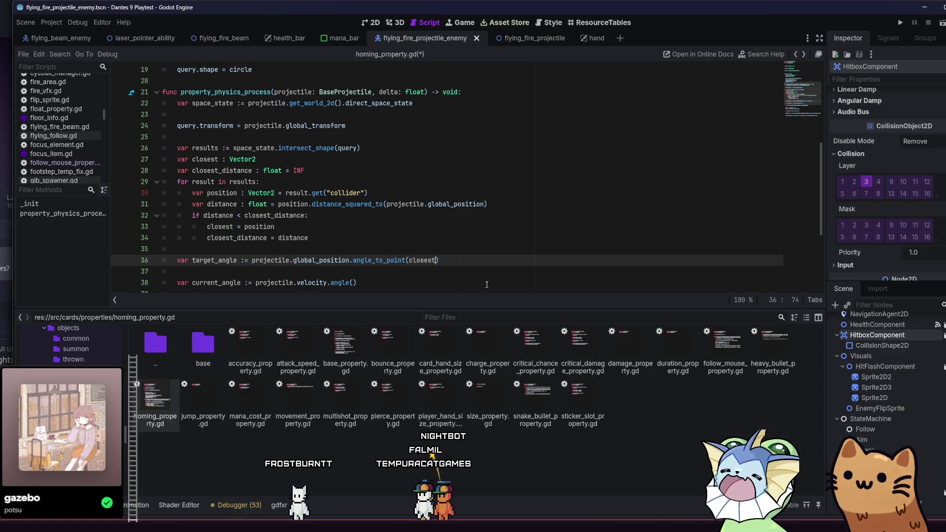
left_click(353, 161)
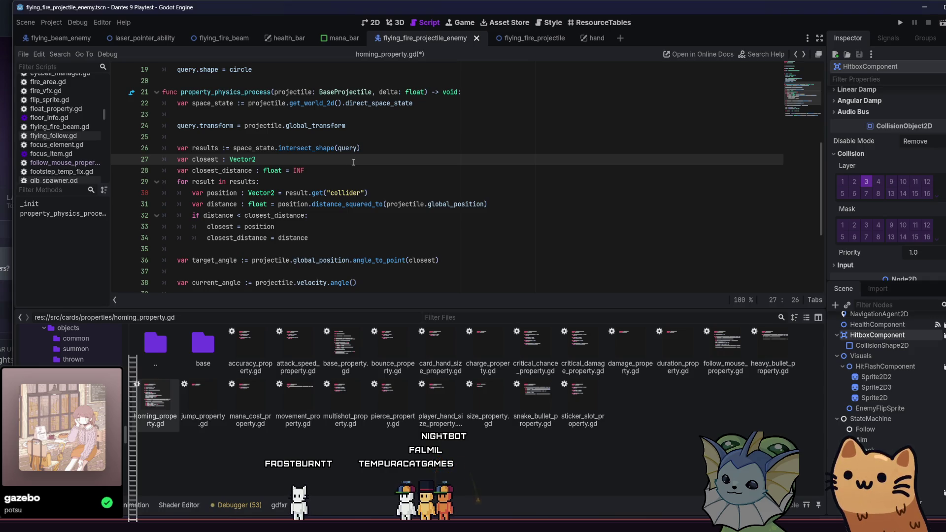
- Add 'if not closest: return' at function level after the loop, then save and run
left_click(397, 237)
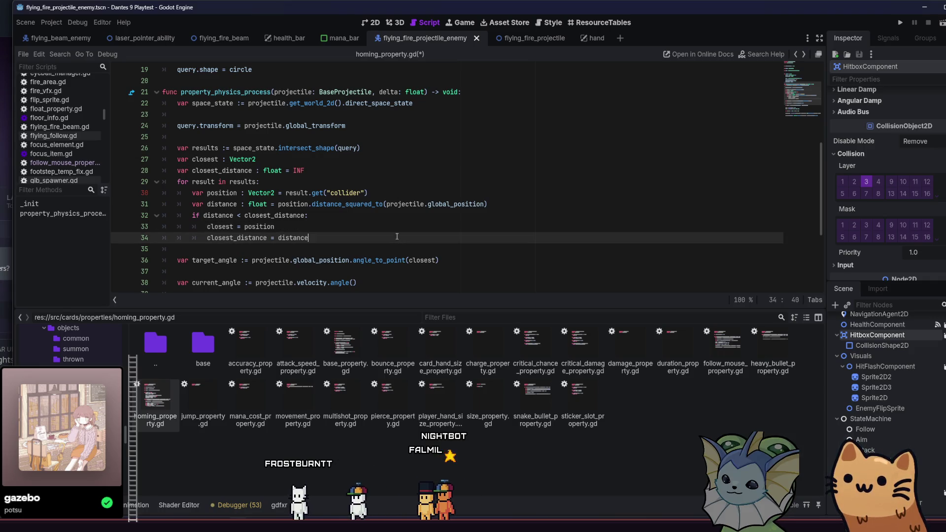
key("Return")
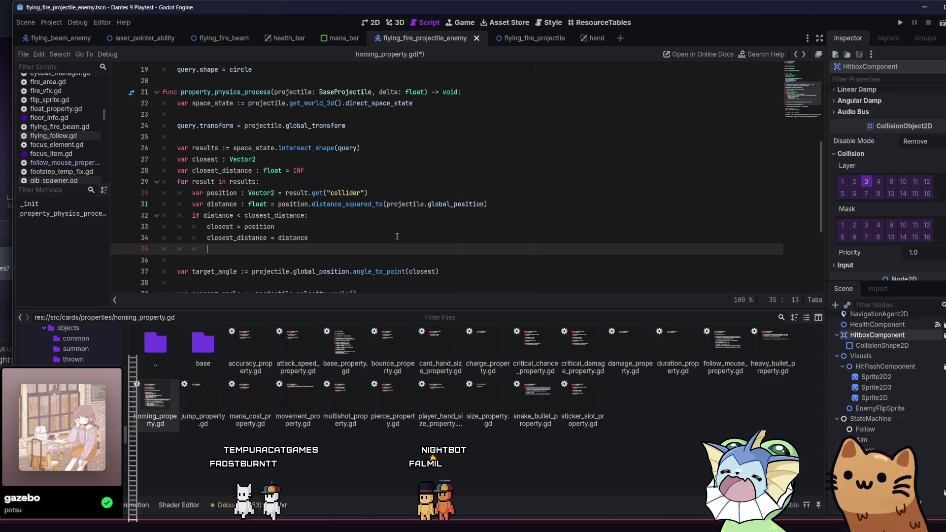
type("if no")
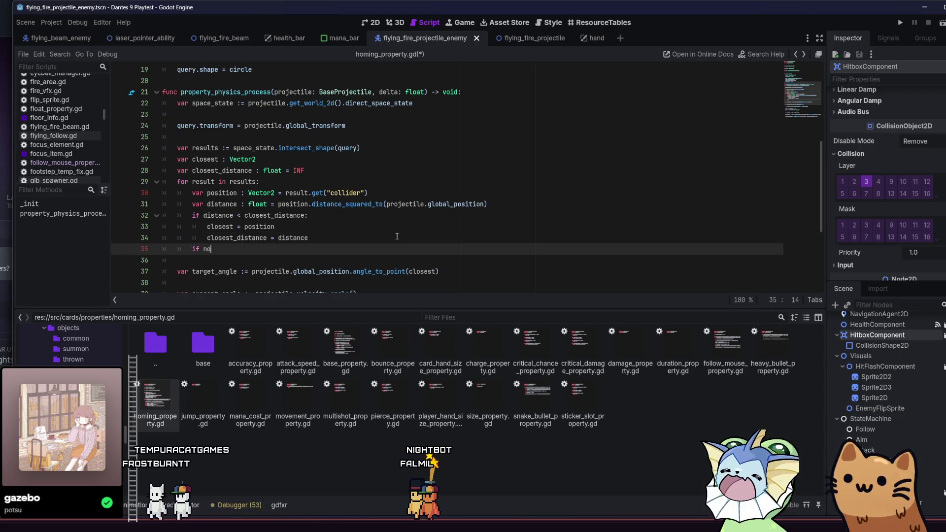
type("t")
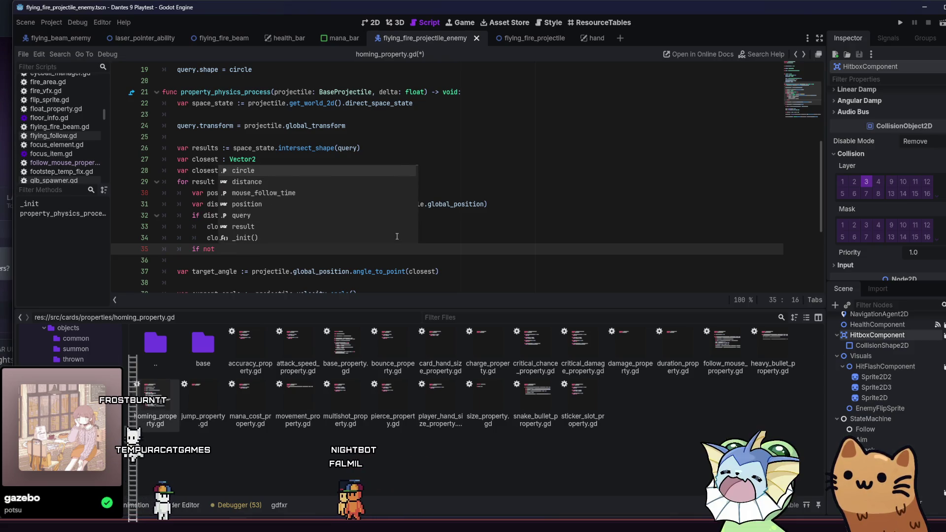
key("BackSpace")
key("BackSpace")
key("shift+Tab")
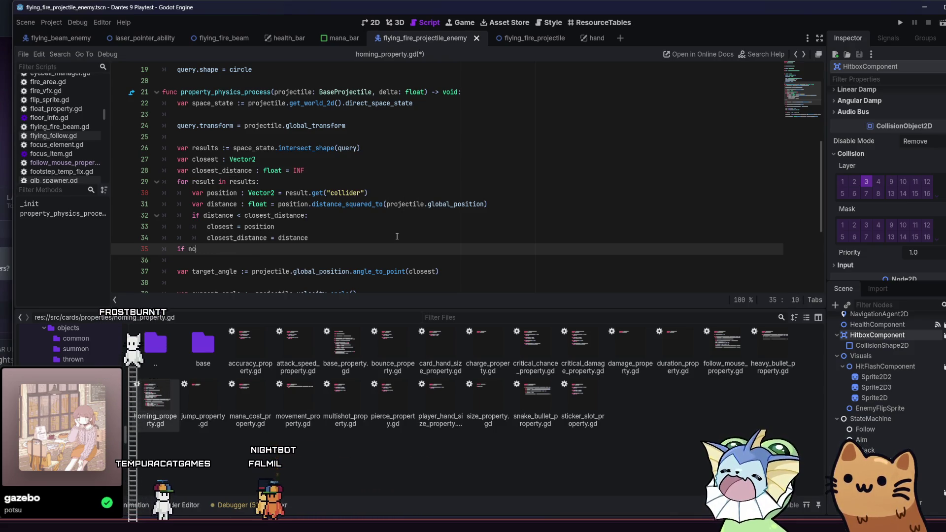
type("t closest:")
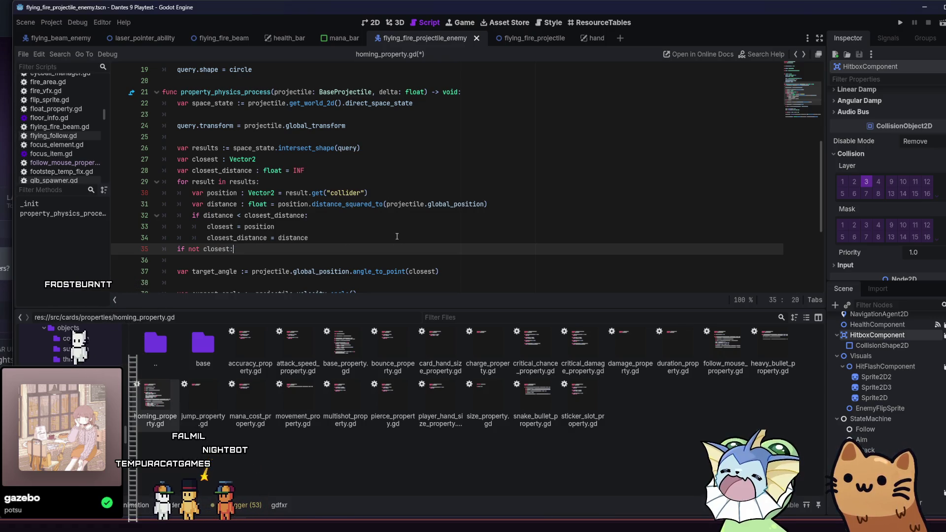
key("Return")
type("return")
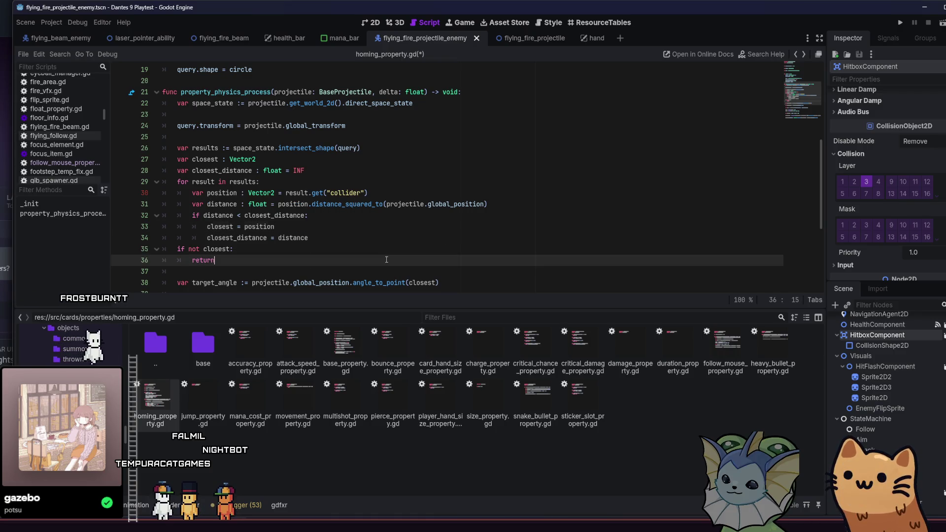
key("ctrl+s")
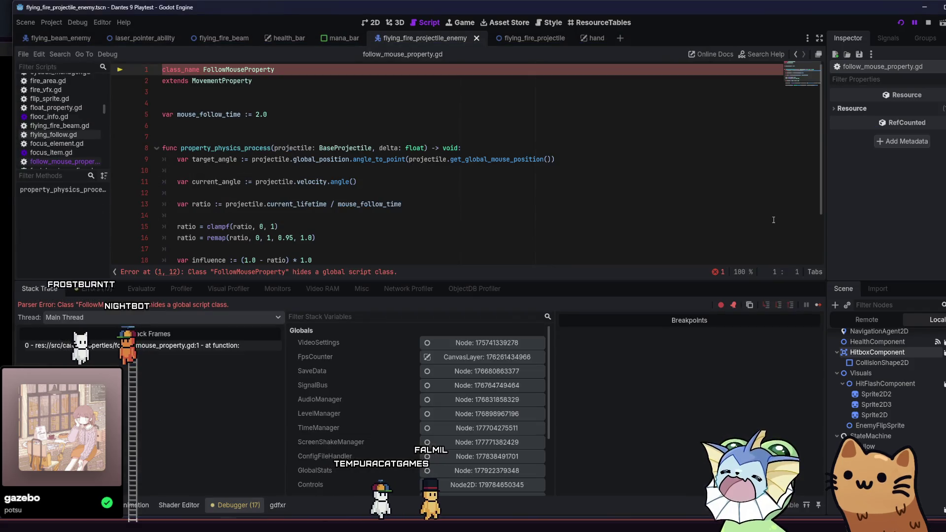
- Change class_name FollowMouseProperty to HomingProperty, save, stop the game and show FileSystem
double_click(241, 71)
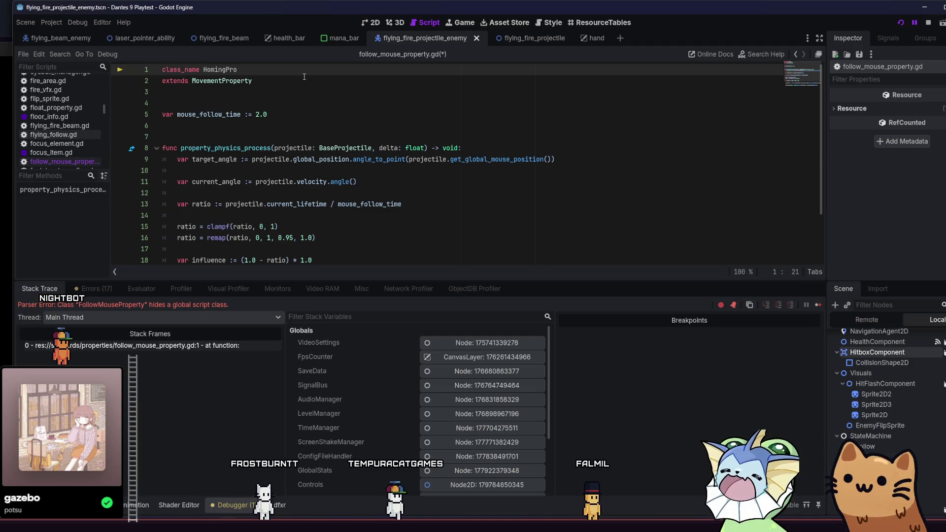
type("perty")
key("Down")
key("ctrl+s")
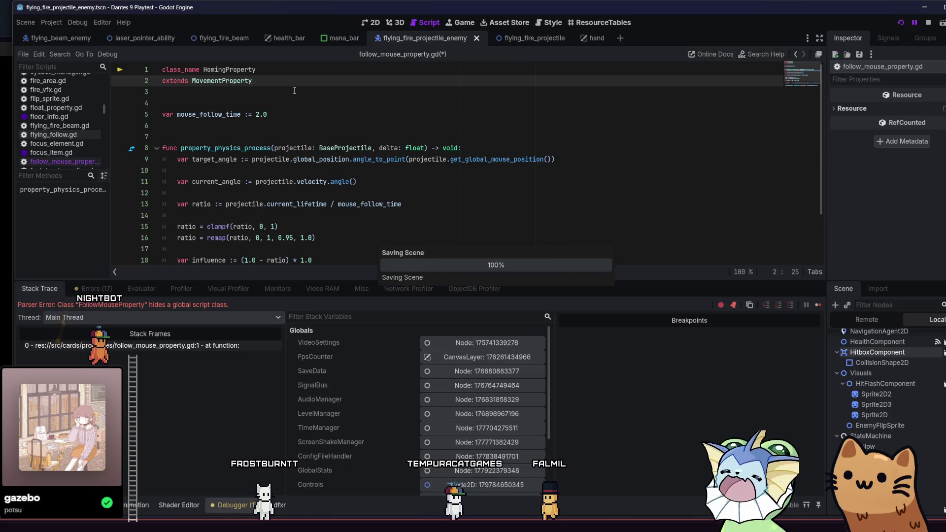
key("F8")
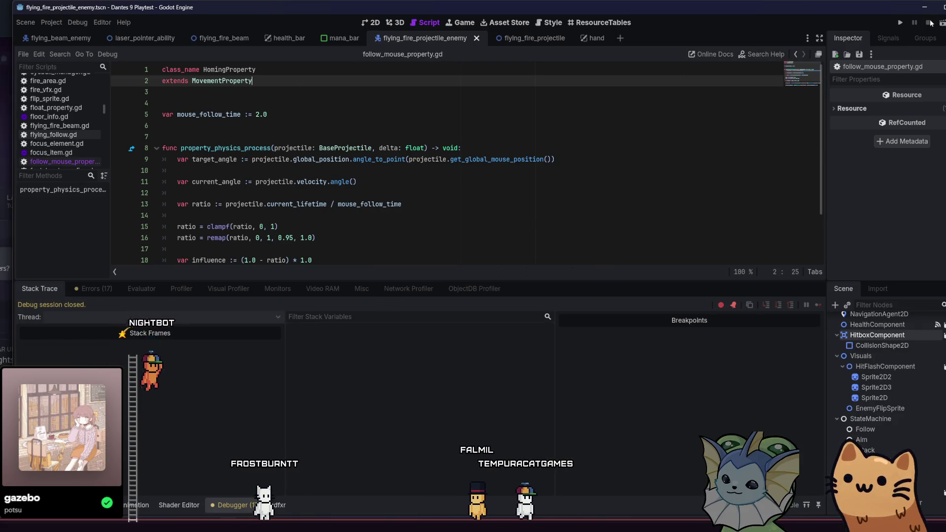
key("alt+f")
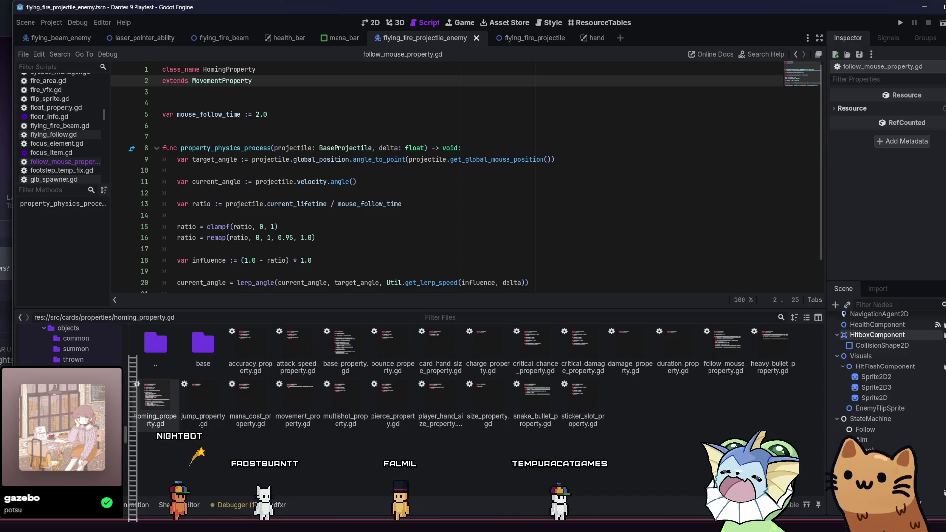
- Set follow_mouse_sticker.tres Property Class to homing_property.gd, save, and launch the game
key("alt+shift+o")
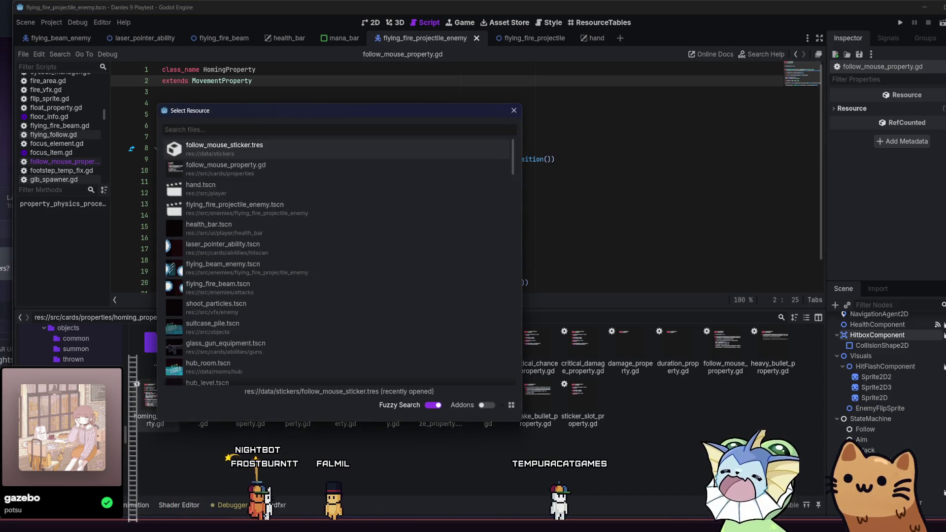
key("Return")
left_click(941, 138)
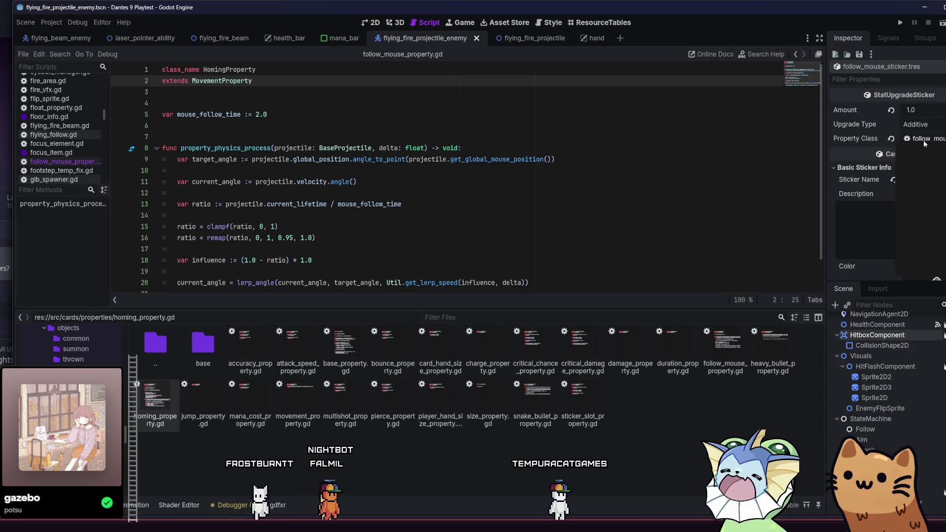
left_click(928, 185)
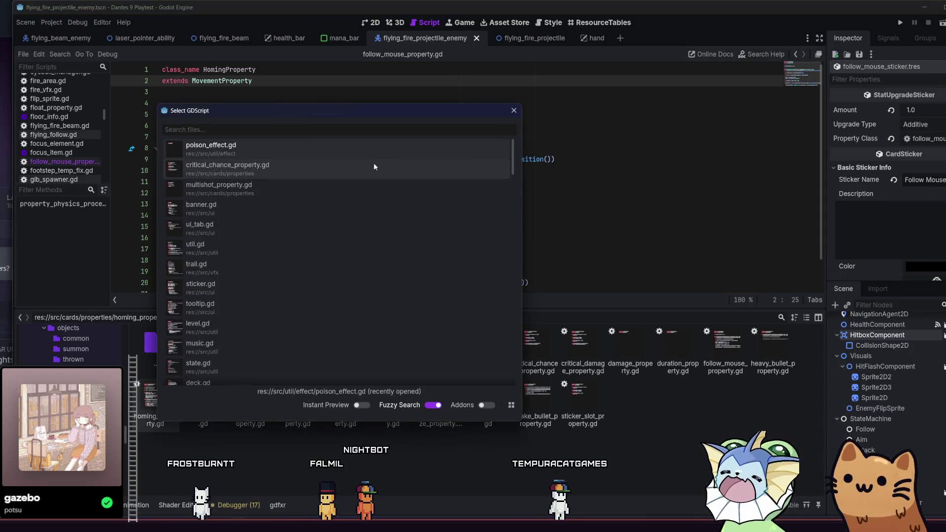
type("homing")
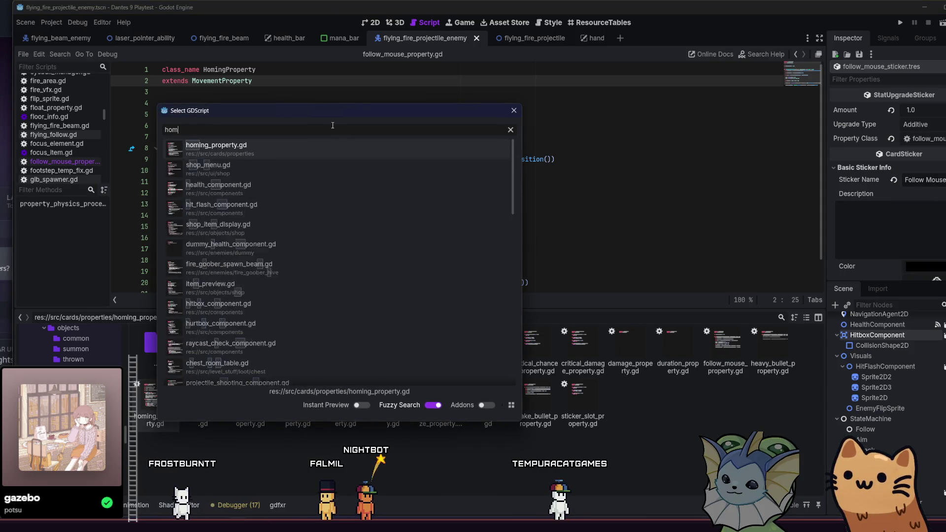
left_click(296, 157)
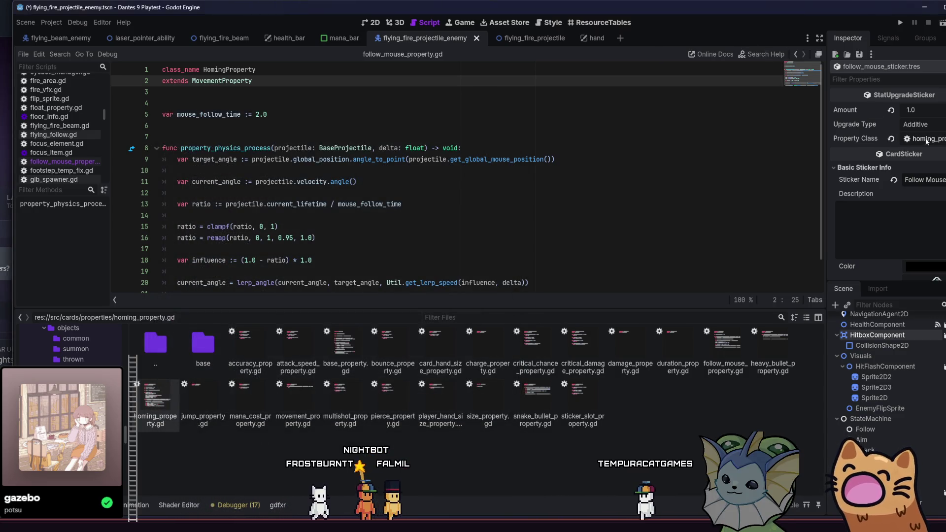
key("ctrl+s")
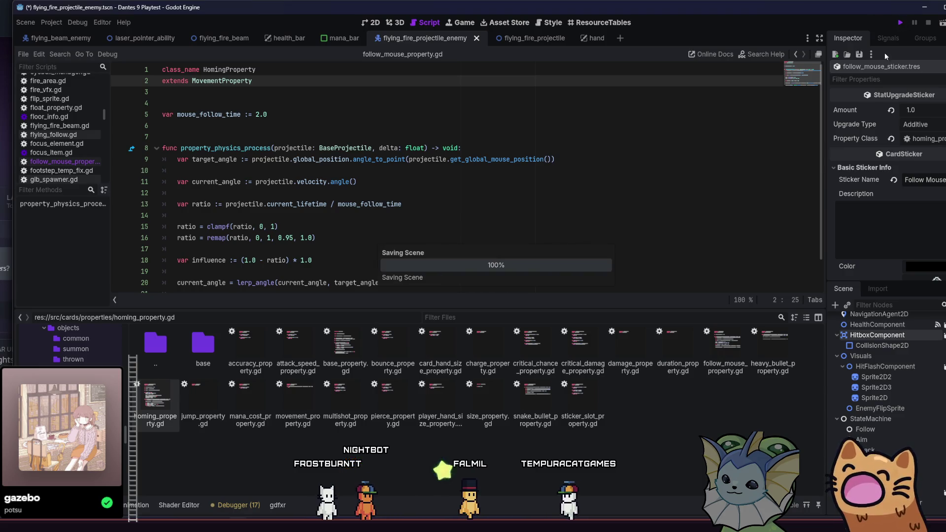
key("F5")
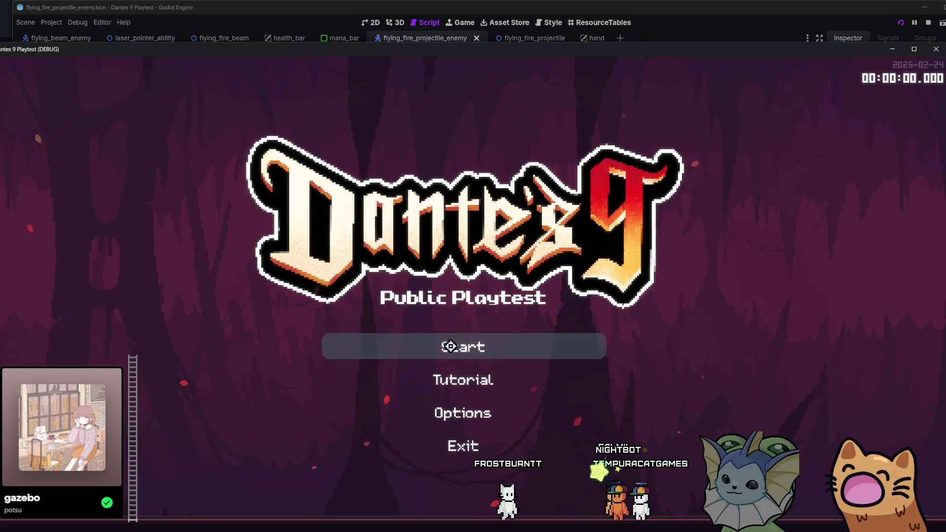
- Click Start on the main menu to enter the hub
left_click(448, 345)
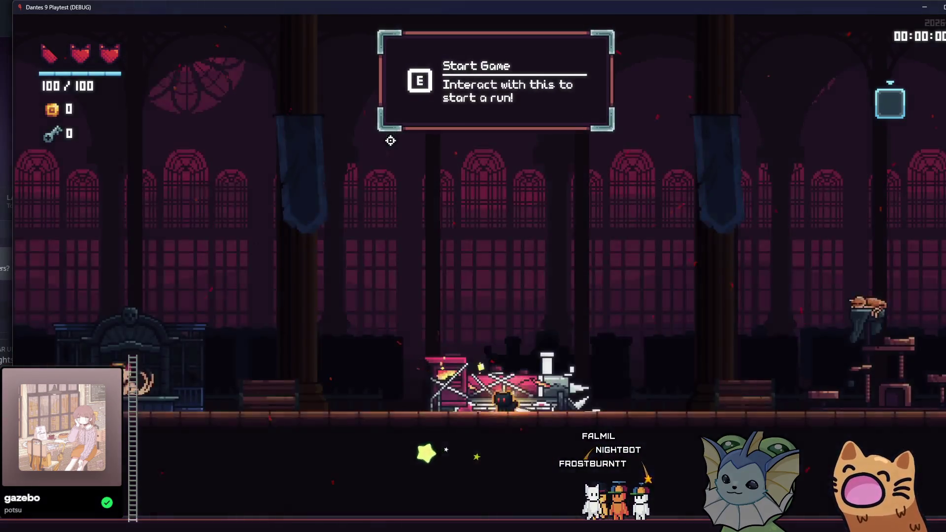
- Add an AK47 card from the debug menu's Cards commands and deal a fresh hand
key("F1")
left_click(146, 153)
left_click(295, 113)
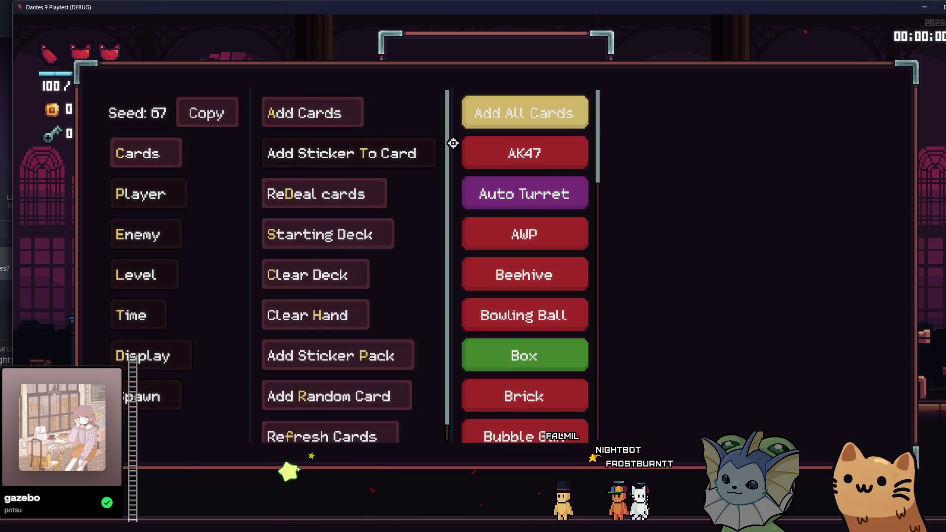
left_click(481, 153)
left_click(143, 193)
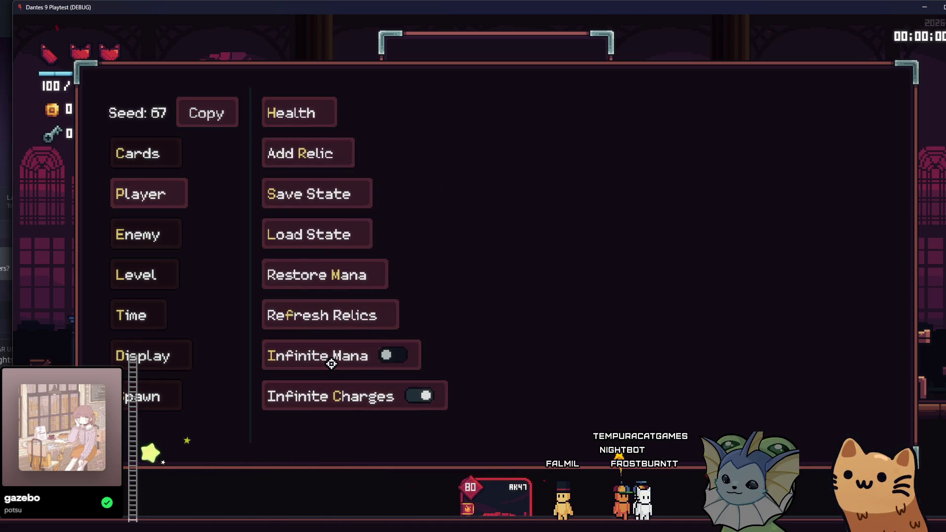
left_click(296, 157)
left_click(146, 148)
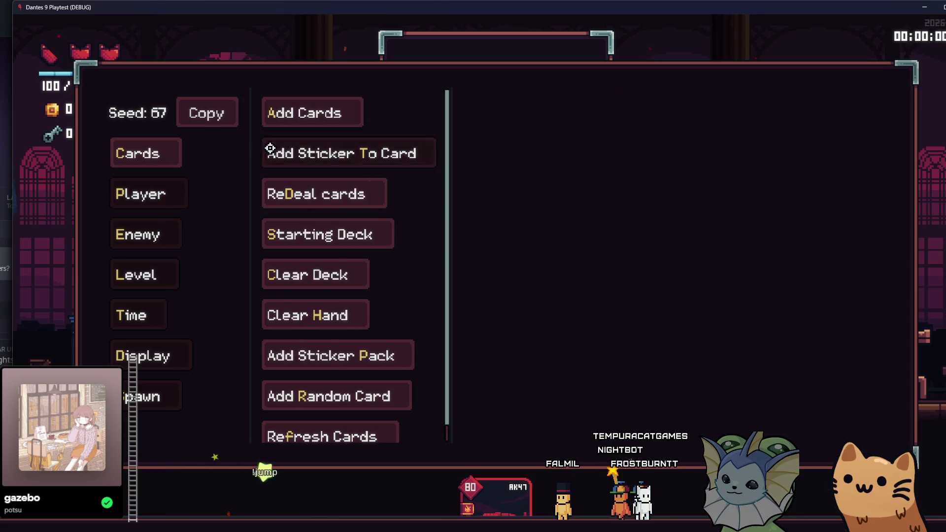
left_click(387, 158)
left_click(143, 156)
left_click(329, 191)
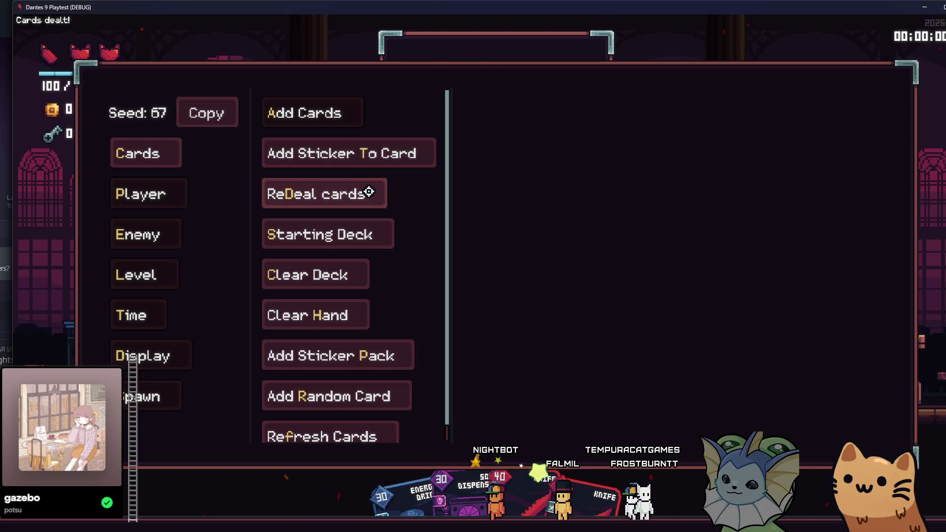
key("grave")
- Clear the hand and deck, then add an AK47 card again
key("grave")
left_click(143, 155)
left_click(305, 145)
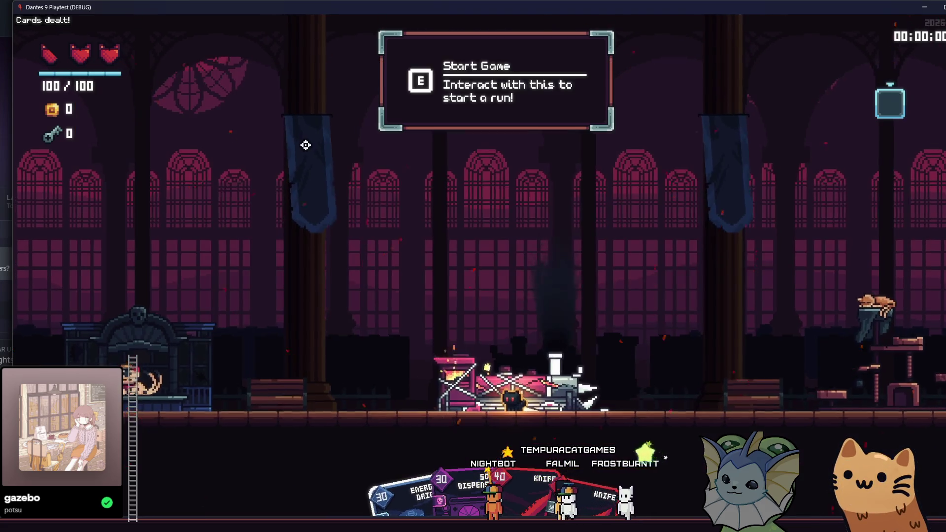
key("grave")
key("grave")
key("grave")
left_click(132, 153)
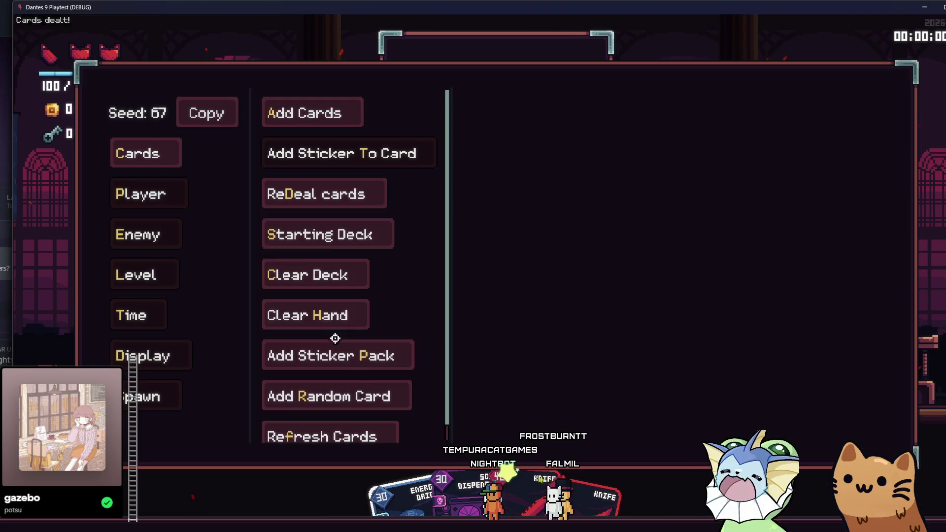
left_click(303, 316)
left_click(303, 274)
key("grave")
key("grave")
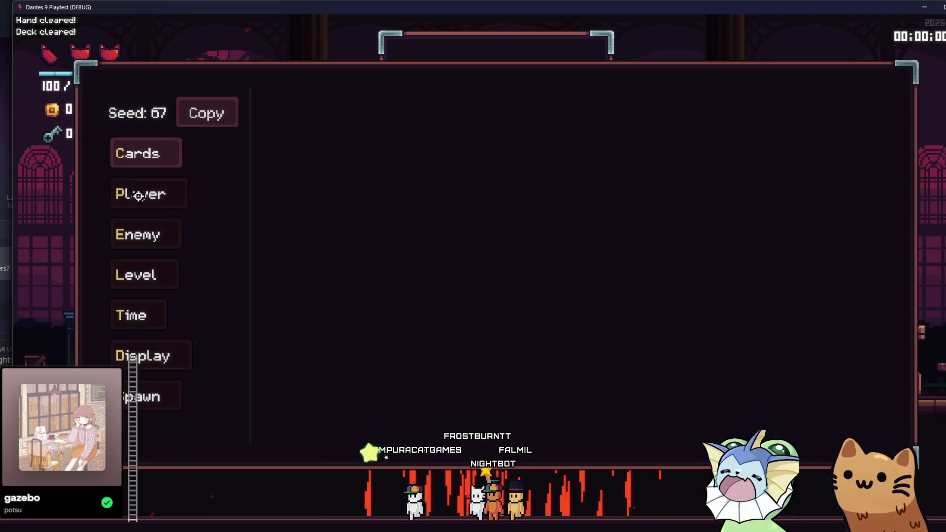
left_click(139, 196)
left_click(140, 154)
left_click(309, 103)
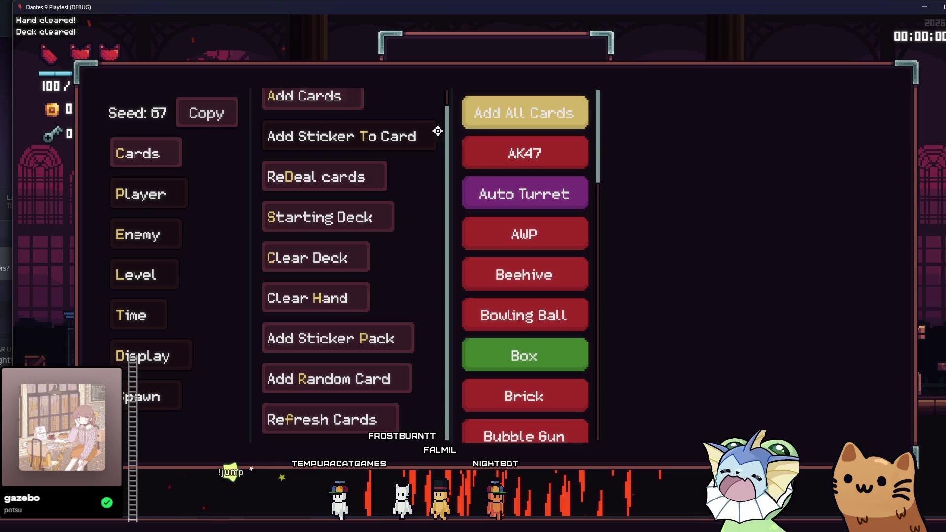
left_click(482, 151)
- Browse the sticker list, then add a Bubble Gun card and close the debug menu
left_click(178, 159)
left_click(327, 135)
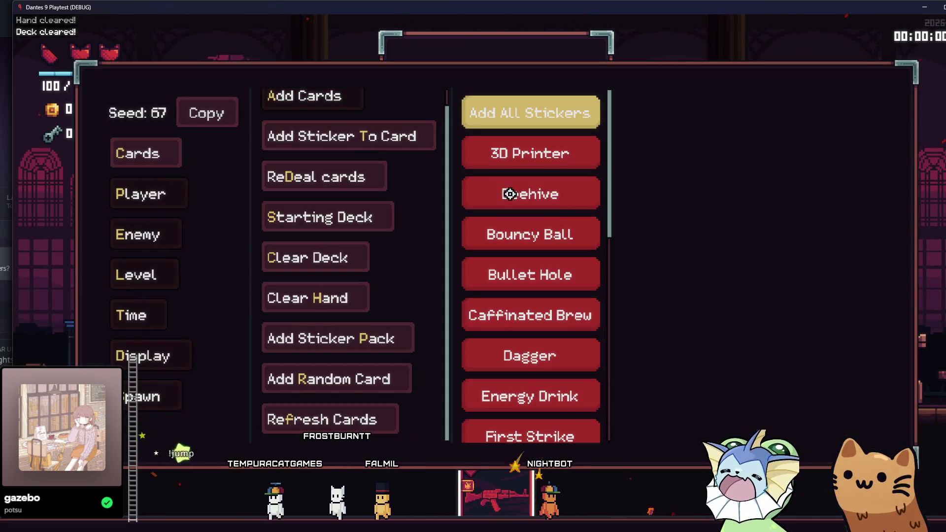
scroll(513, 198, "down", 3)
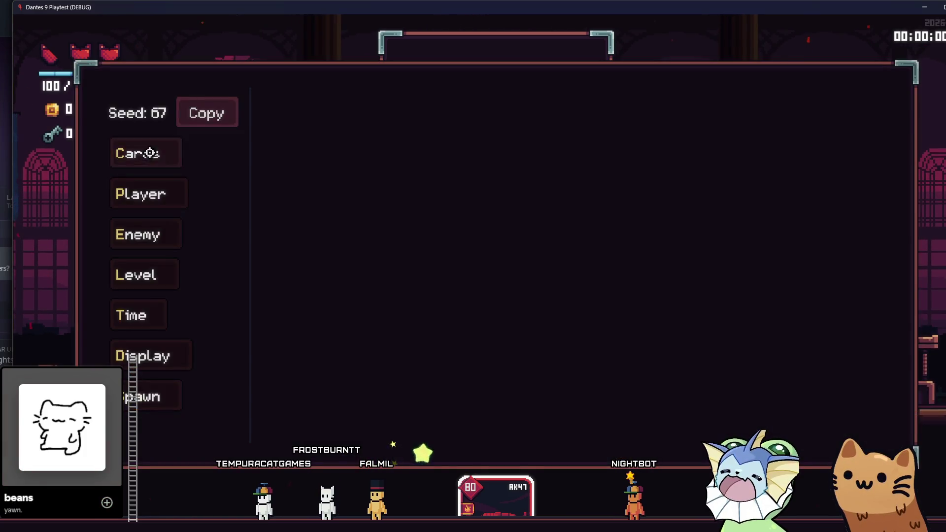
left_click(145, 154)
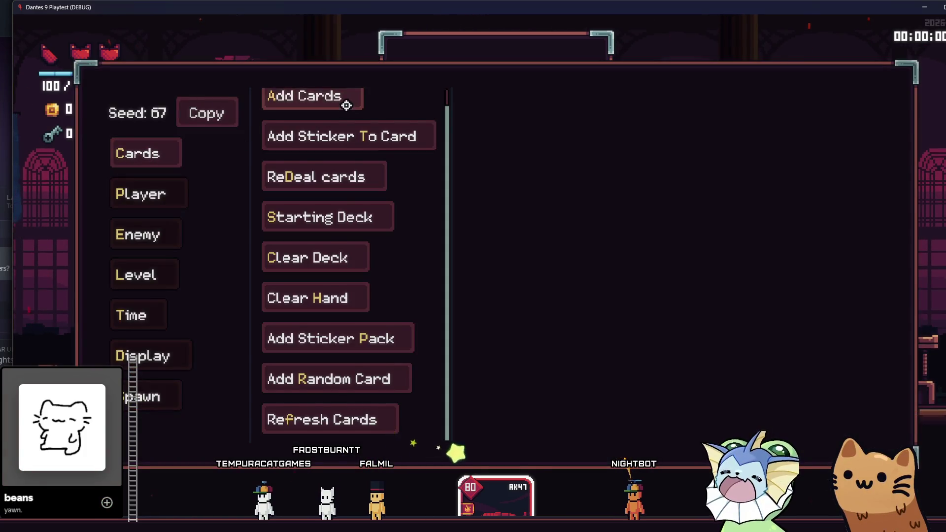
left_click(347, 110)
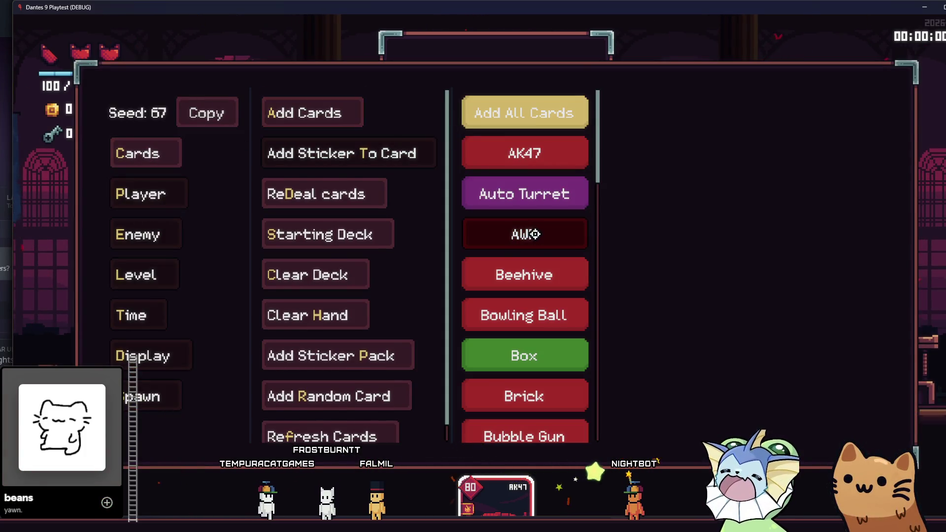
scroll(534, 235, "down", 5)
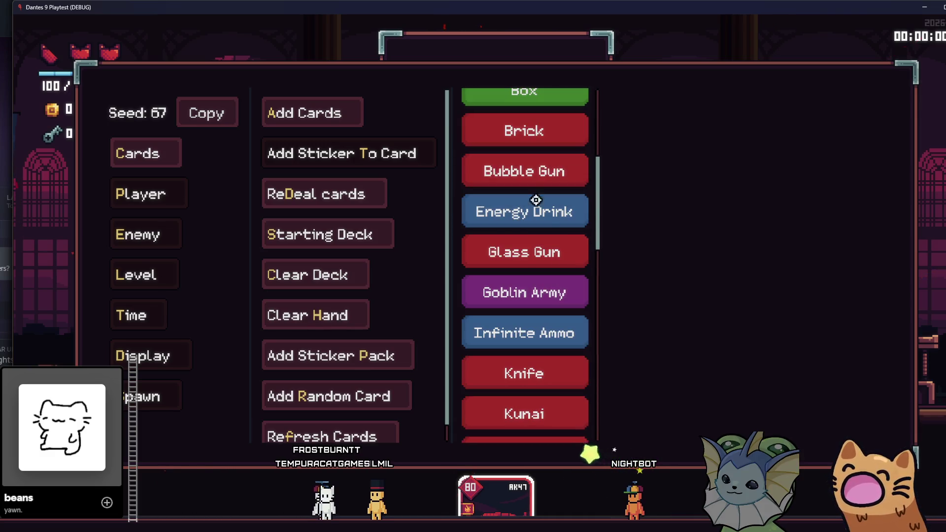
left_click(522, 173)
key("Escape")
- Reopen the debug menu to browse the card, sticker and player cheat lists, then close it
key("F1")
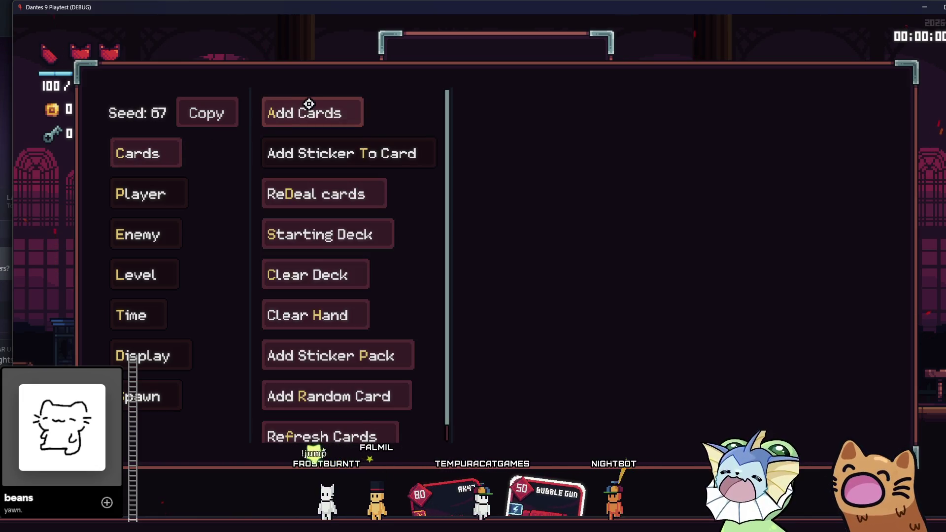
left_click(317, 108)
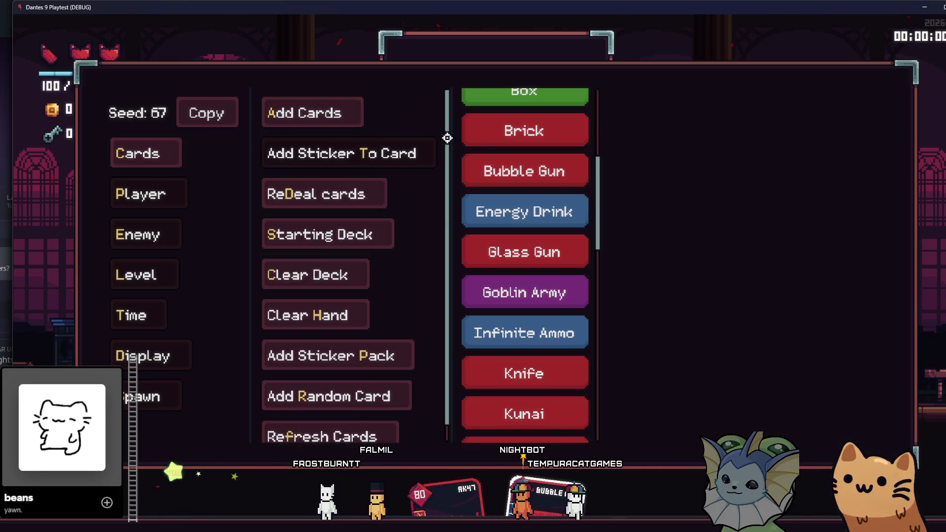
scroll(500, 186, "up", 5)
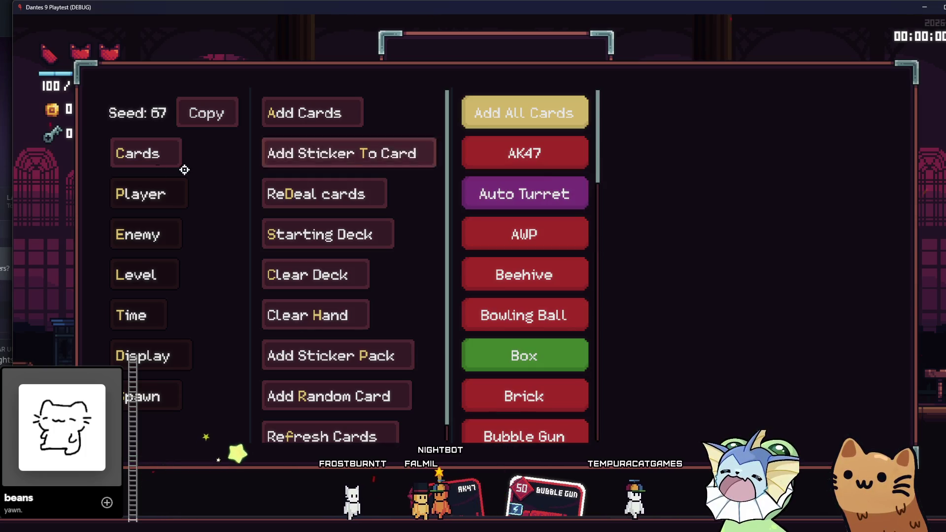
scroll(570, 205, "down", 5)
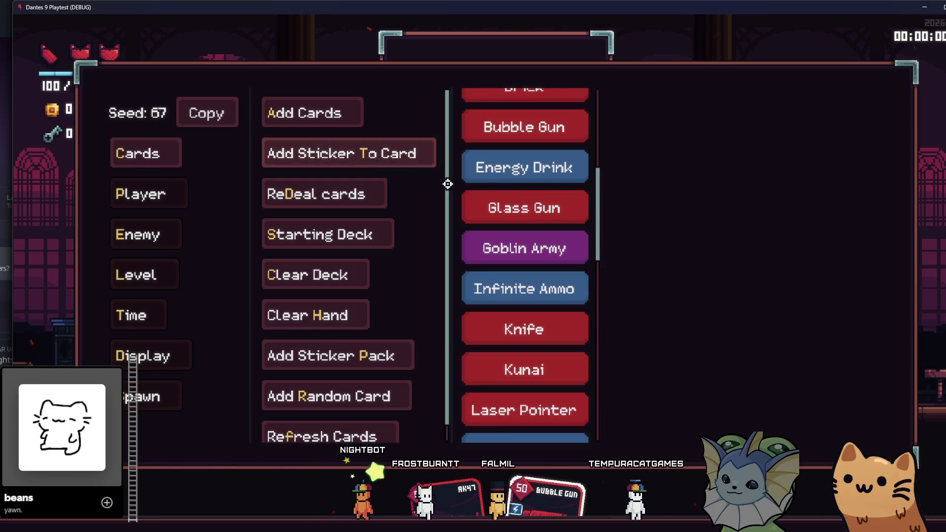
scroll(502, 220, "down", 3)
left_click(351, 154)
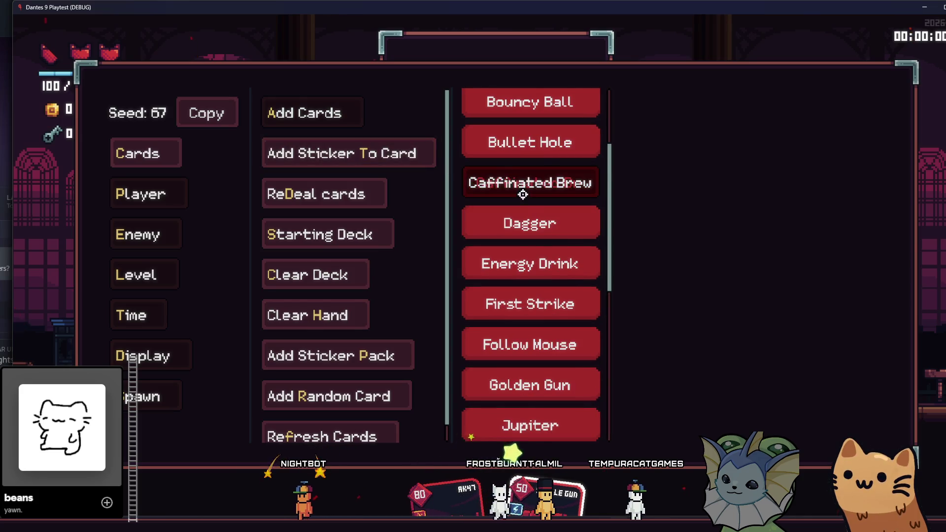
left_click(180, 194)
key("Escape")
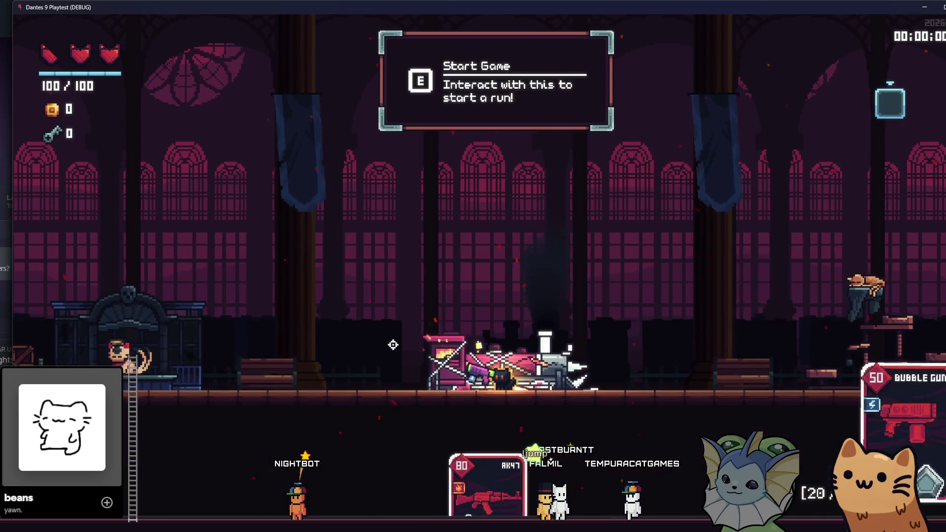
- Fire the Bubble Gun, append .global_position to the collider on line 30, save, and relaunch
left_click(681, 270)
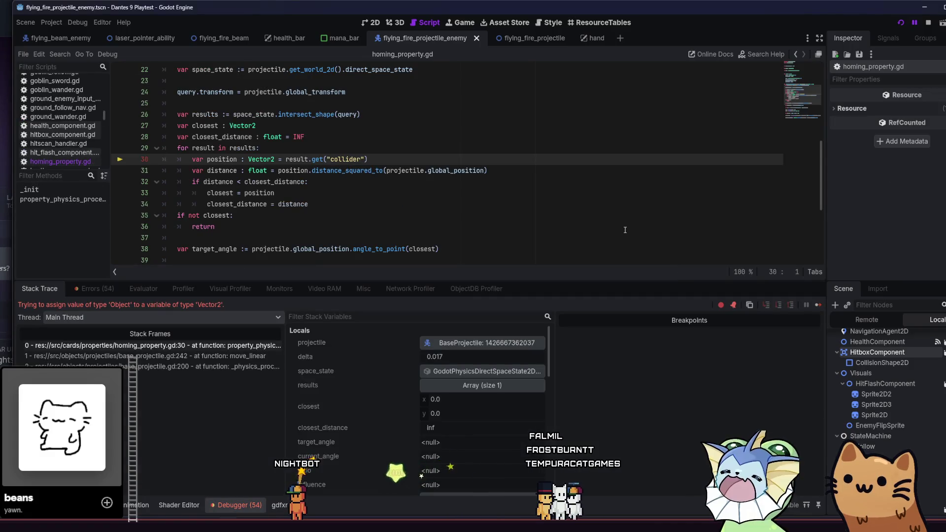
left_click(550, 190)
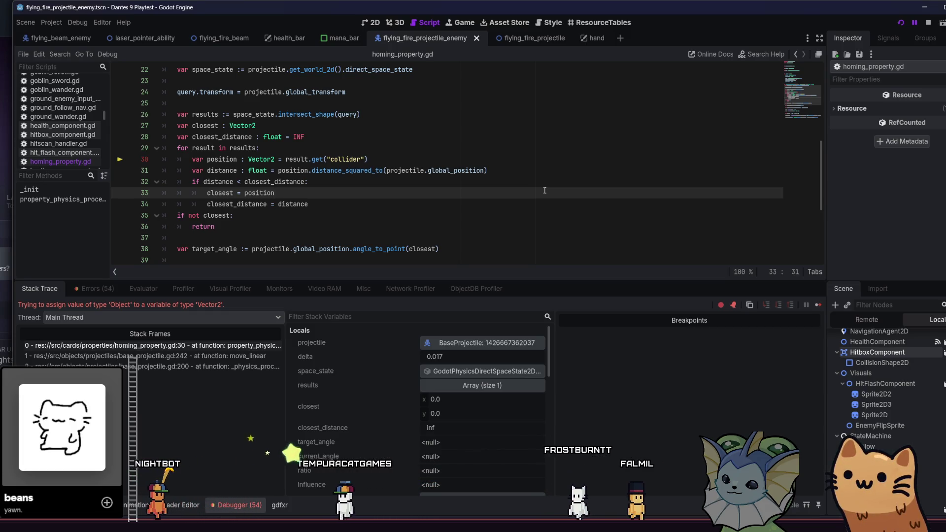
left_click_drag(400, 156, 399, 168)
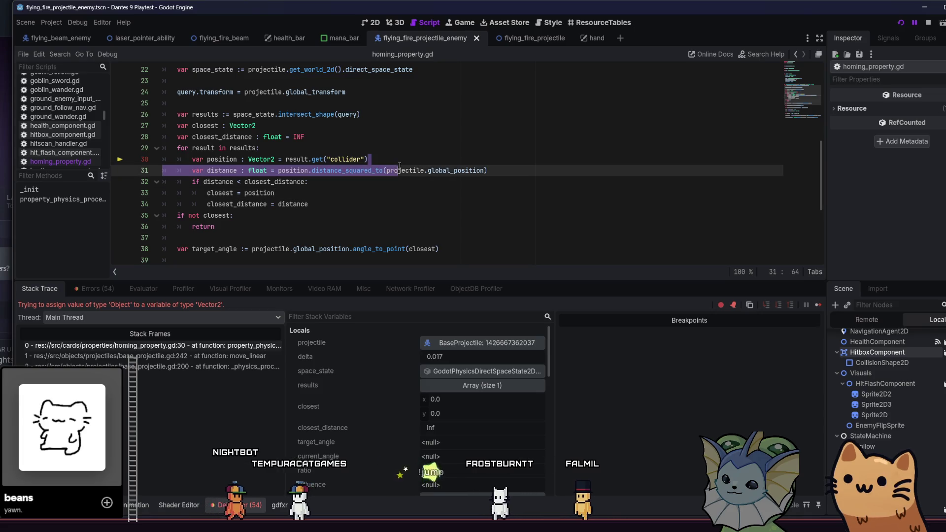
left_click(408, 161)
type(".global_position")
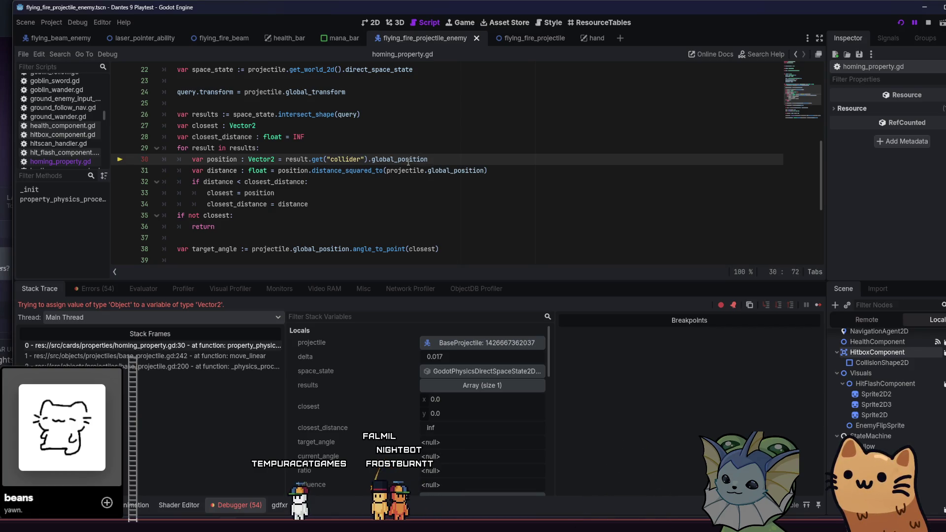
left_click(818, 305)
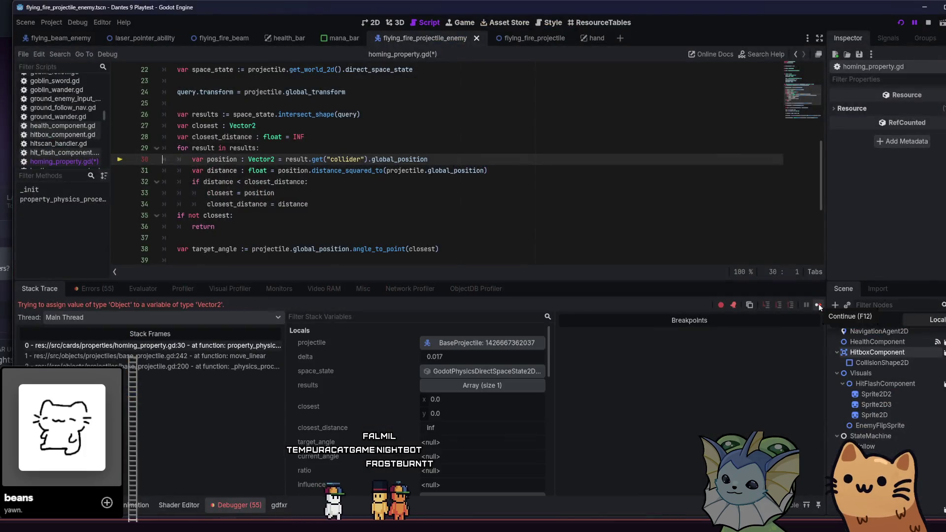
key("ctrl+s")
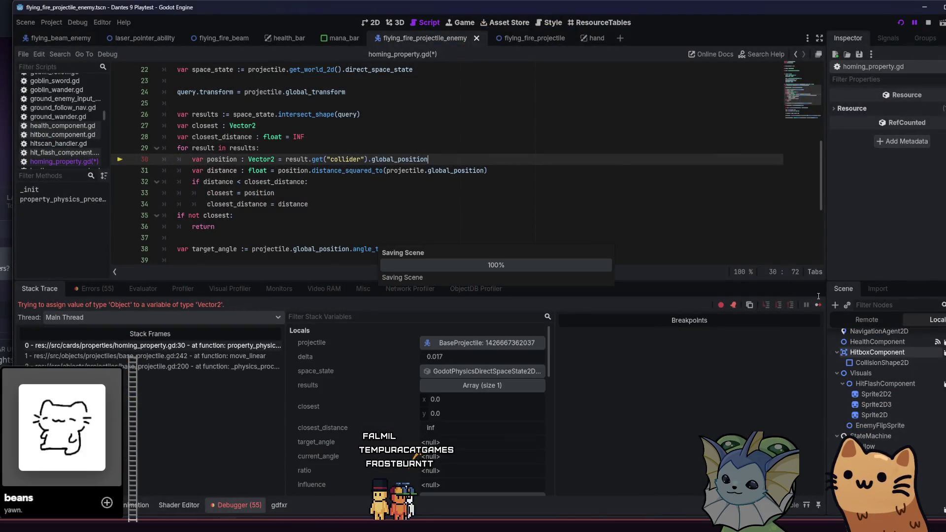
left_click(818, 305)
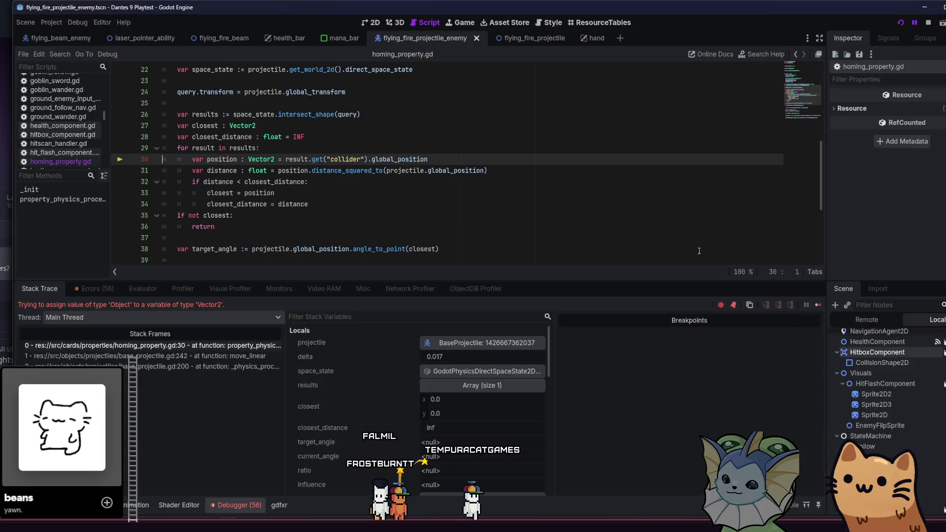
left_click(527, 192)
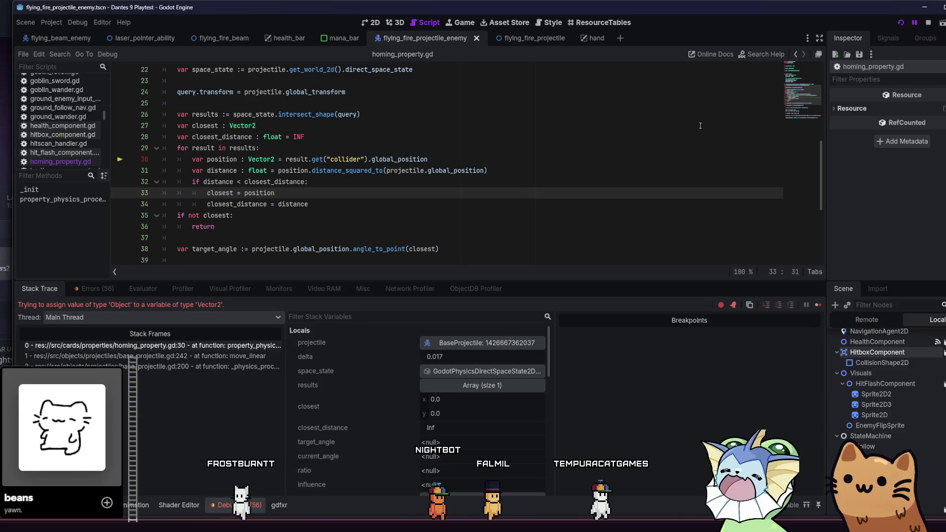
key("F5")
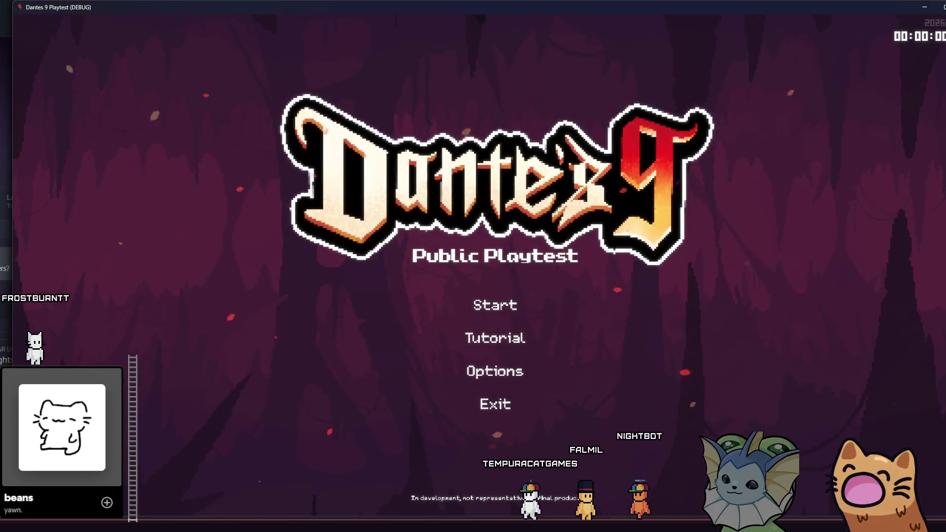
- Start a new game and add more Bubble Gun cards through the debug menu
key("Return")
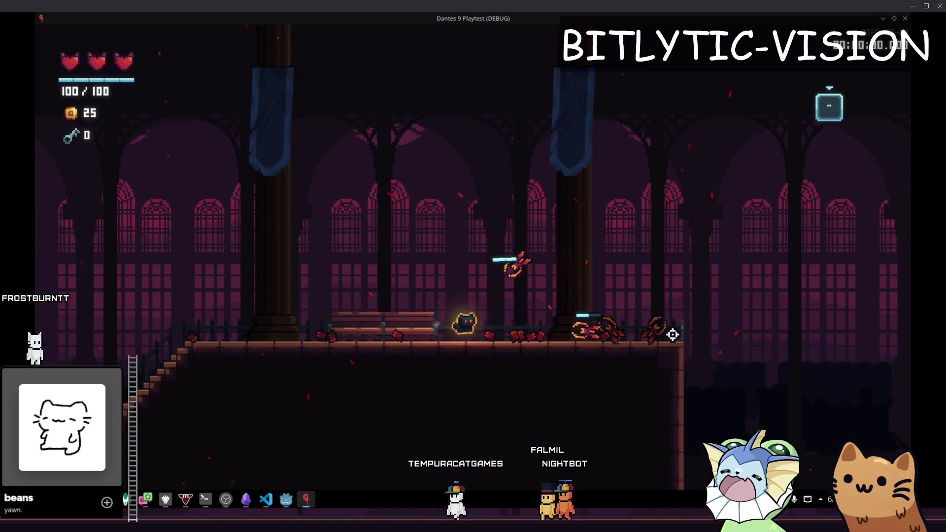
key("Escape")
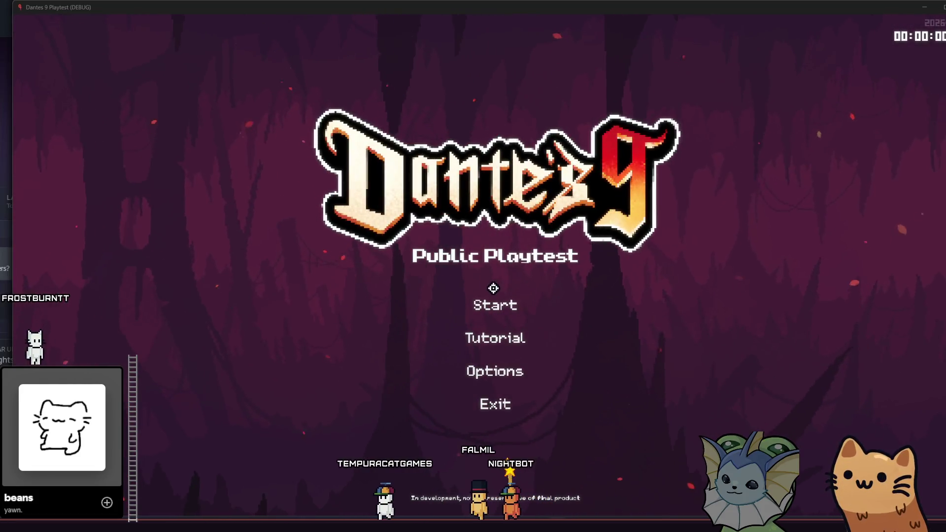
left_click(484, 297)
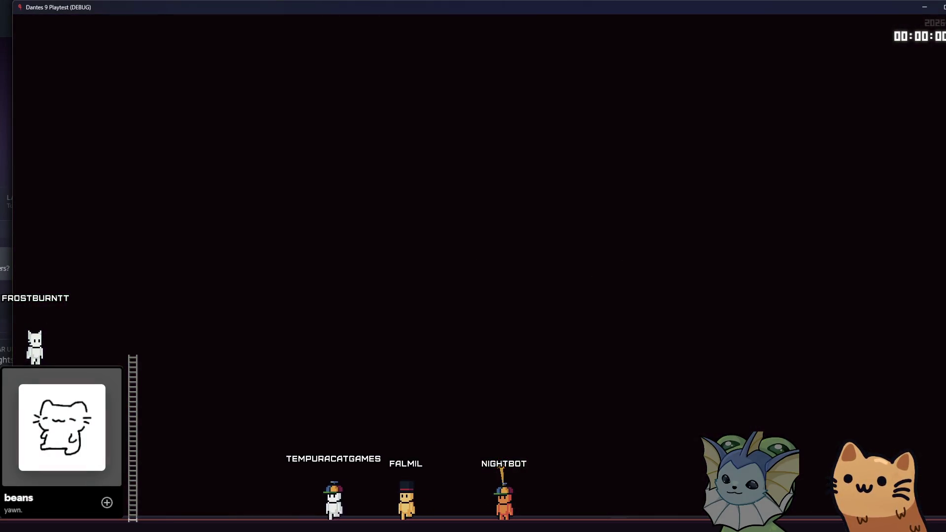
key("F1")
left_click(136, 151)
left_click(313, 113)
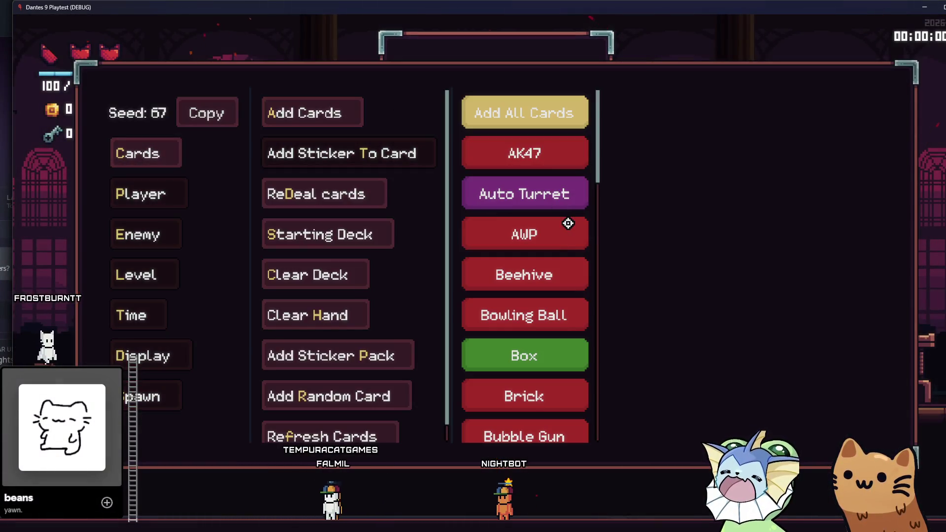
scroll(572, 222, "down", 3)
left_click(562, 260)
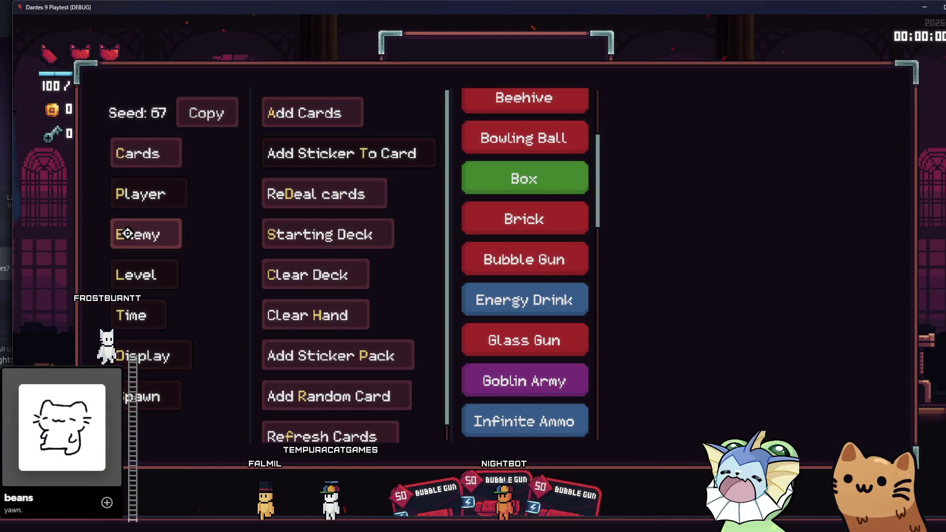
- Browse the sticker list and the enemy, player and card cheat options, then close the menu
key("F1")
key("F1")
left_click(300, 152)
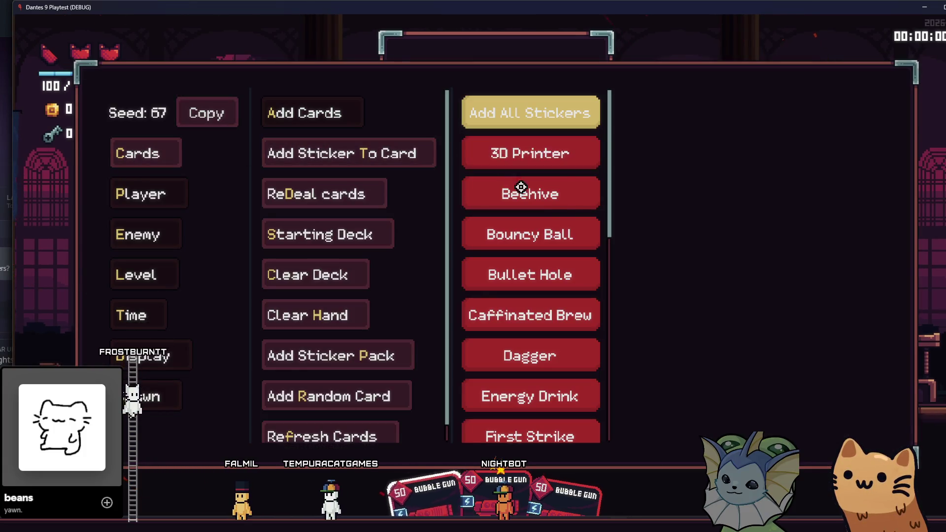
scroll(523, 197, "down", 3)
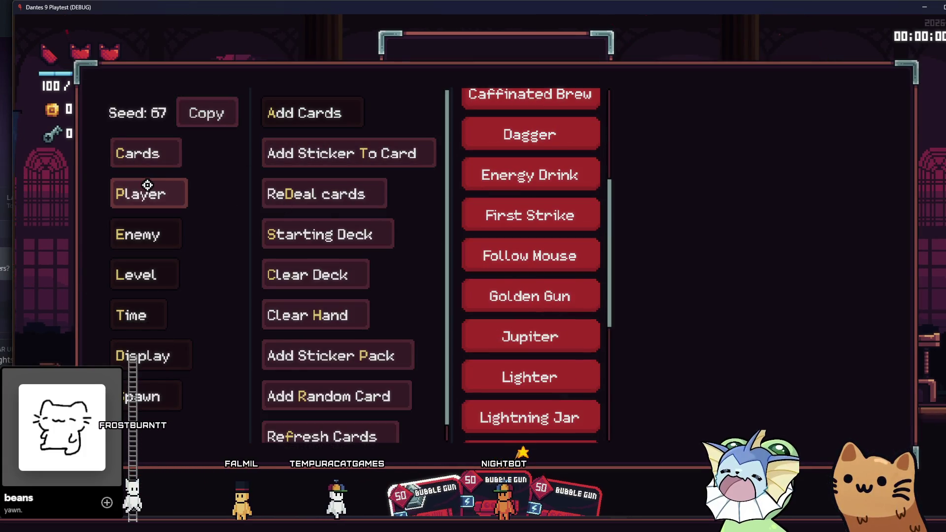
left_click(137, 232)
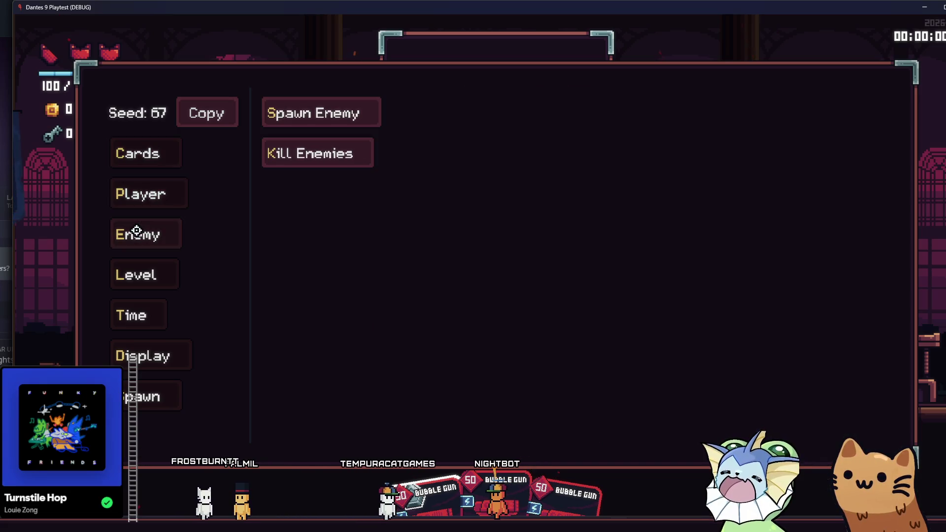
left_click(140, 197)
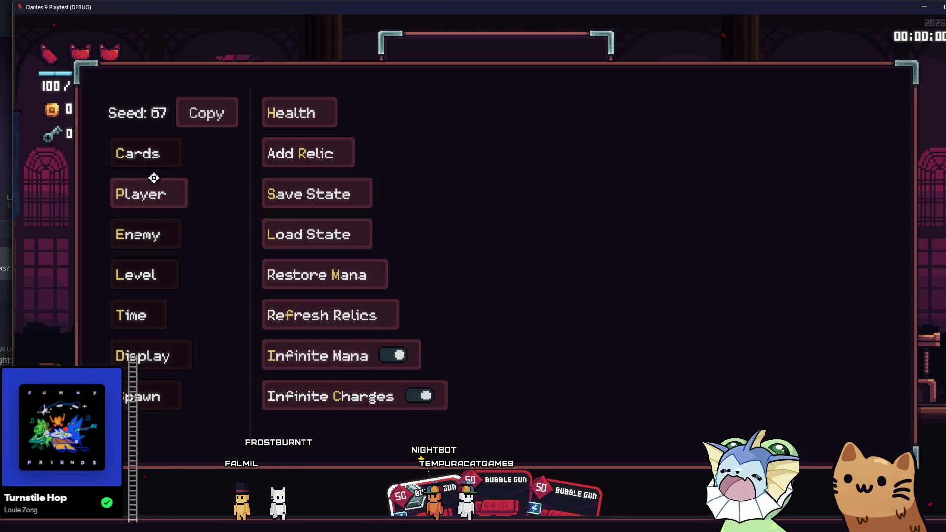
left_click(146, 154)
left_click(303, 112)
scroll(524, 142, "up", 3)
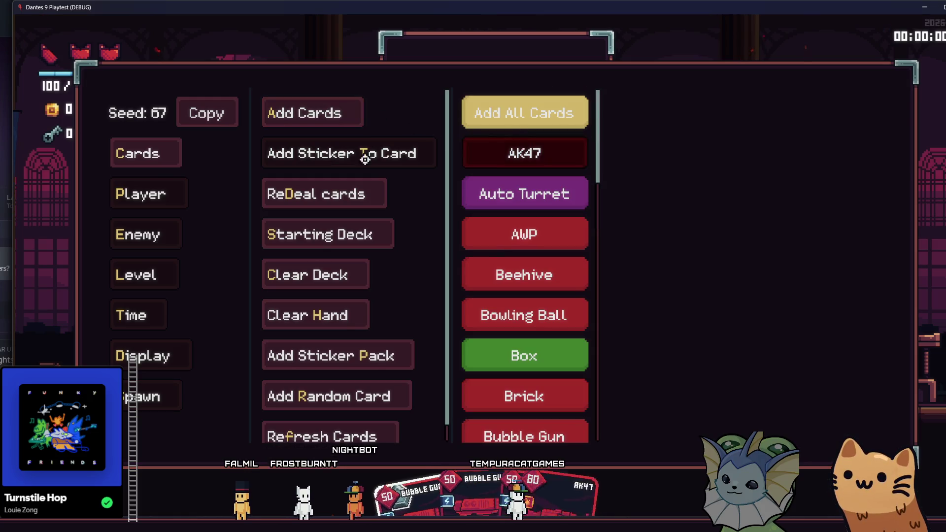
key("Escape")
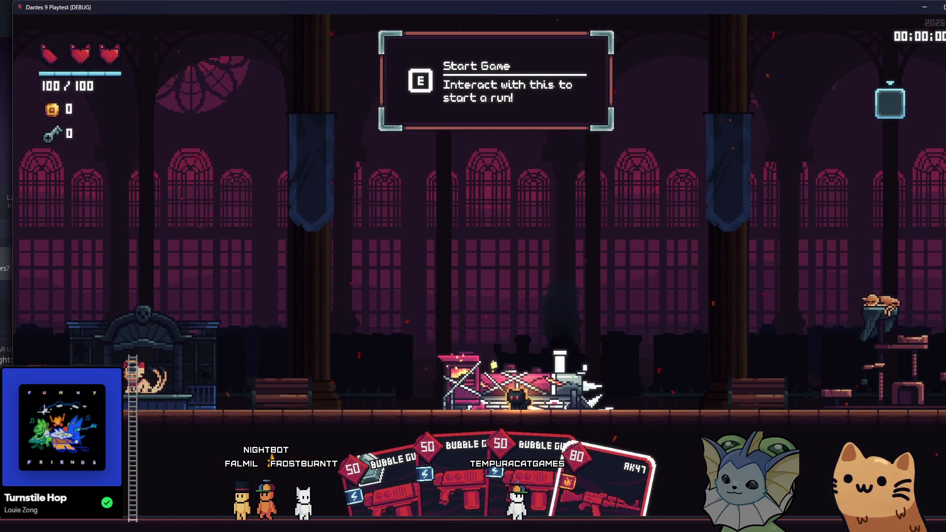
- Reopen the debug menu and apply the Follow Mouse sticker from the sticker list
key("Escape")
left_click(148, 193)
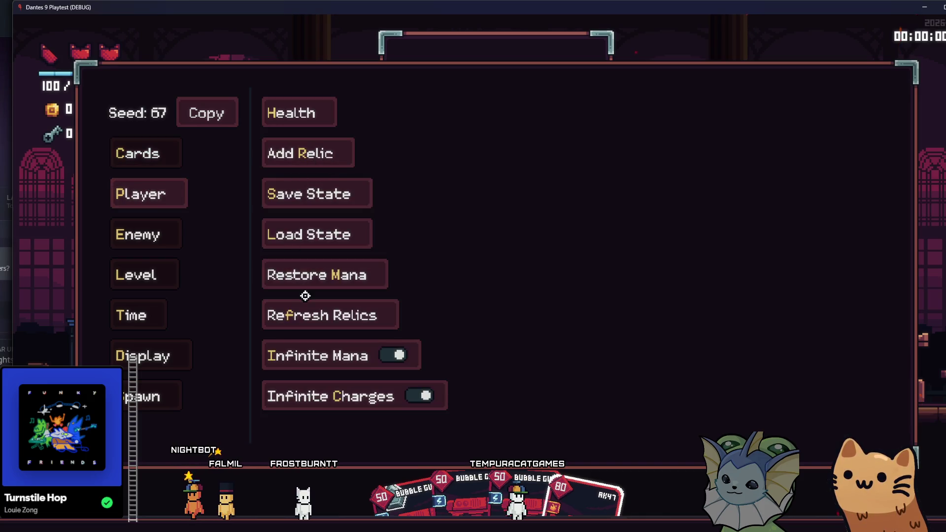
left_click(145, 154)
left_click(316, 112)
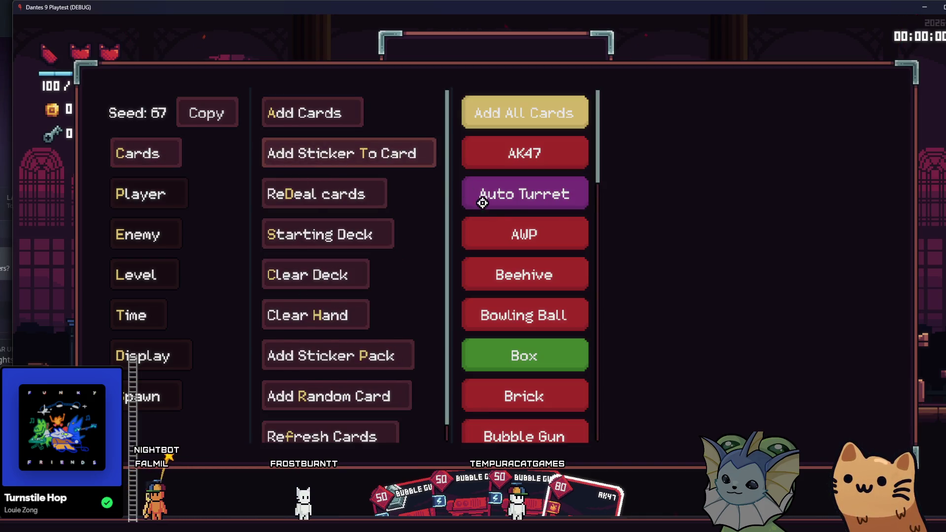
scroll(482, 202, "down", 5)
scroll(526, 255, "down", 5)
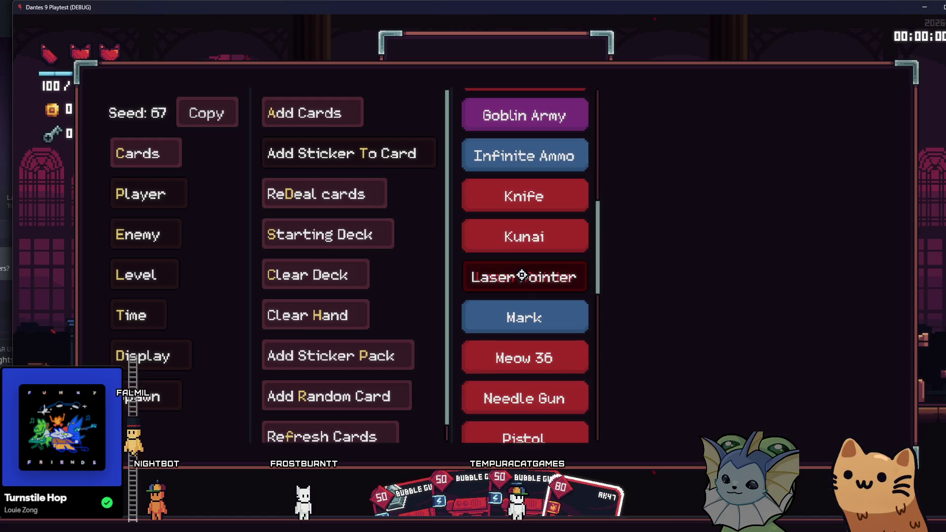
scroll(522, 281, "down", 5)
scroll(542, 251, "up", 5)
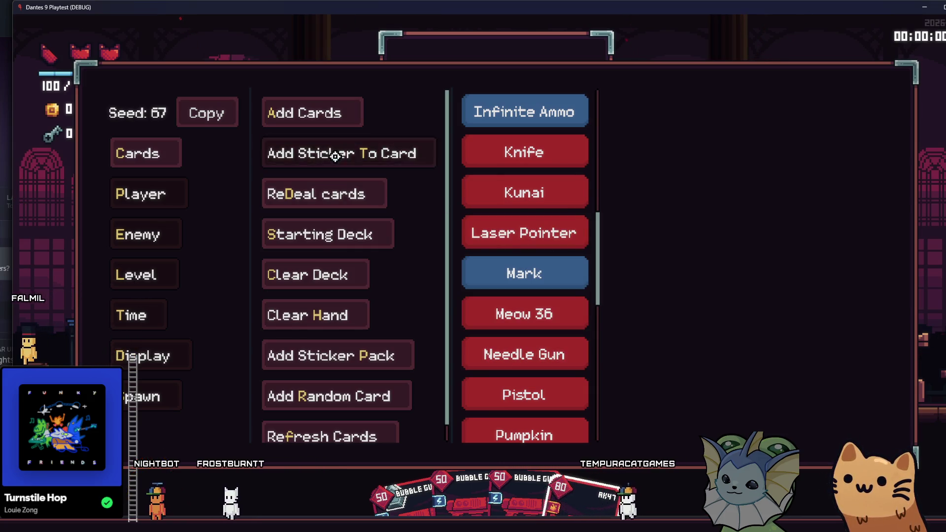
left_click(510, 241)
scroll(510, 243, "up", 5)
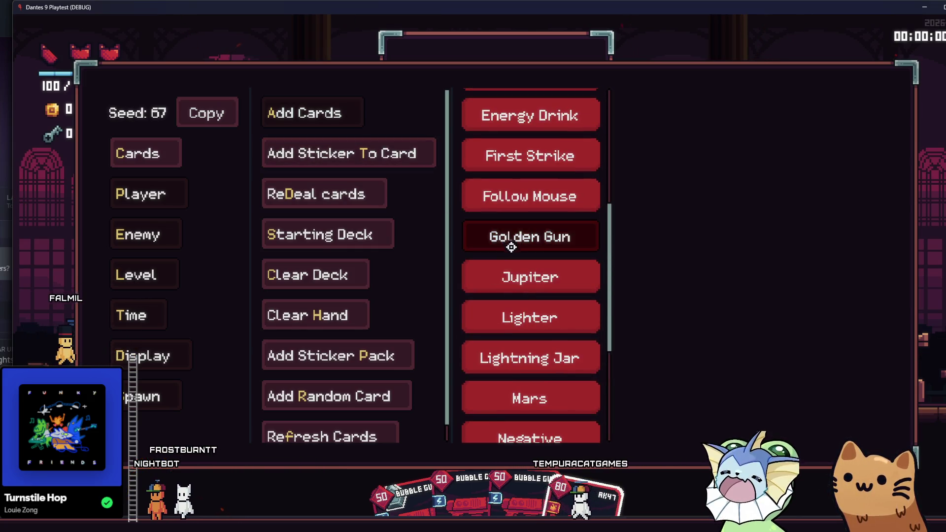
left_click(543, 200)
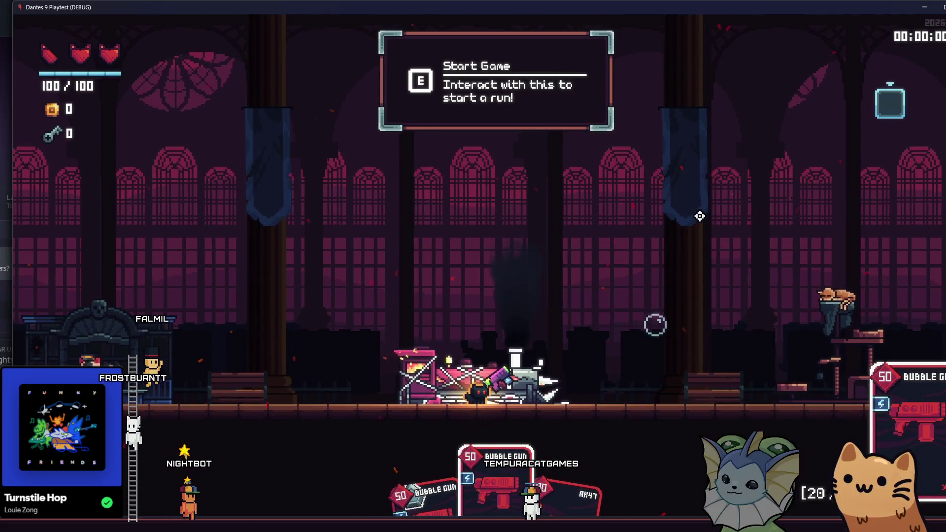
- Fire bubbles while walking right, aiming up-left and then down-left
mouse_move(710, 224)
left_mouse_down()
mouse_move(690, 212)
mouse_move(731, 236)
mouse_move(729, 281)
left_mouse_up()
key("d")
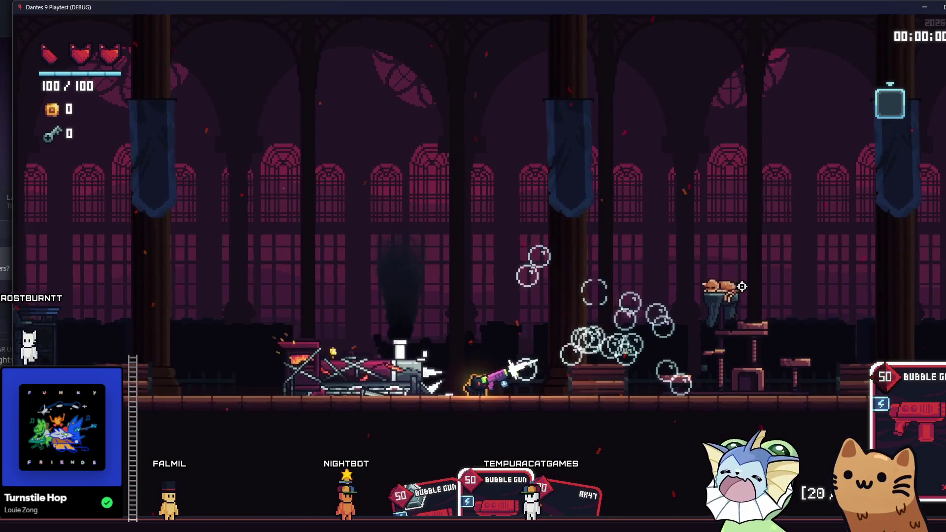
left_click_drag(747, 319, 737, 342)
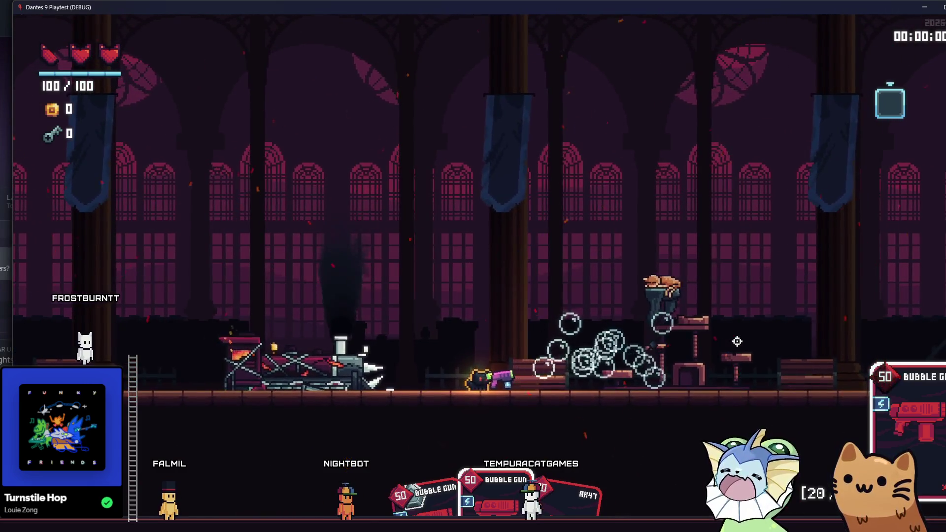
- Switch to the AK47, shoot while walking left and right, then close the game
key("a")
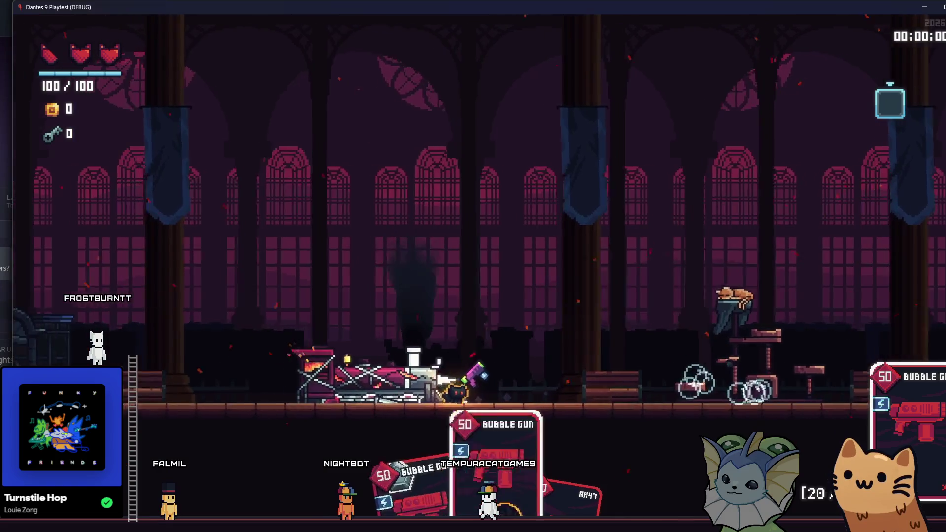
left_click_drag(593, 217, 646, 244)
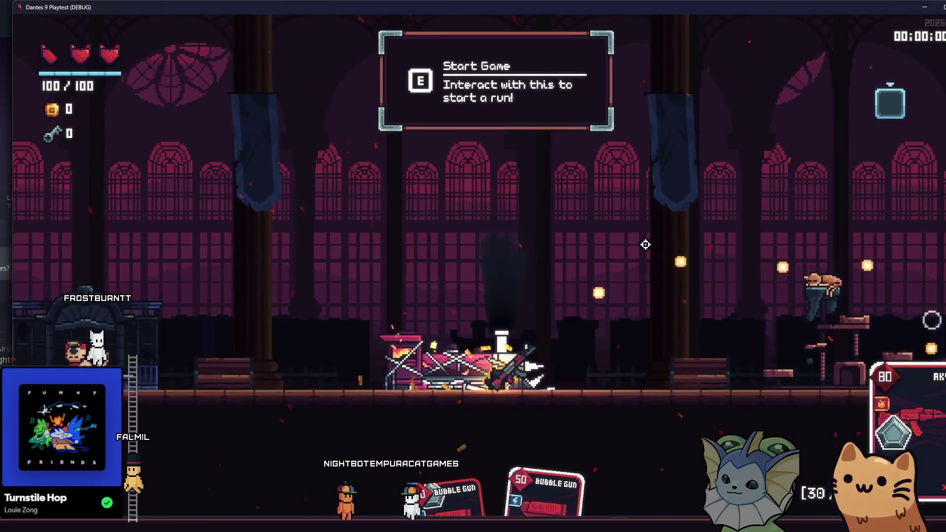
key("a")
left_click_drag(589, 196, 733, 255)
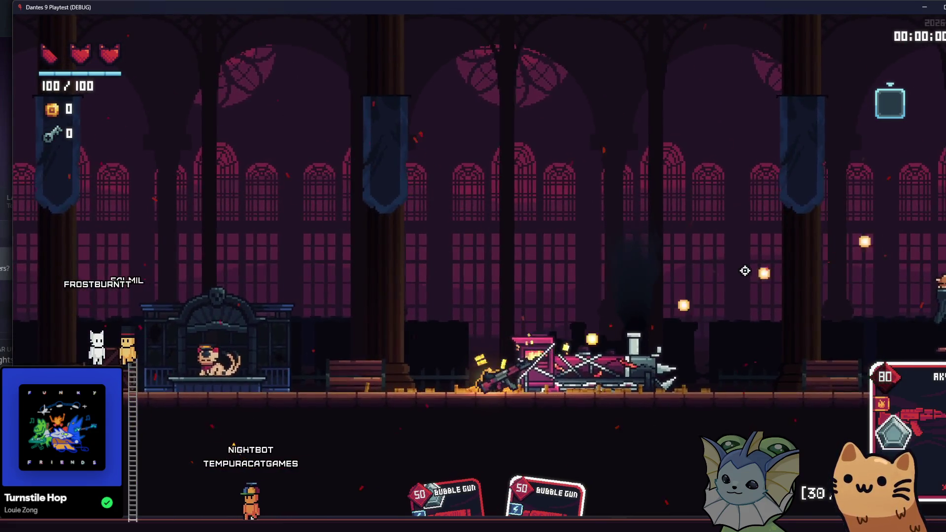
key("d")
mouse_move(761, 307)
left_mouse_down()
mouse_move(754, 338)
mouse_move(806, 353)
left_mouse_up()
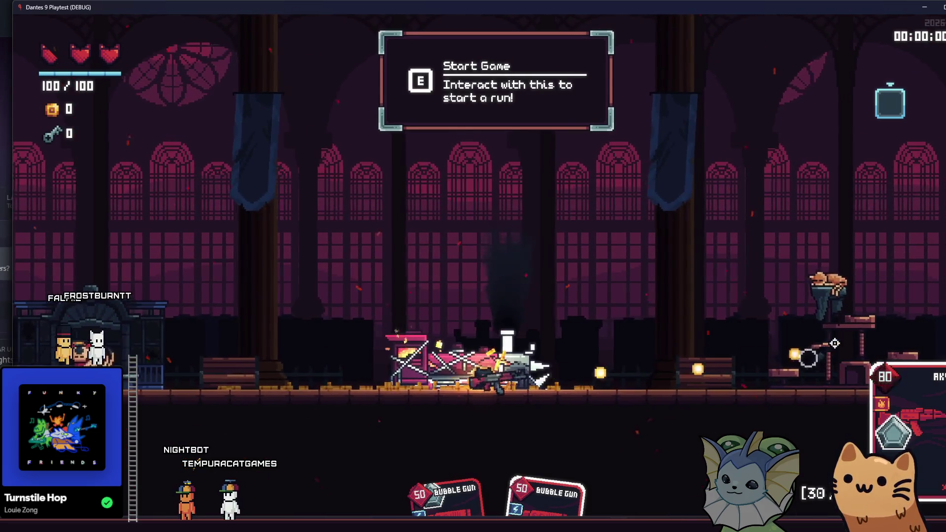
mouse_move(830, 333)
left_mouse_down()
mouse_move(830, 342)
mouse_move(833, 332)
mouse_move(789, 325)
left_mouse_up()
key("a")
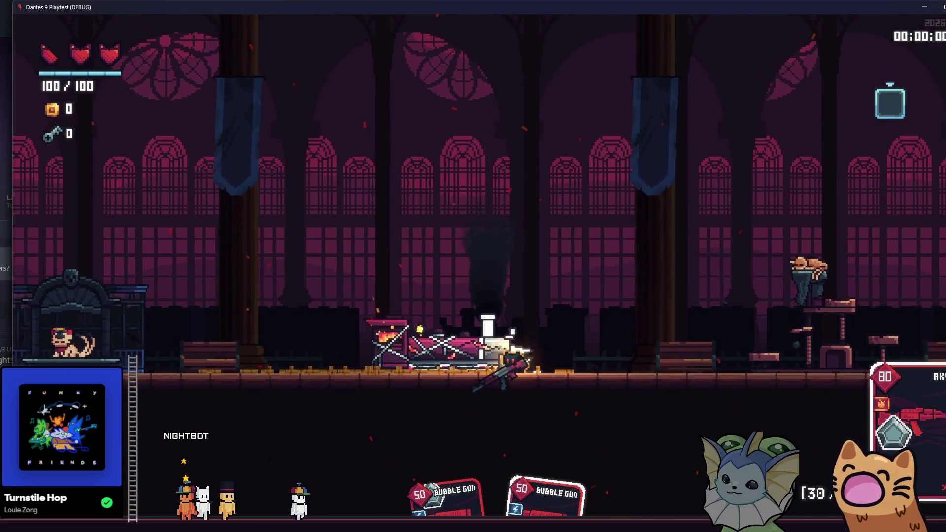
key("F8")
- Change circle.radius on line 14 from 500.0 to 800.0, save, and relaunch the game
left_click(369, 204)
scroll(369, 193, "up", 7)
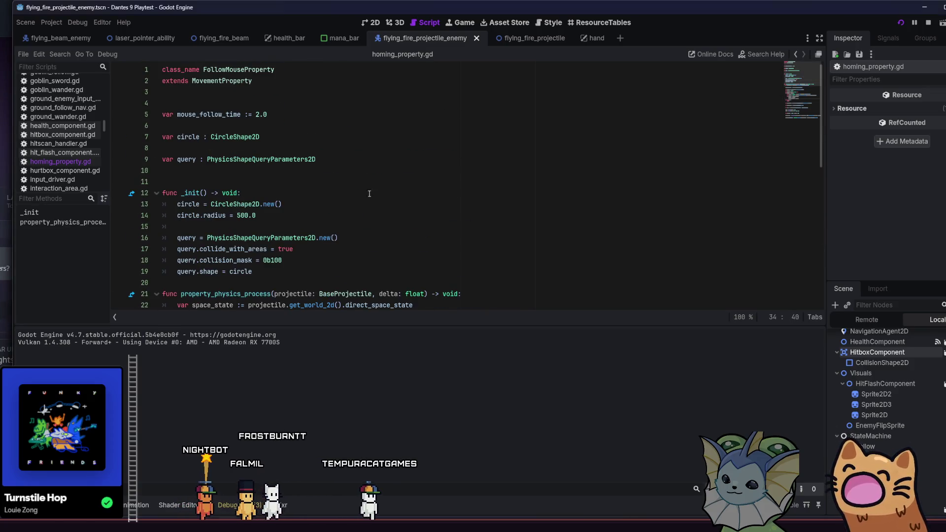
double_click(244, 215)
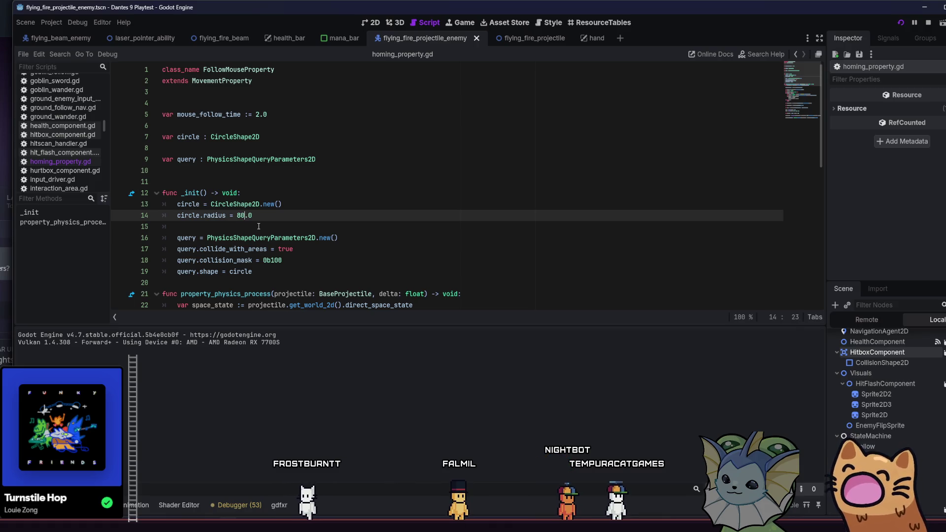
left_click(399, 249)
key("ctrl+s")
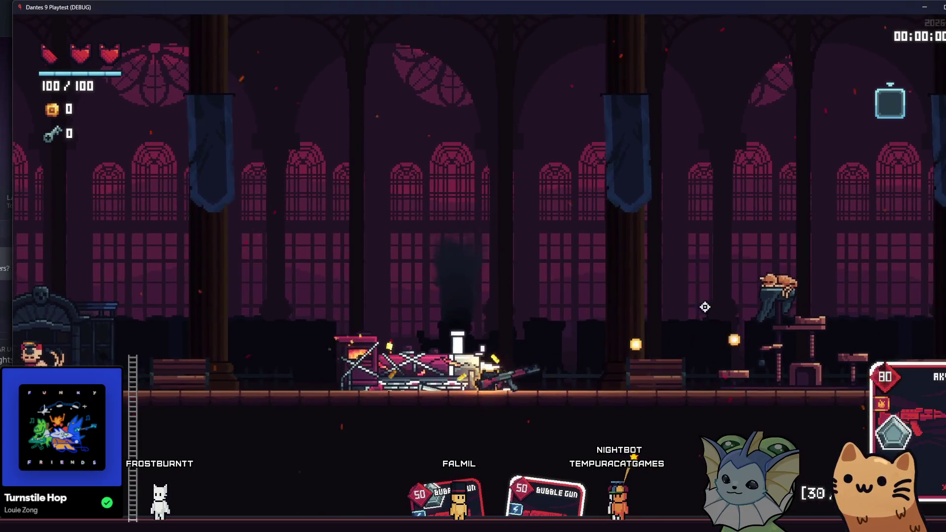
- Run the character left and right through the hall while the AK47 fires
key("a")
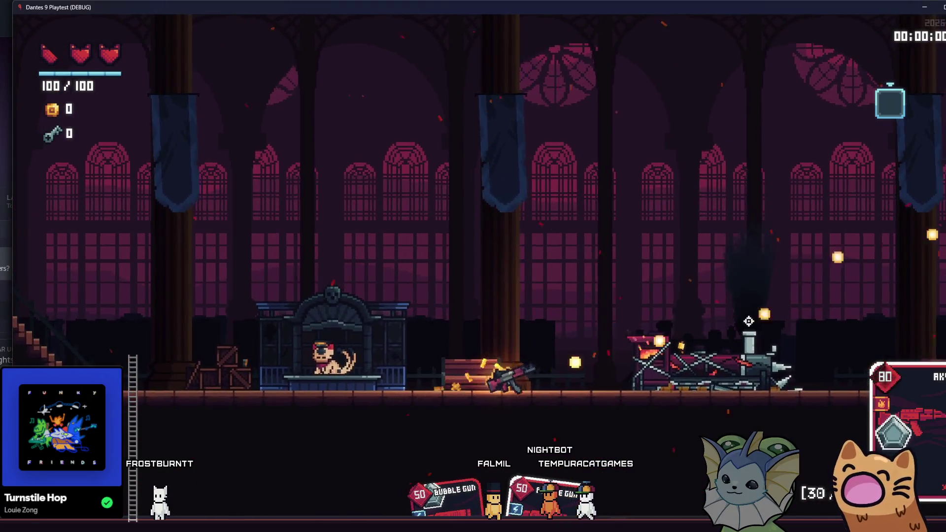
key("d")
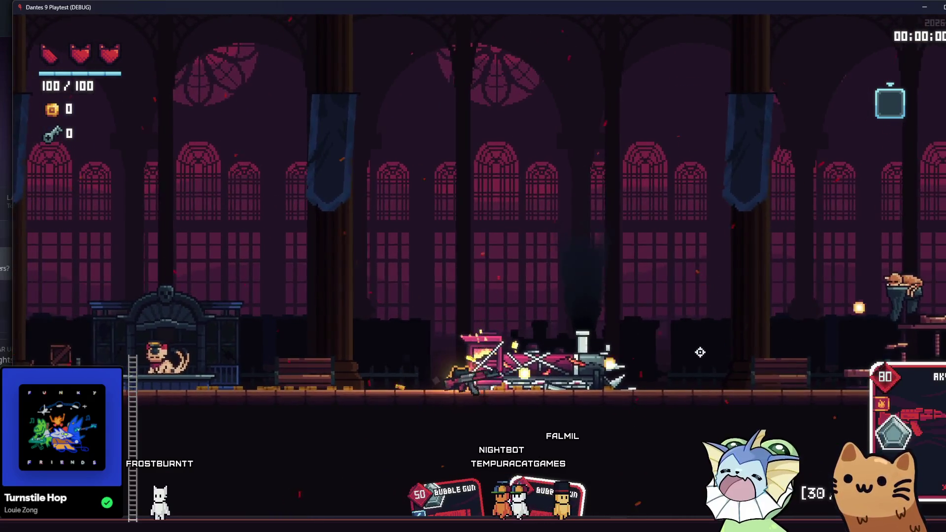
key("d")
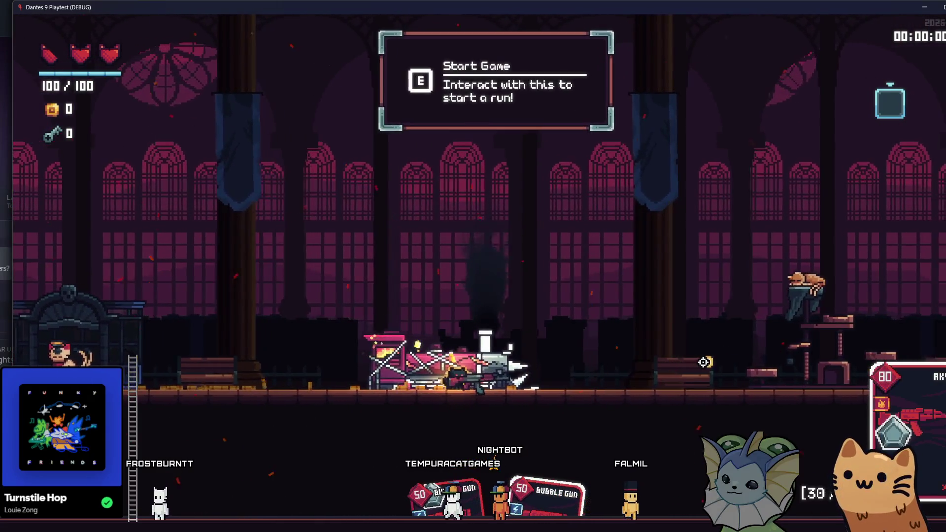
key("a")
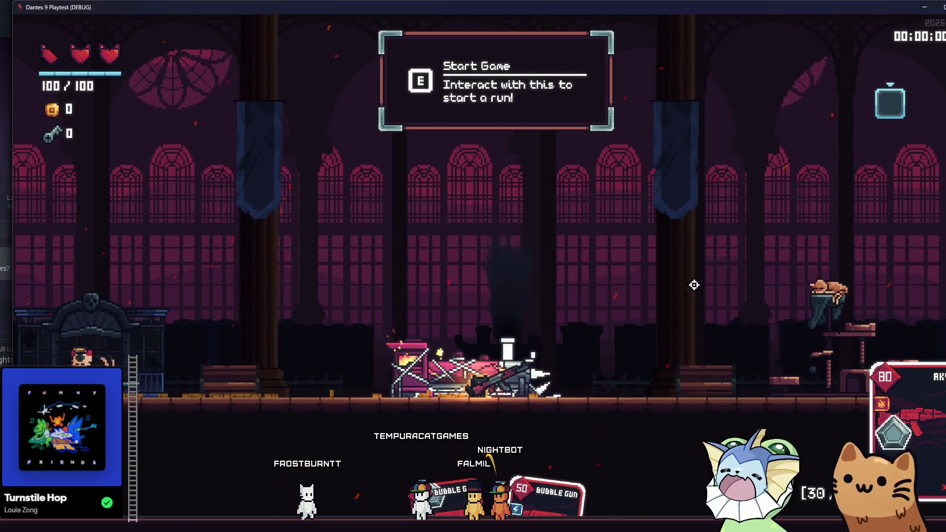
- Check the debug menu's Player and Cards options, then close the debug menu
key("F1")
left_click(173, 189)
left_click(159, 158)
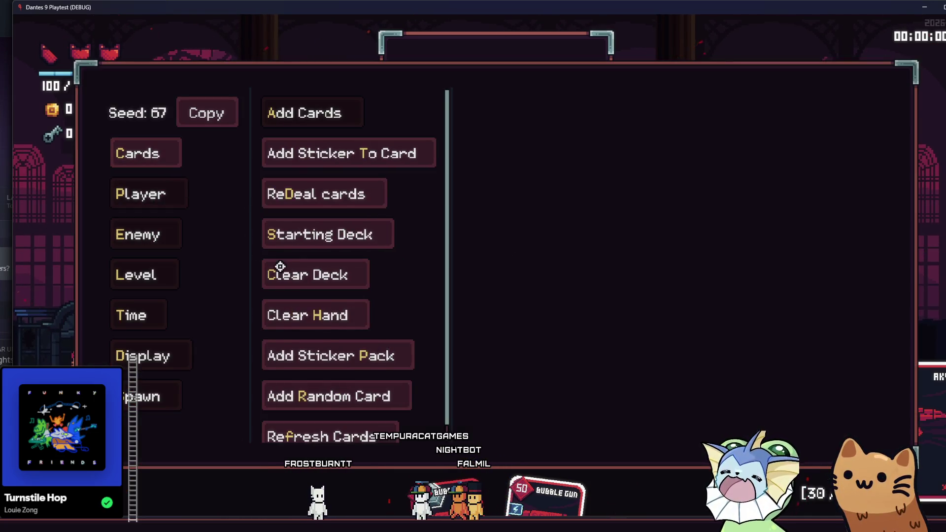
scroll(286, 271, "down", 1)
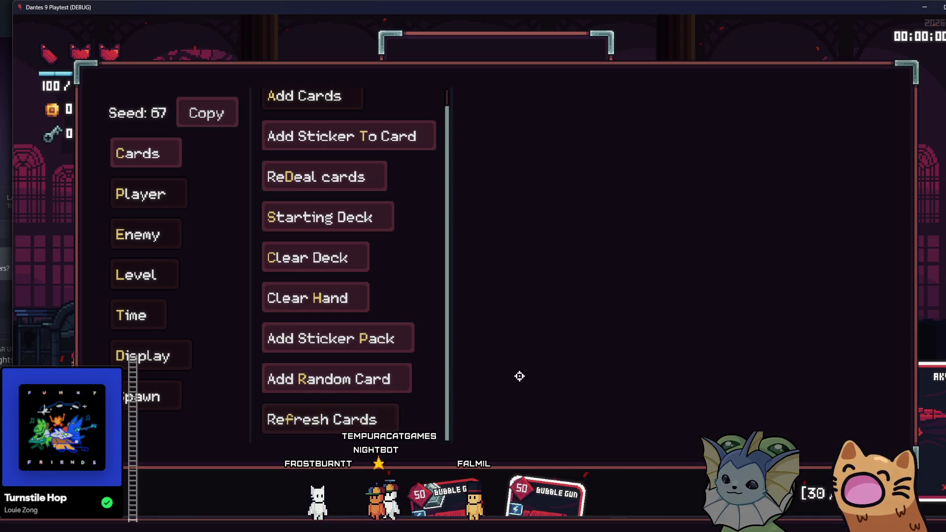
key("F1")
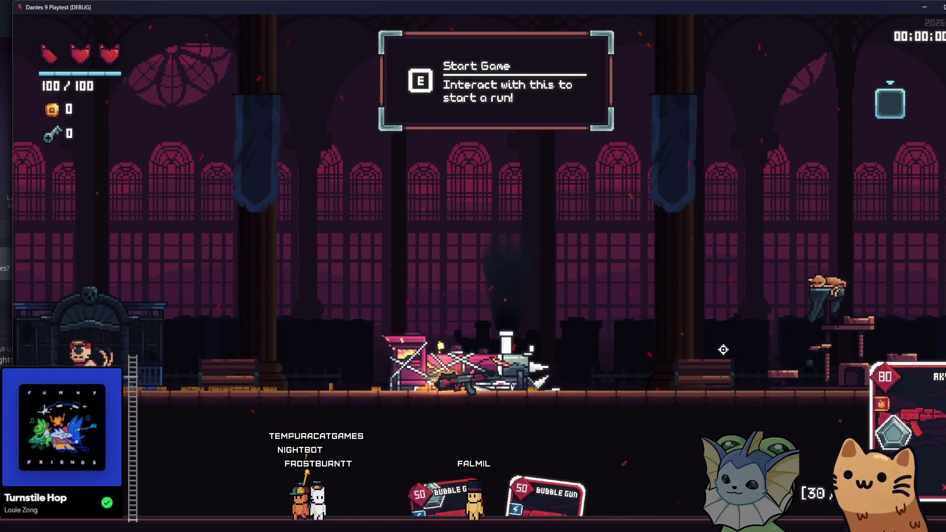
- Keep moving left and right, firing to watch the larger homing radius
key("a")
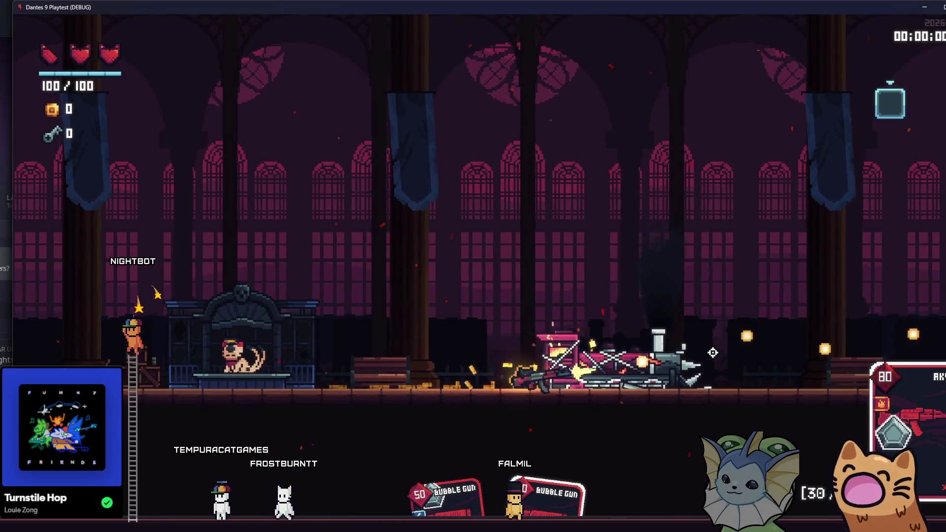
key("d")
key("a")
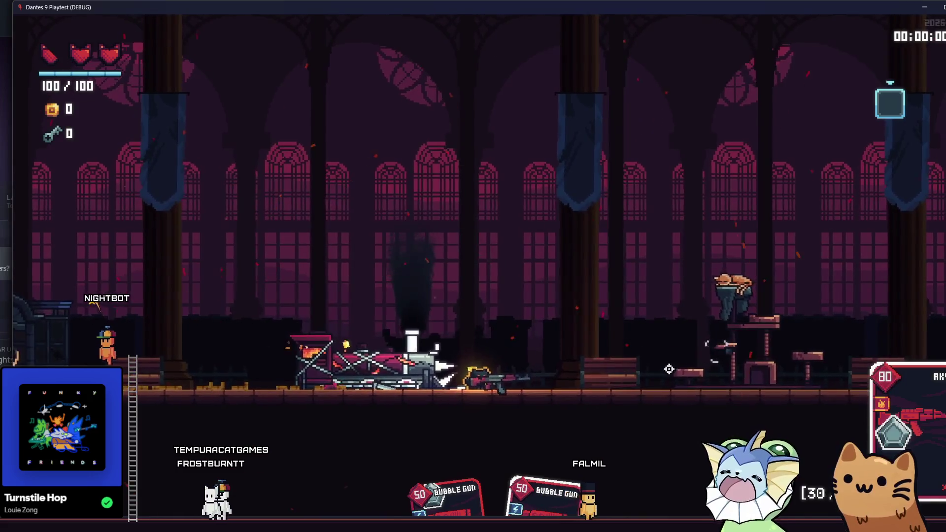
key("a")
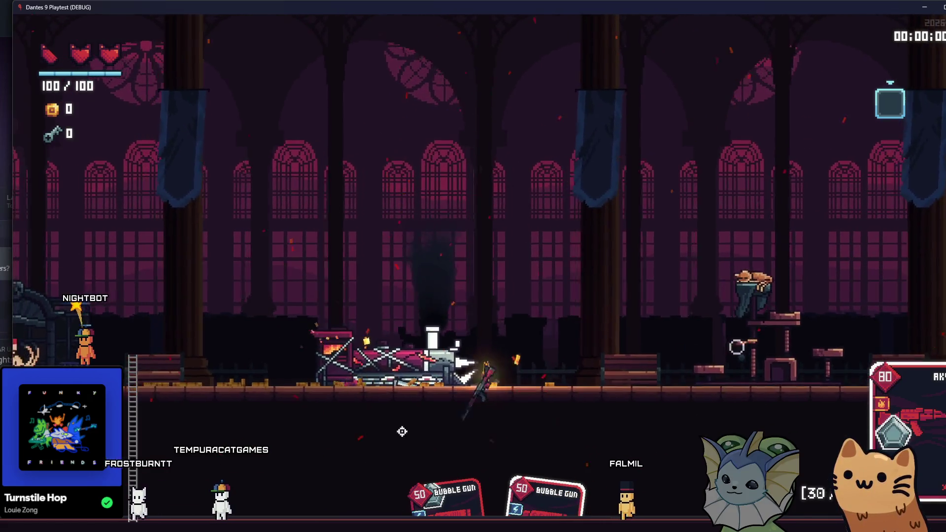
key("alt+Tab")
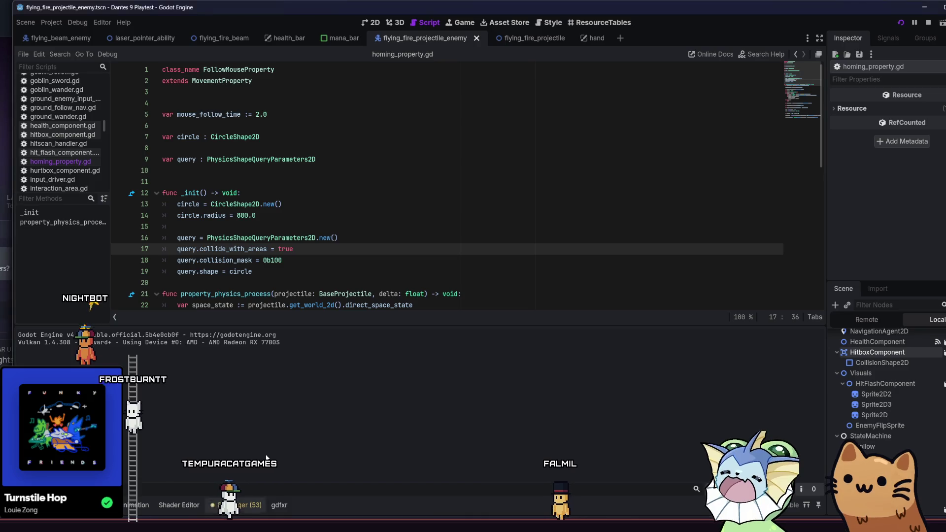
key("shift+Home")
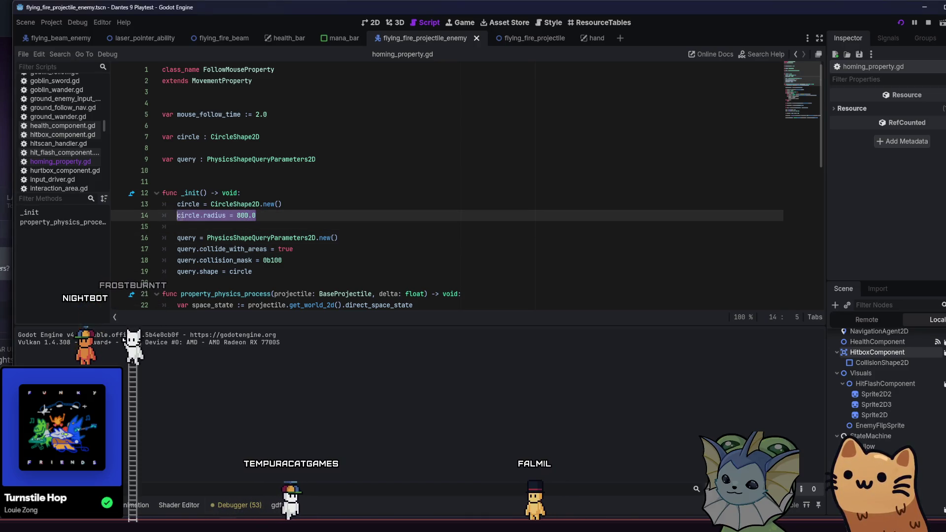
left_click(226, 237)
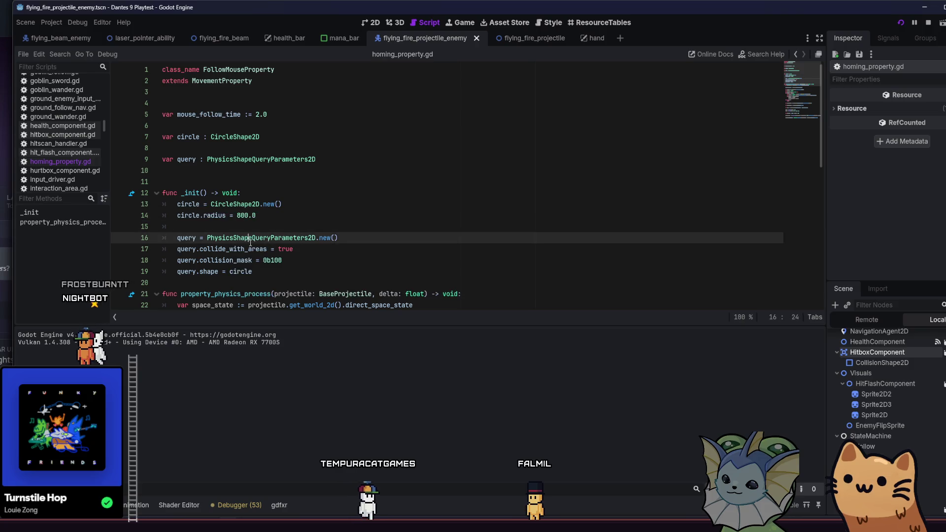
scroll(394, 246, "down", 1)
left_click(479, 253)
left_click(481, 258)
key("Return")
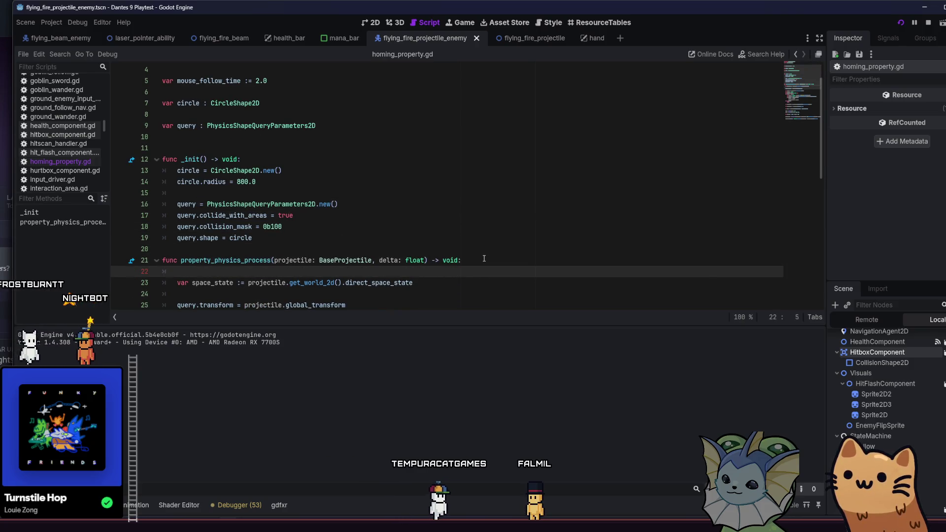
key("ctrl+s")
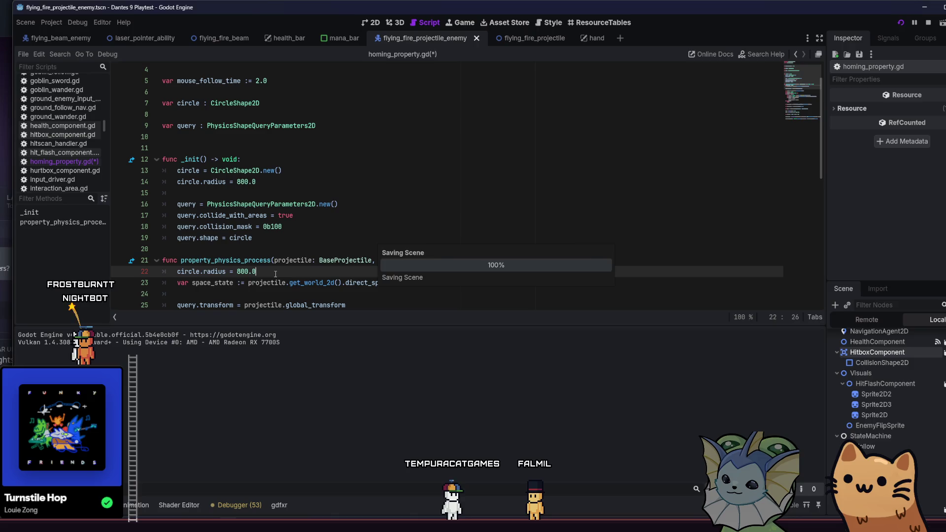
mouse_move(281, 273)
left_mouse_down()
mouse_move(148, 261)
mouse_move(118, 277)
left_mouse_up()
key("BackSpace")
scroll(200, 138, "down", 6)
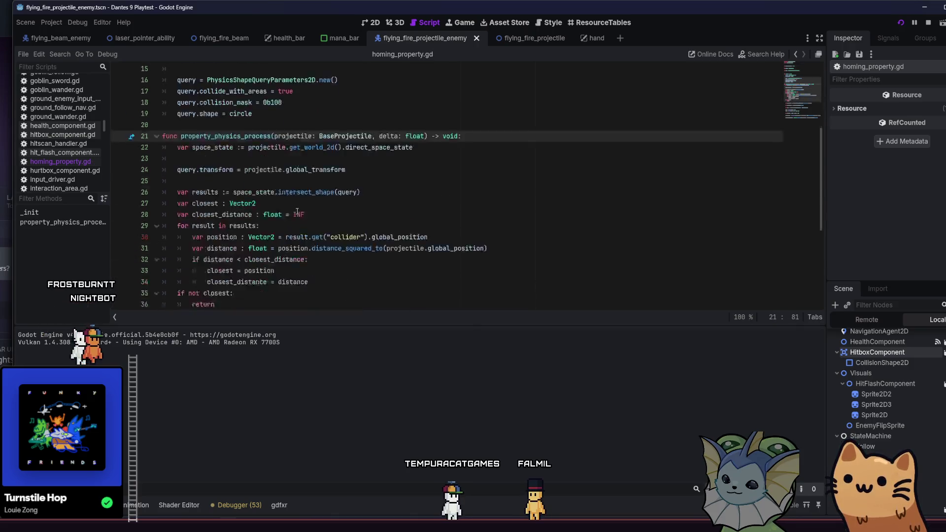
left_click(296, 146)
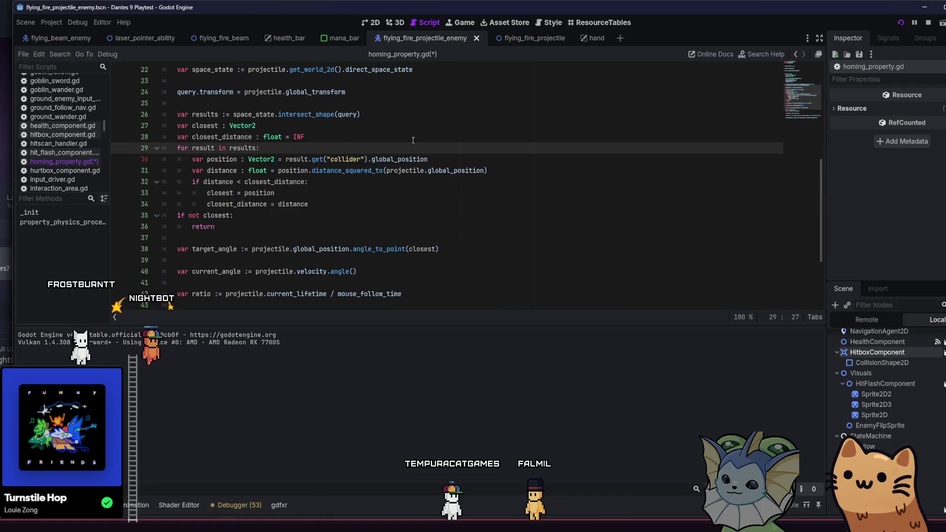
key("ctrl+s")
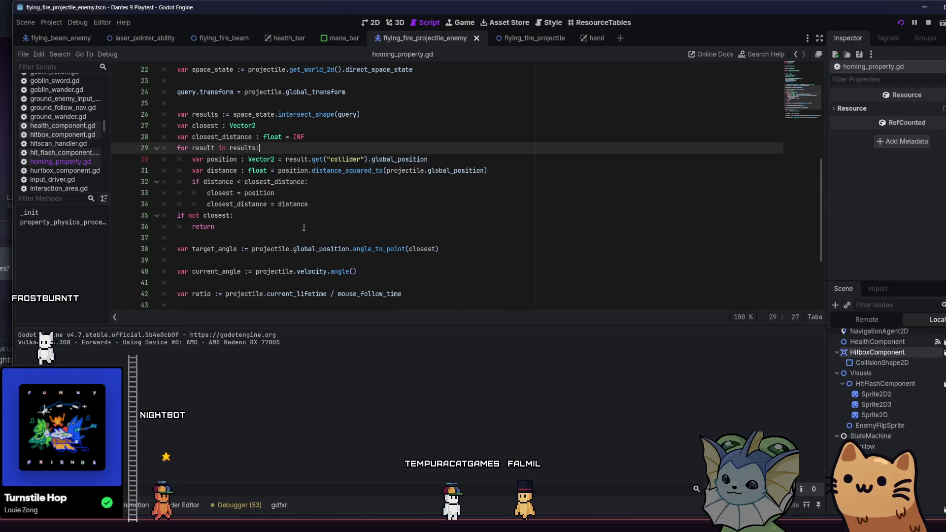
scroll(299, 227, "down", 2)
scroll(295, 227, "up", 2)
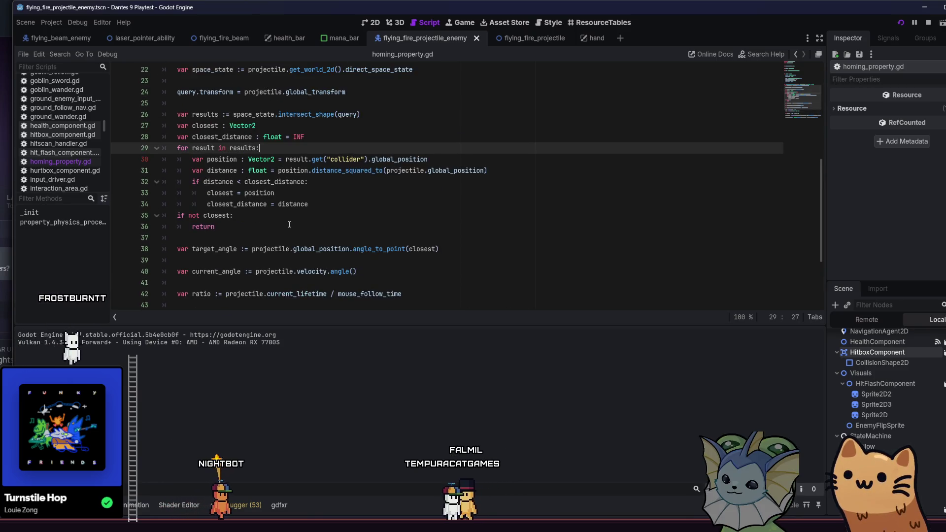
scroll(289, 226, "down", 3)
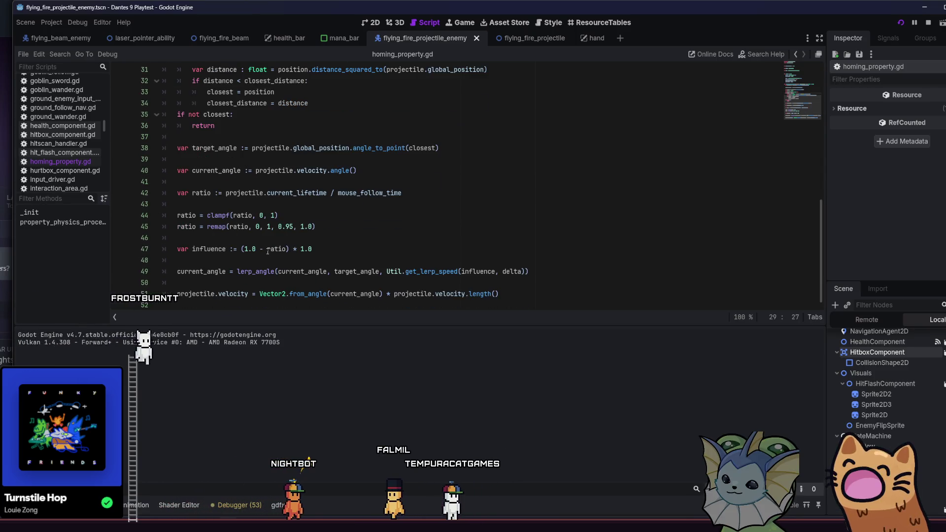
left_click(288, 249)
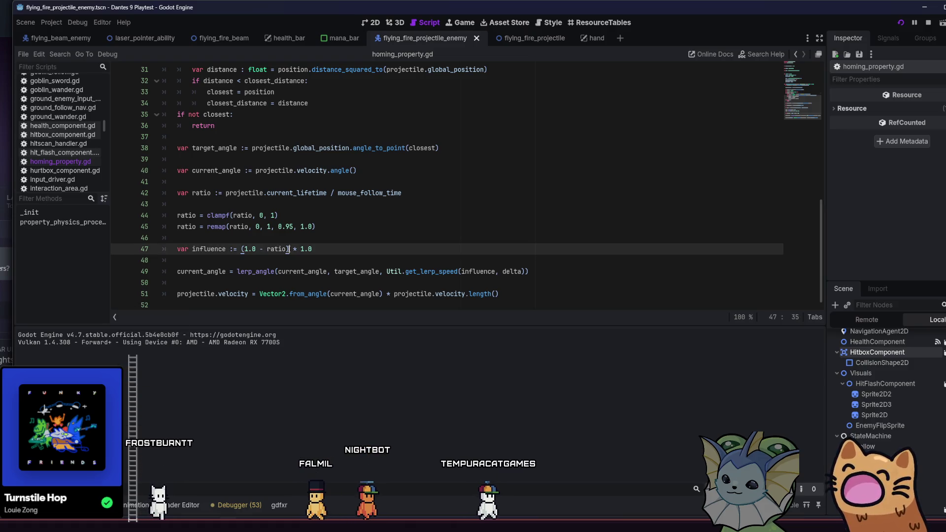
key("Up")
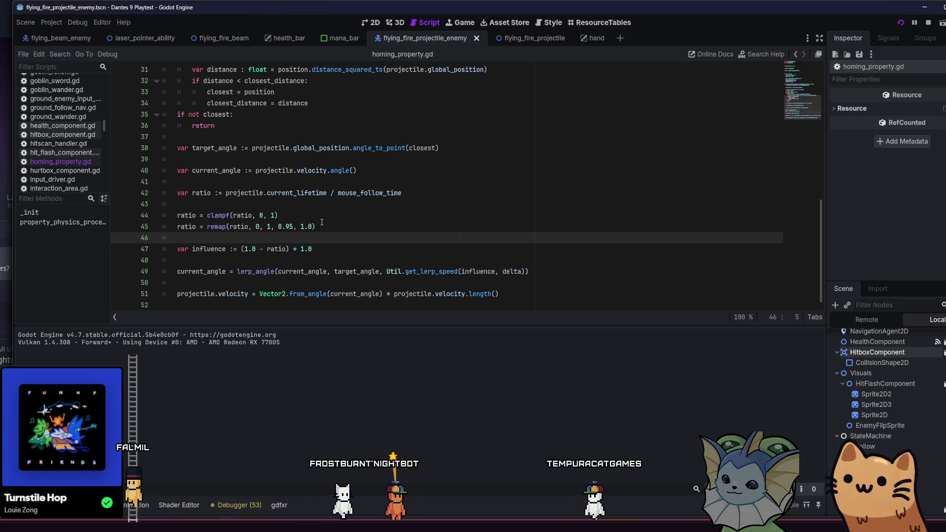
scroll(322, 222, "up", 3)
scroll(321, 222, "up", 4)
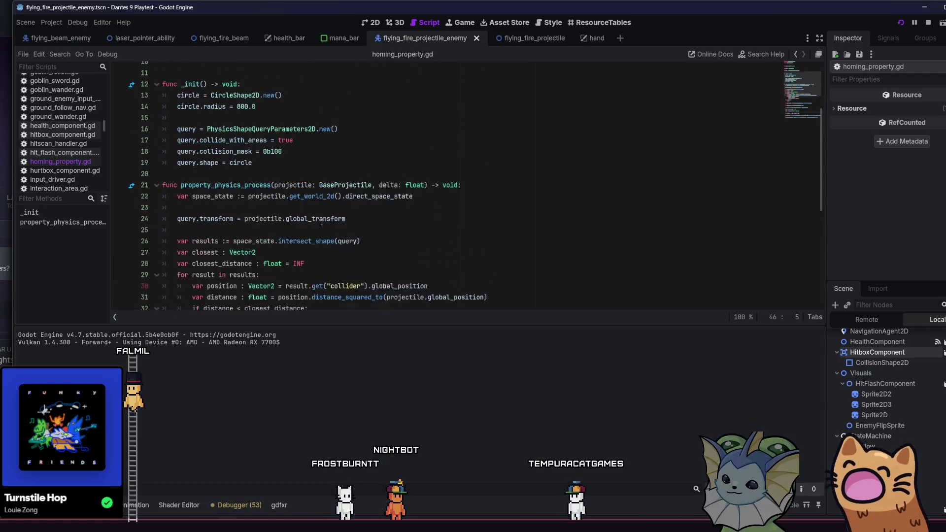
scroll(322, 222, "down", 3)
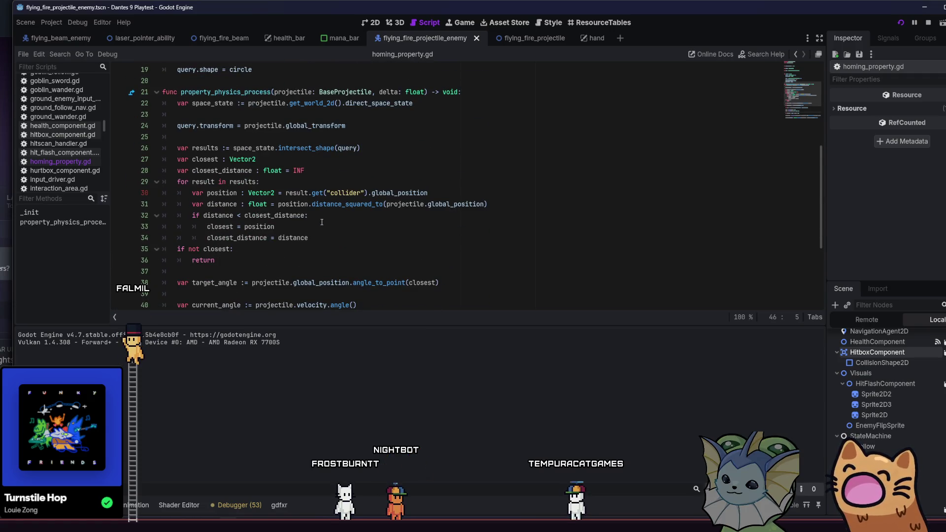
scroll(322, 222, "down", 4)
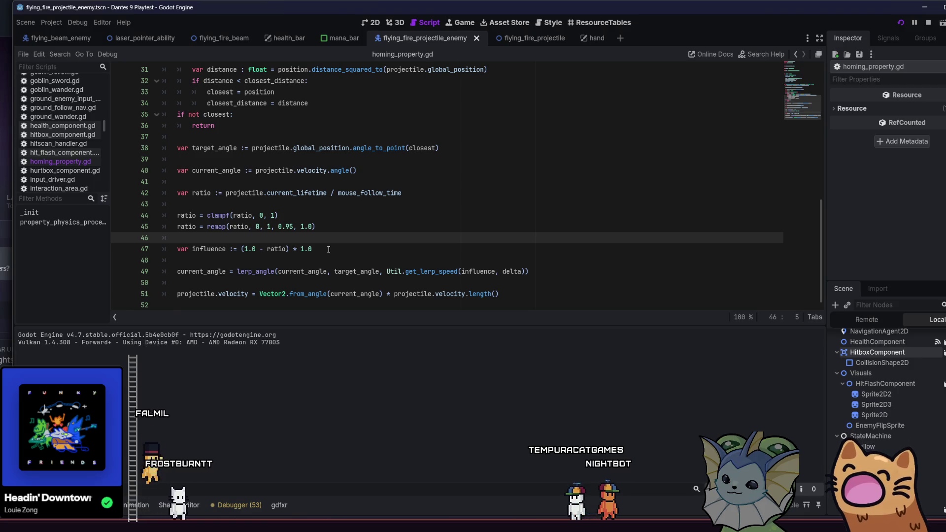
- Change the line 45 remap start from 0.95 to 0.9, save, and return to the playtest
left_click(294, 226)
key("BackSpace")
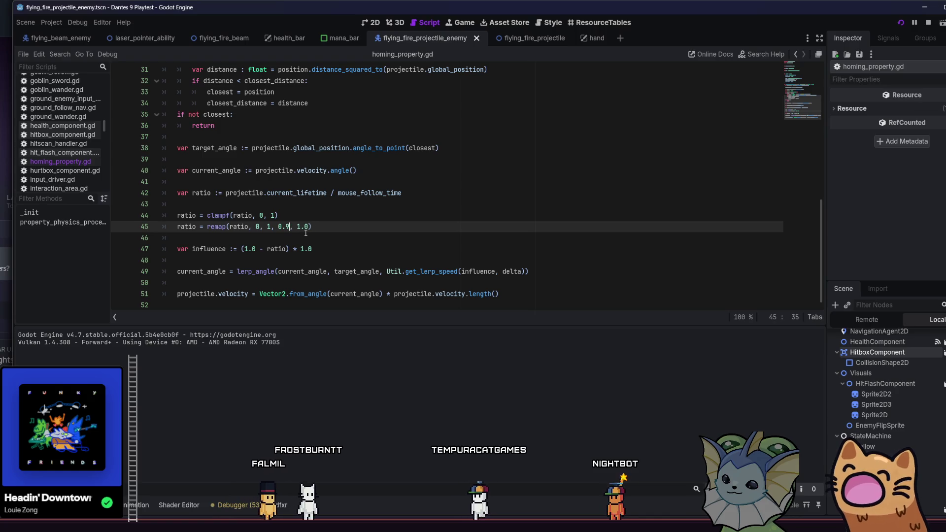
key("ctrl+s")
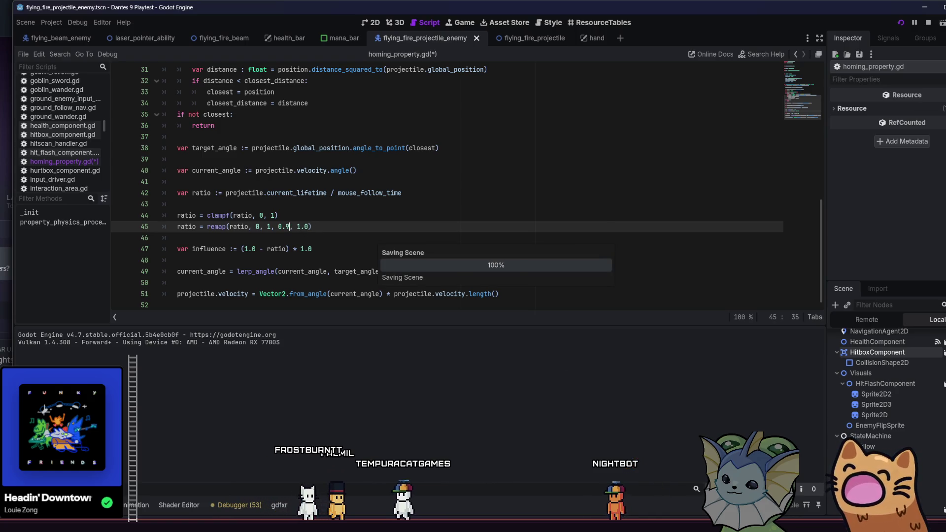
mouse_move(618, 523)
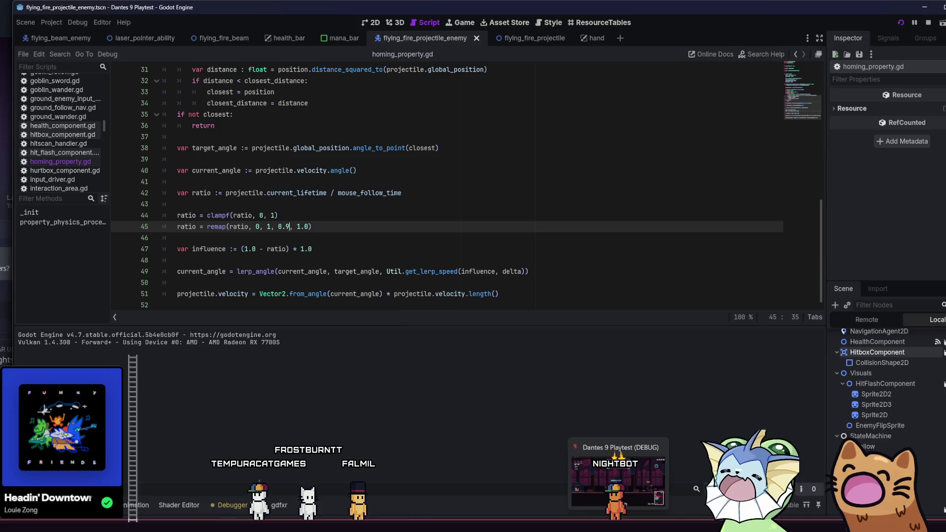
left_click(593, 438)
- Walk back and forth across the hub firing at the crosshair to watch projectiles home, then return to Godot
key("a")
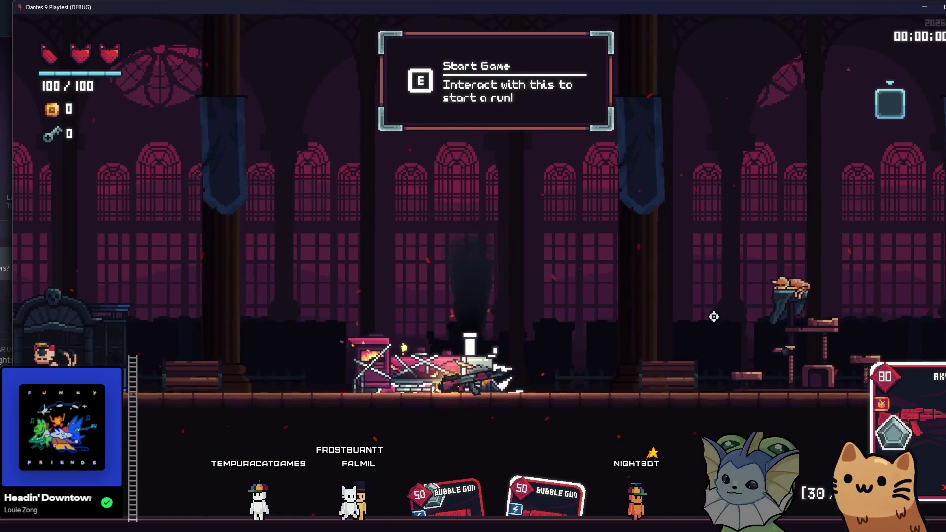
key("d")
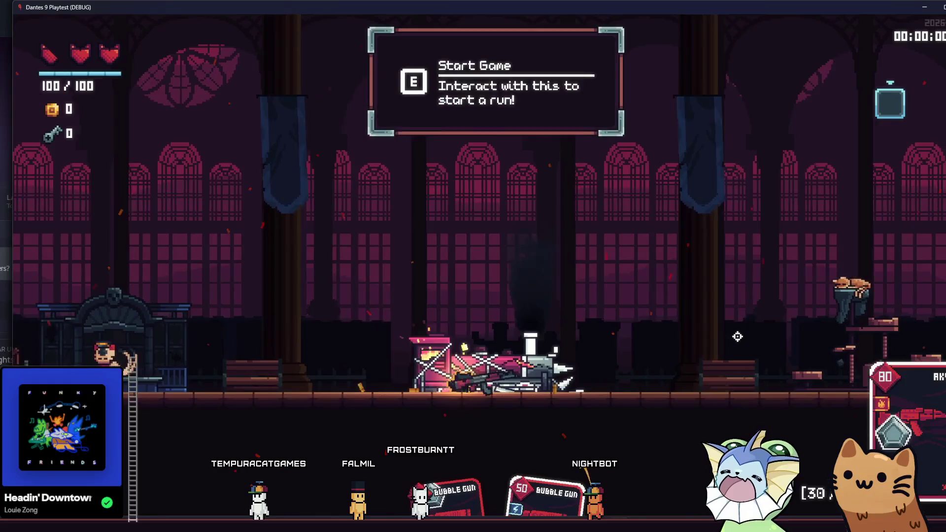
mouse_move(748, 344)
left_mouse_down()
mouse_move(855, 345)
mouse_move(715, 316)
mouse_move(771, 318)
mouse_move(783, 336)
mouse_move(736, 301)
left_mouse_up()
key("a")
key("d")
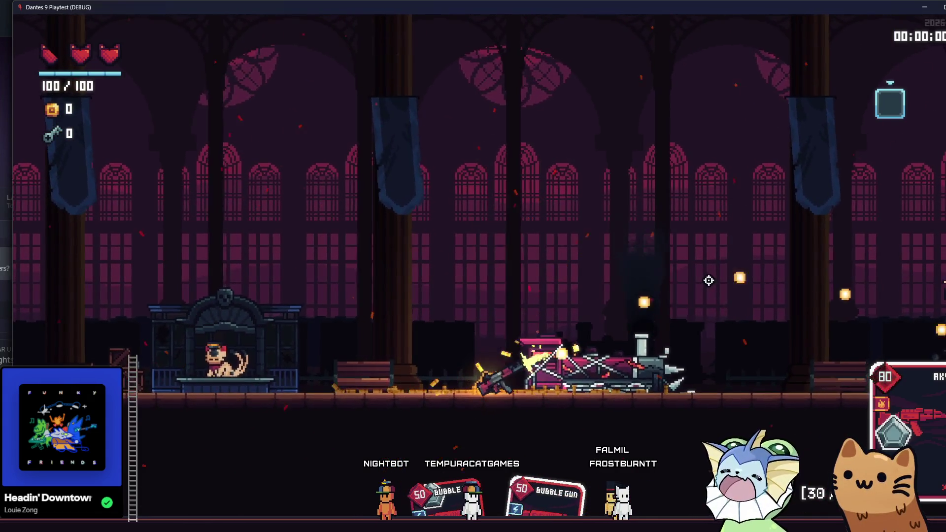
key("a")
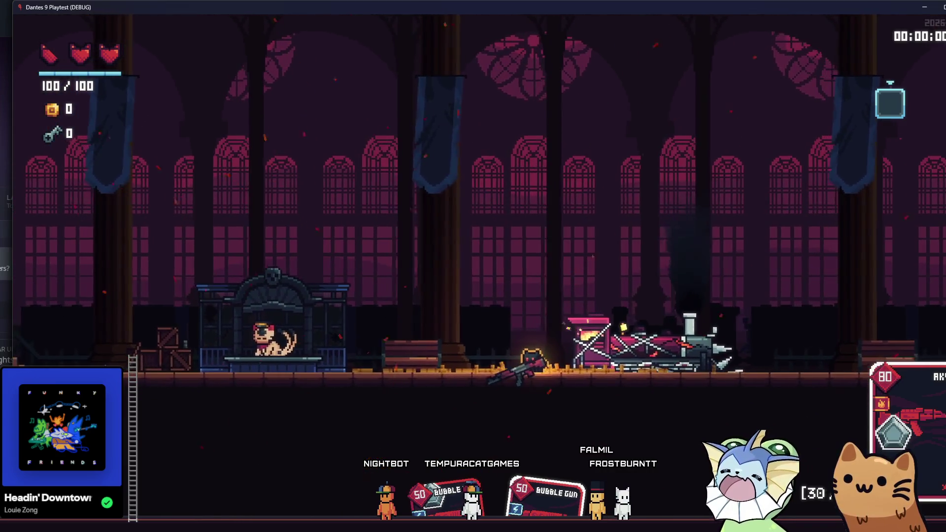
key("d")
key("F8")
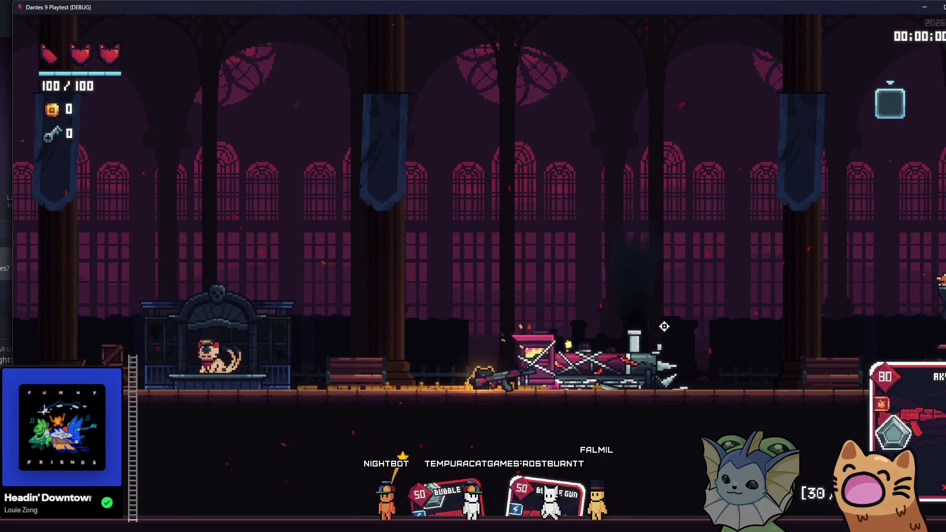
key("d")
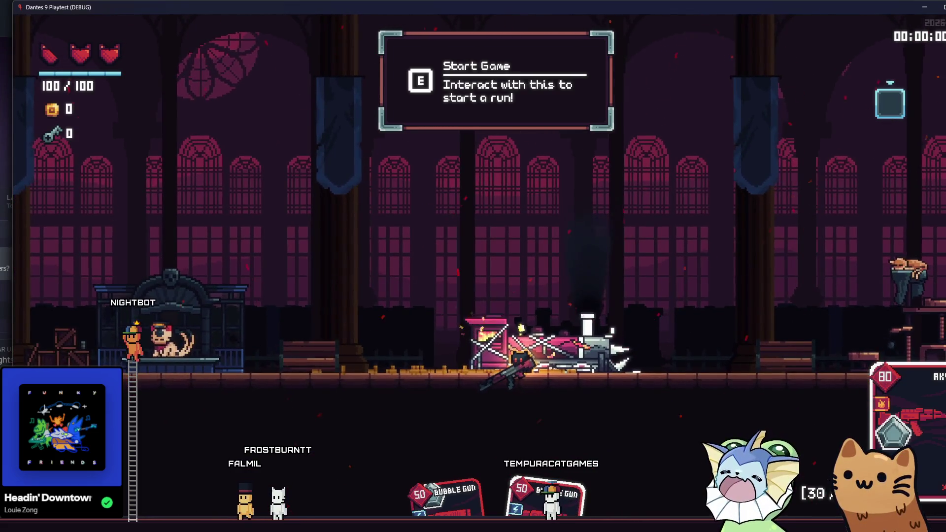
key("alt+Tab")
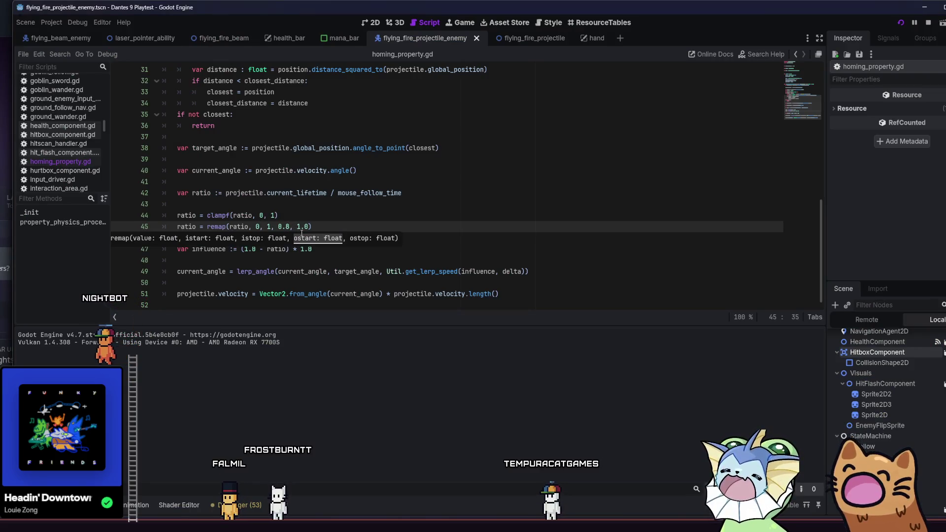
- Change the line 45 remap start to 0.85 and save the script
type("5")
left_click(392, 196)
key("ctrl+s")
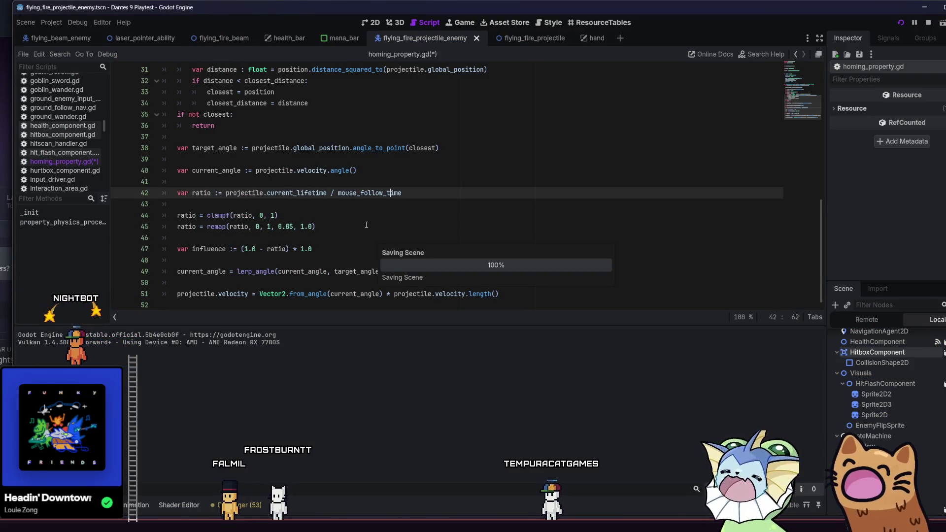
- Change the circle radius on line 14 from 800 to 1000.0 and save
scroll(508, 198, "up", 5)
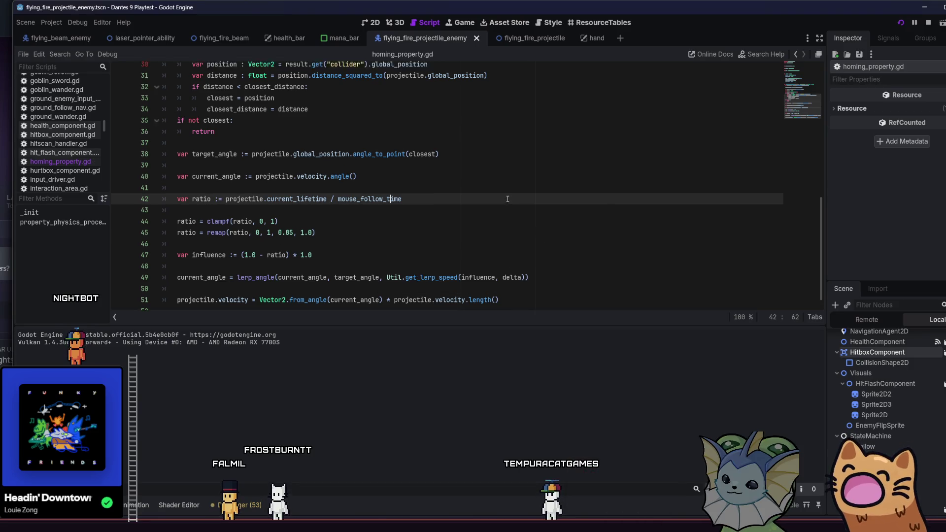
scroll(508, 199, "up", 5)
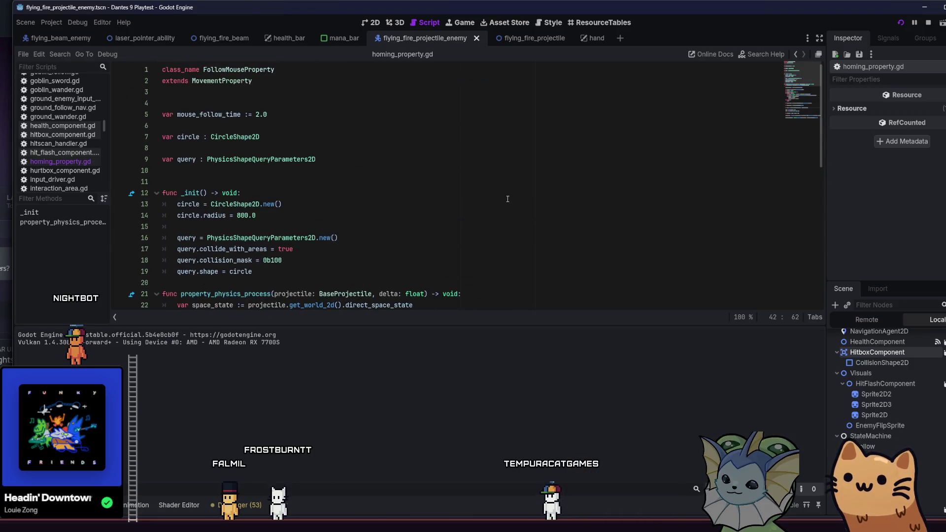
double_click(247, 215)
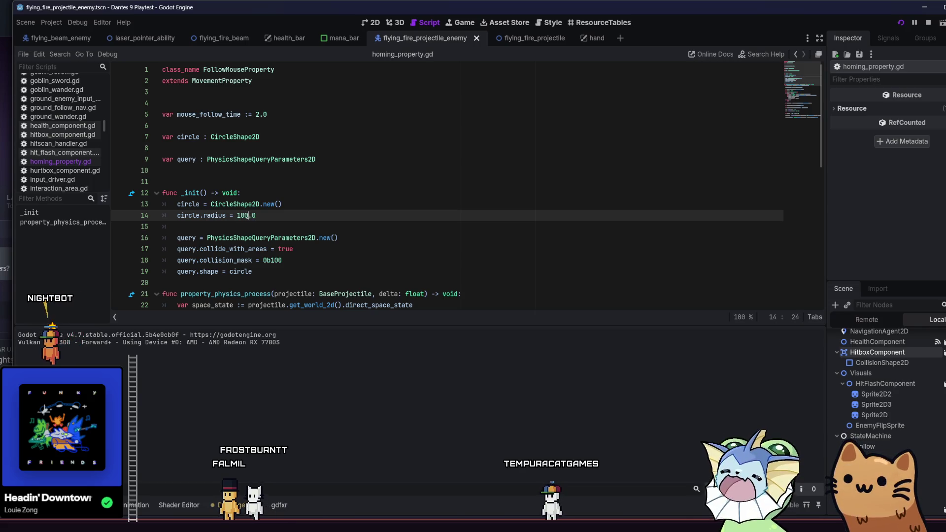
key("ctrl+s")
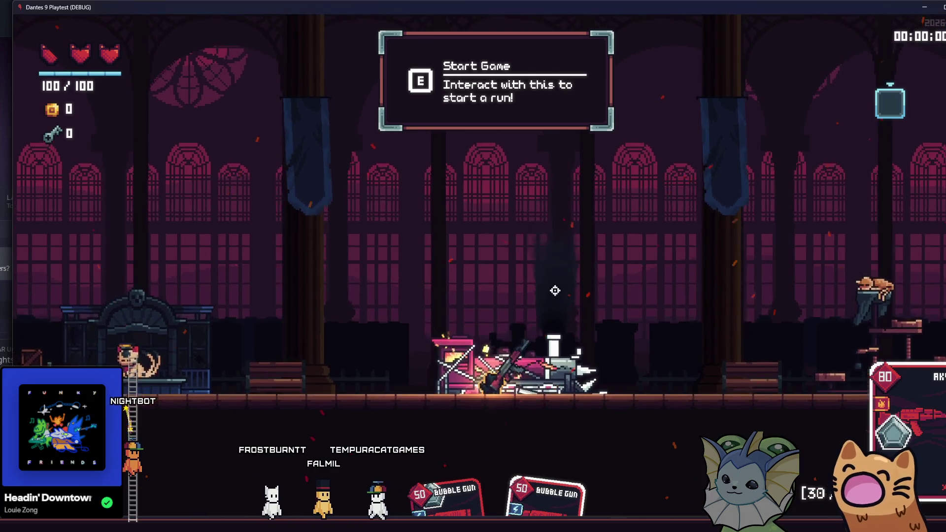
- Load the FLESH level from the debug menu's level selection
key("grave")
left_click(147, 234)
left_click(153, 194)
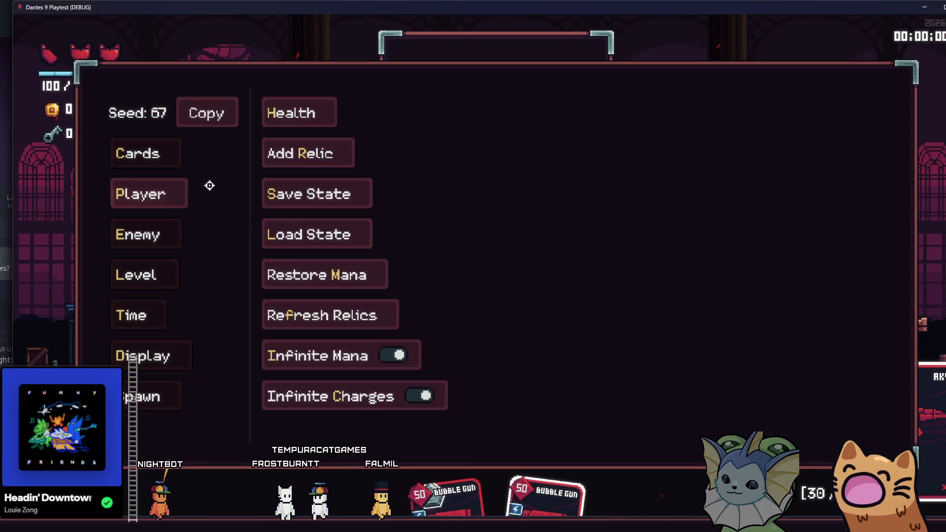
left_click(145, 277)
left_click(309, 147)
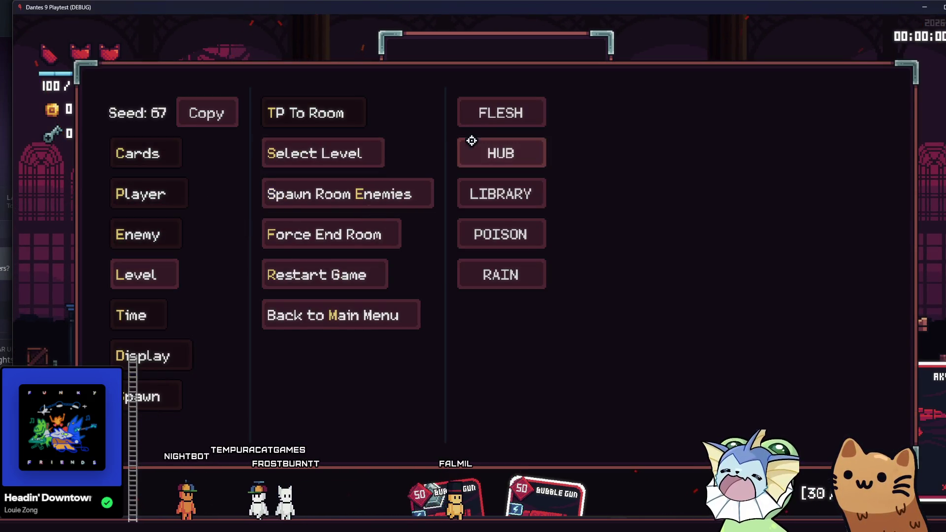
left_click(463, 163)
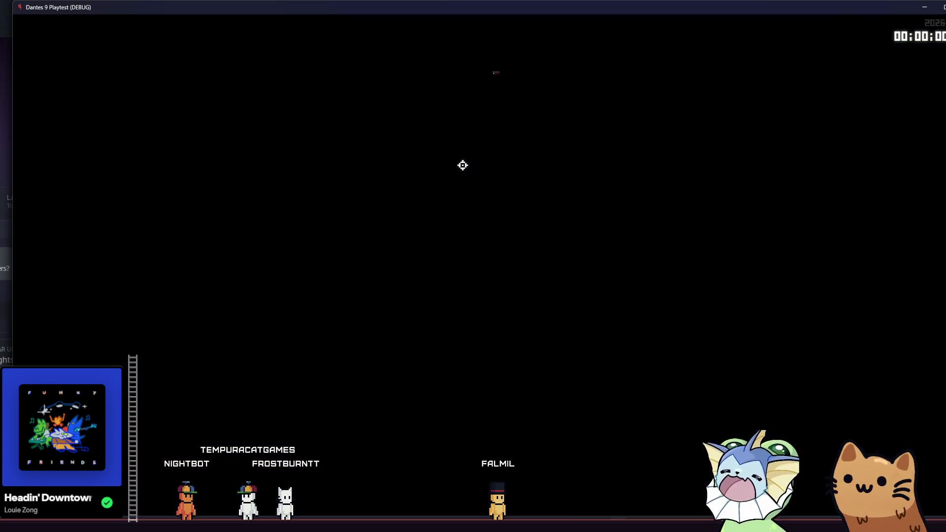
- Walk into the next room and re-deal a fresh hand of cards via the debug menu
key("d")
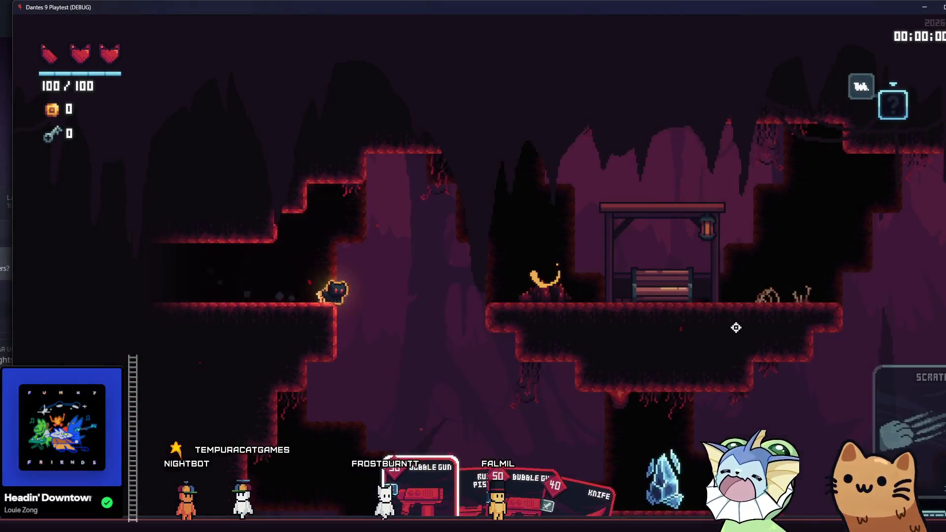
key("F1")
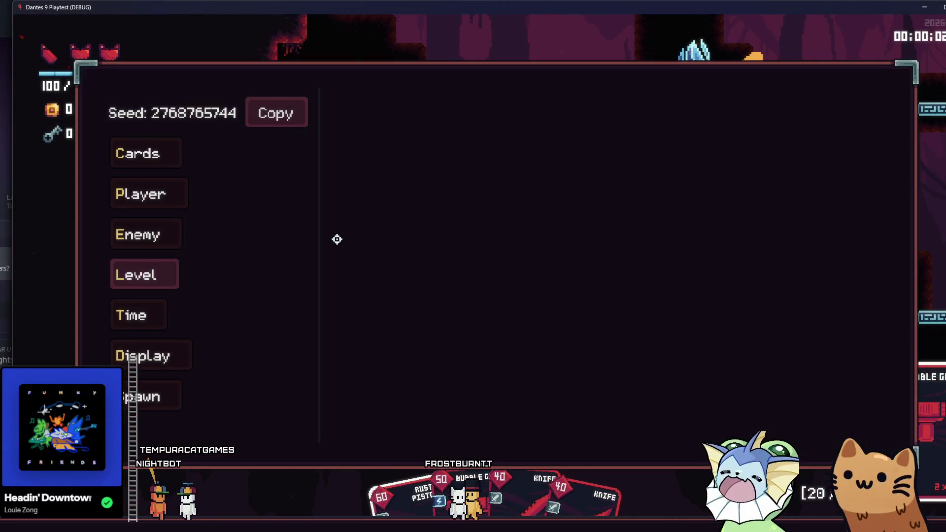
left_click(180, 161)
left_click(370, 185)
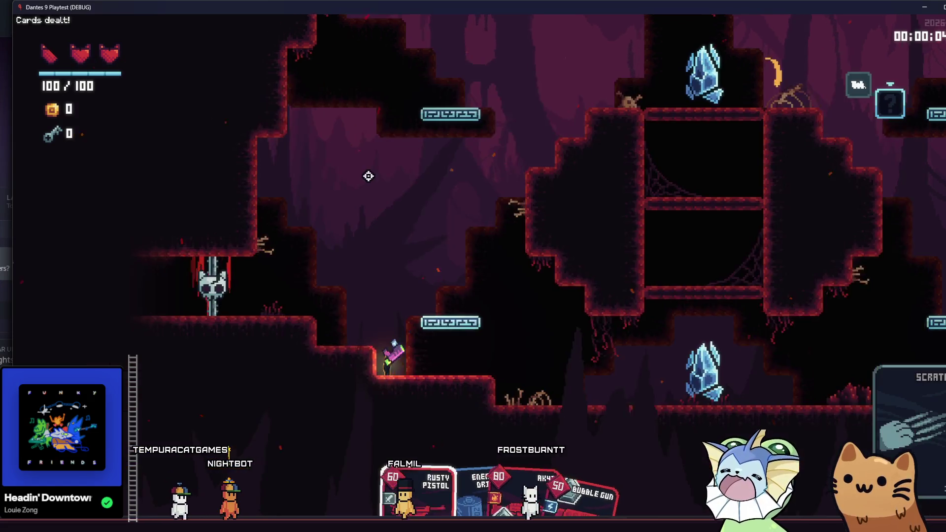
- Jump and run right across the cave, firing at enemies to test homing
key("space")
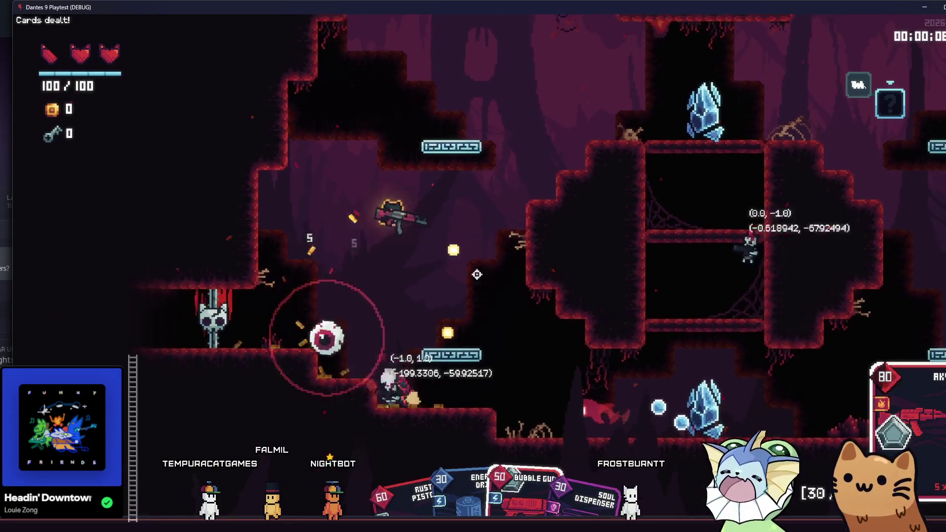
key("d")
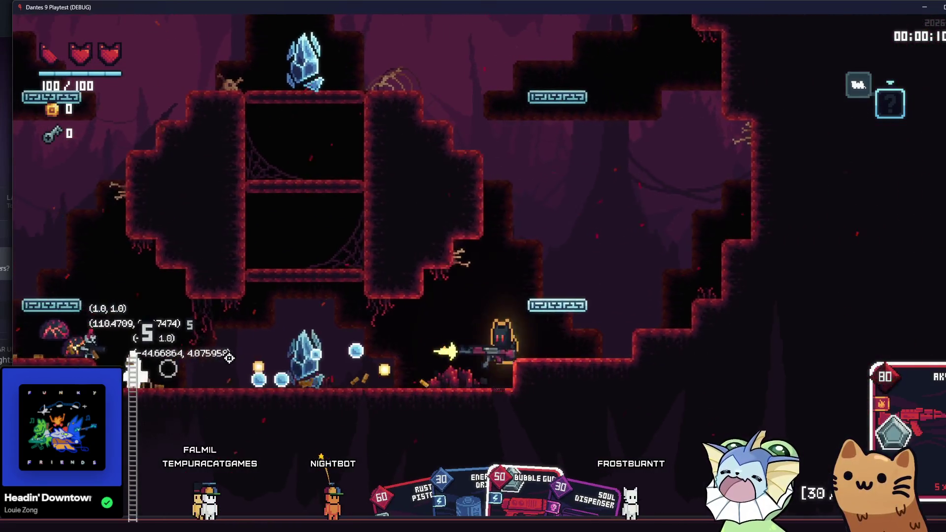
key("space")
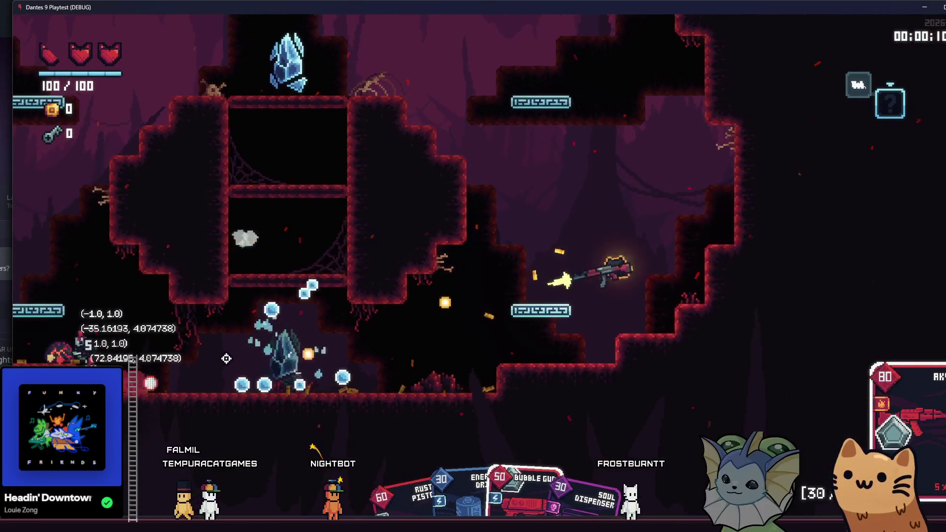
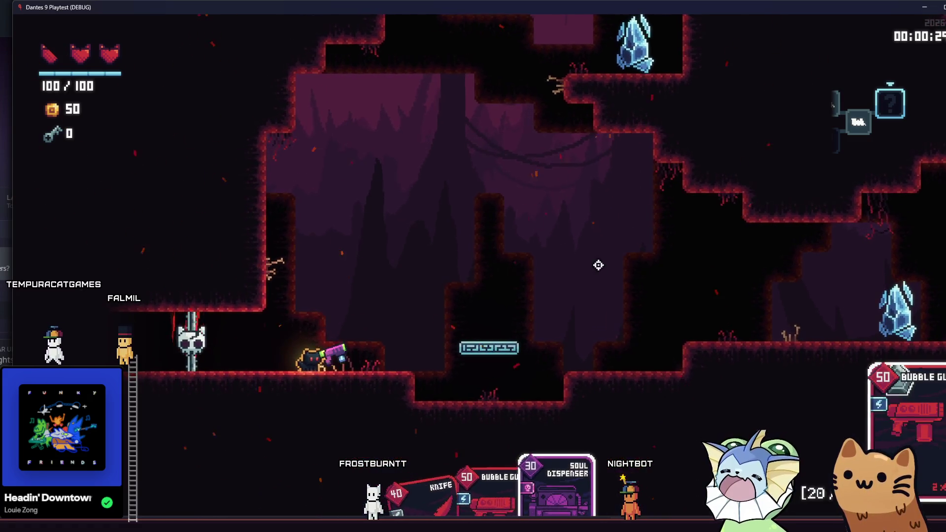
- Drop down the ledges, firing bubbles and the white beam at the spider enemy
key("d")
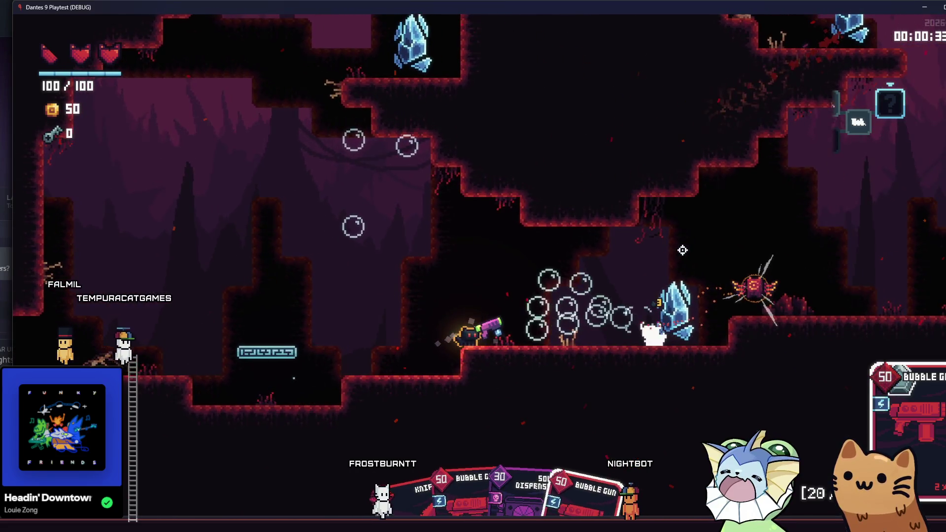
key("a")
left_click(680, 242)
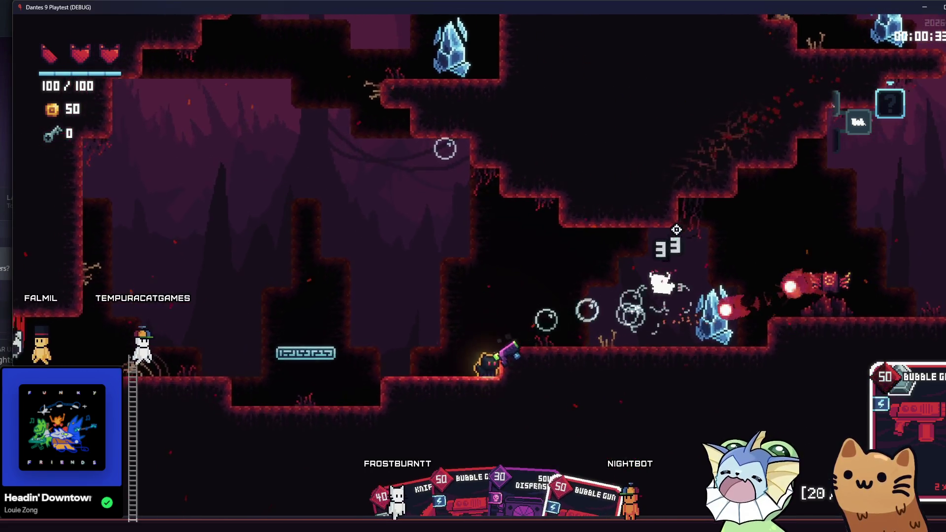
key("space")
right_click(702, 222)
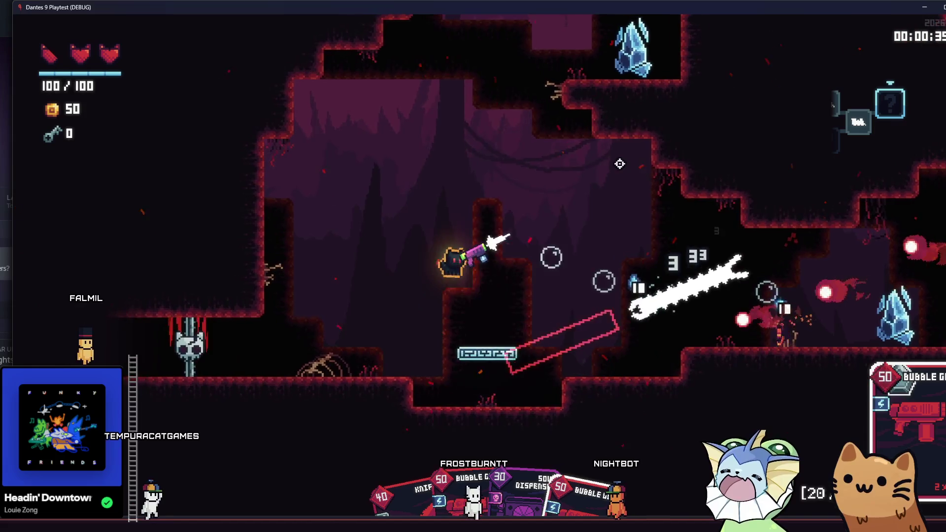
key("d")
left_click(596, 201)
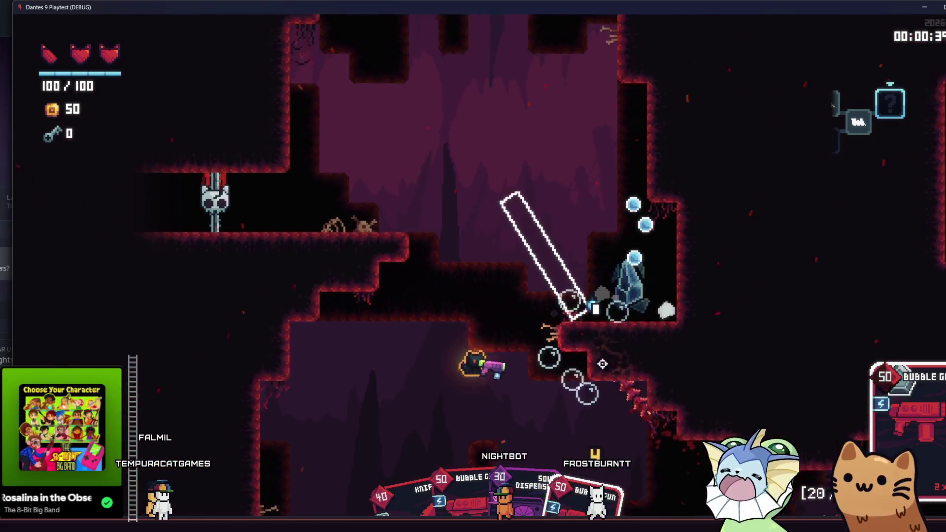
left_click(591, 214)
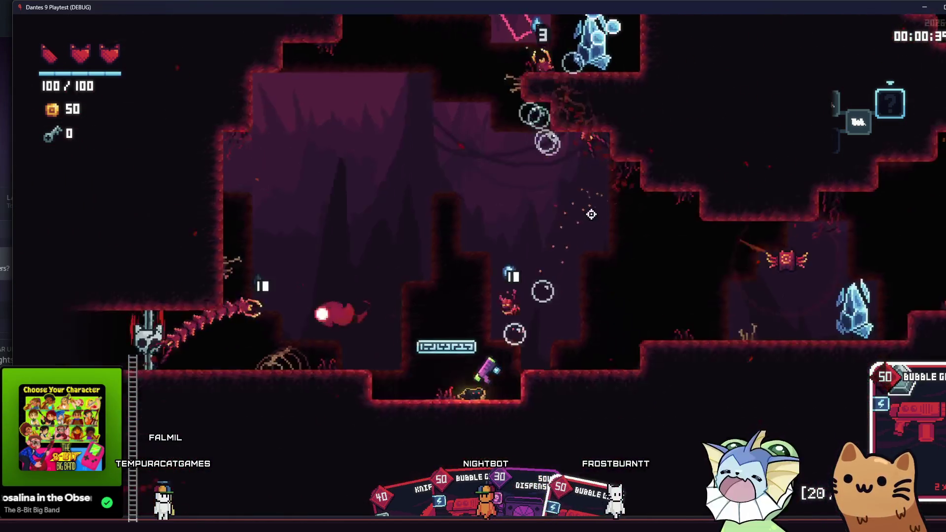
- Fight along the cave floor with bubble bursts, killing the centipede enemy
key("d")
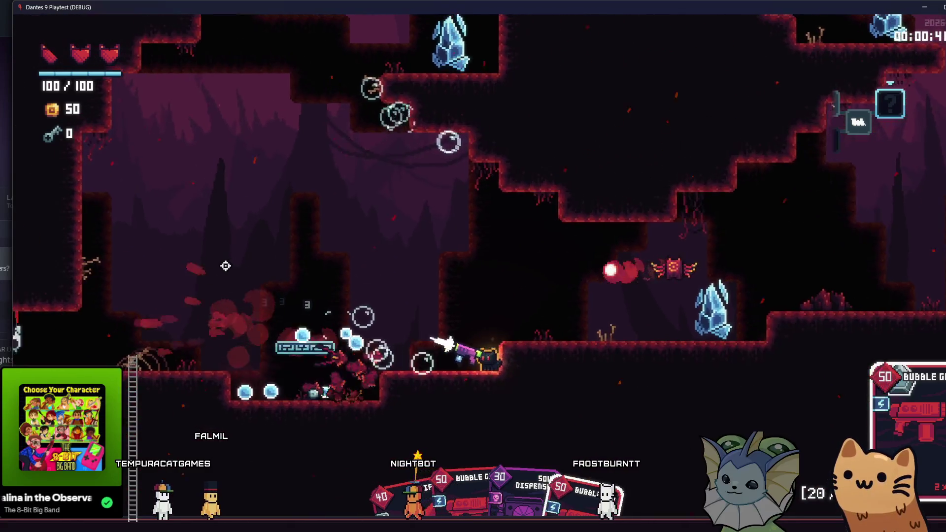
left_click(233, 272)
key("a")
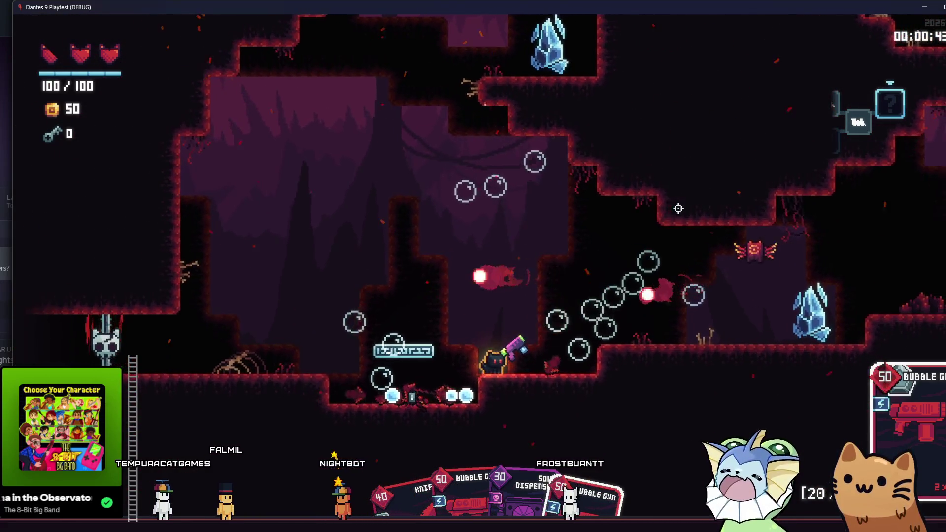
left_click(678, 209)
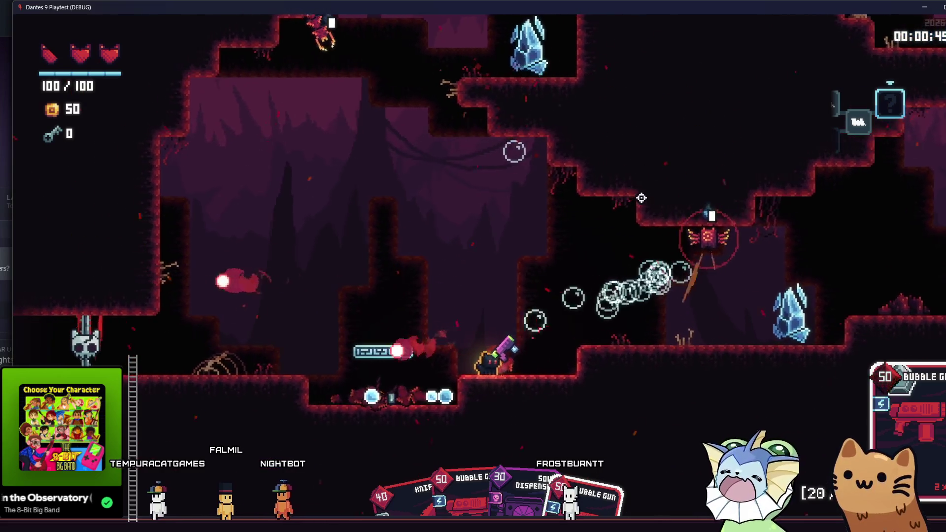
left_click(473, 151)
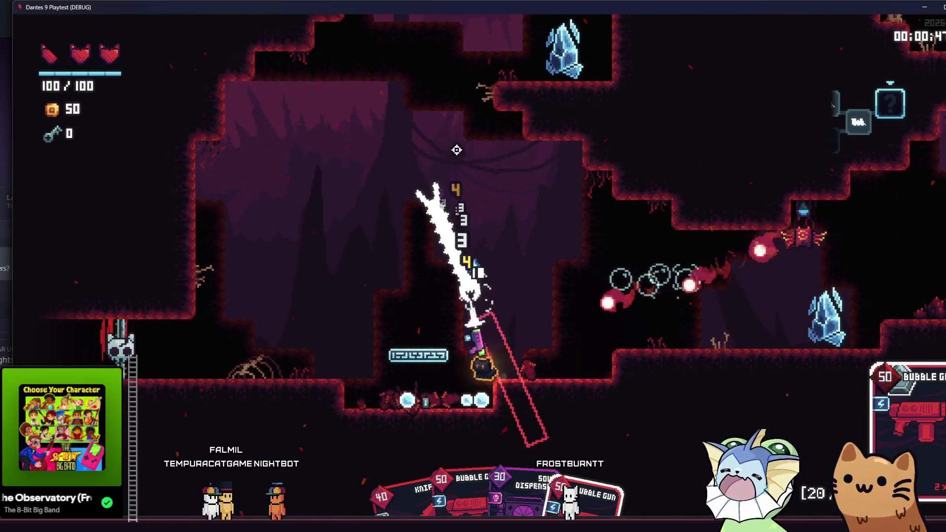
key("a")
left_click(555, 156)
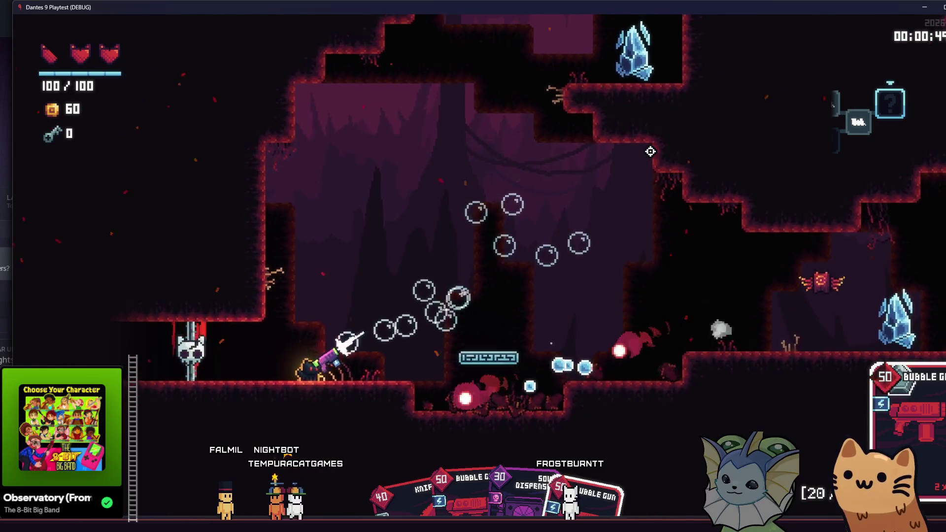
key("d")
left_click(666, 198)
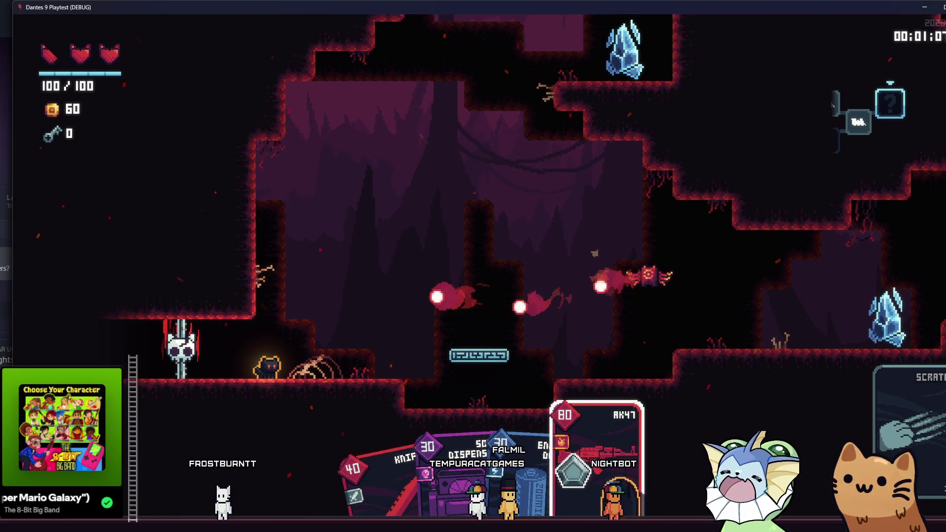
- Climb the ledges and jump out of the pit while firing the AK47
left_click(454, 112)
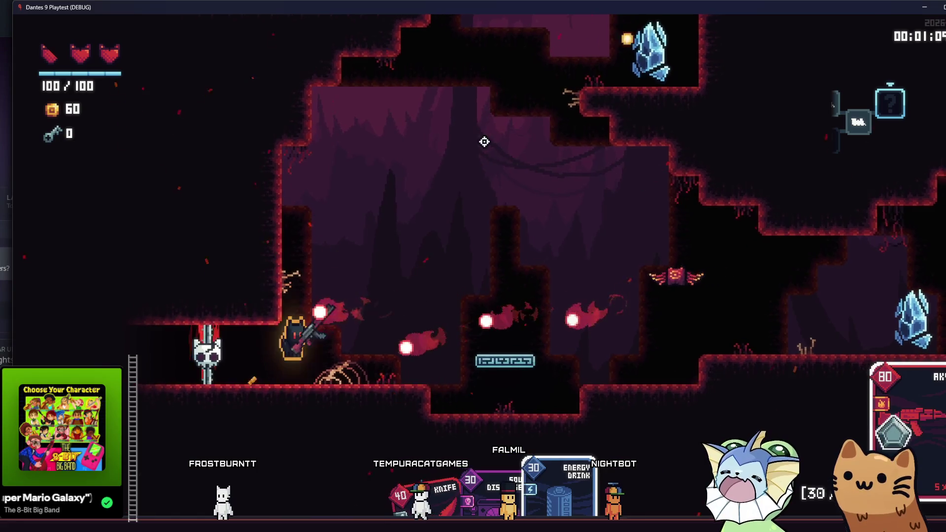
key("space")
left_click(495, 184)
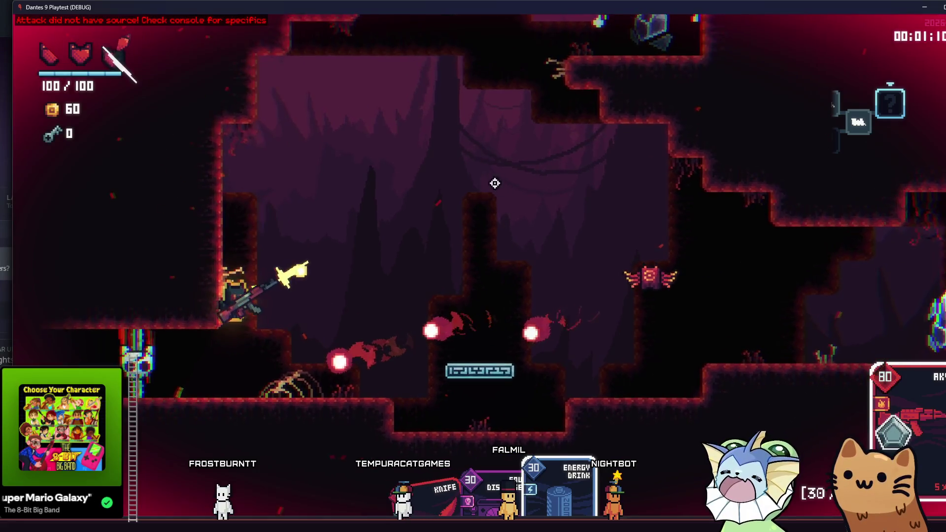
left_click(467, 184)
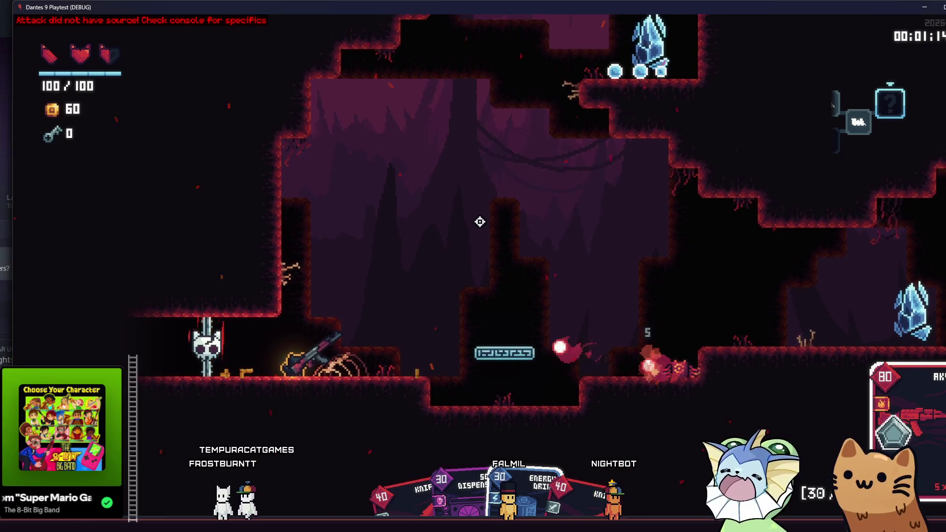
left_click(448, 142)
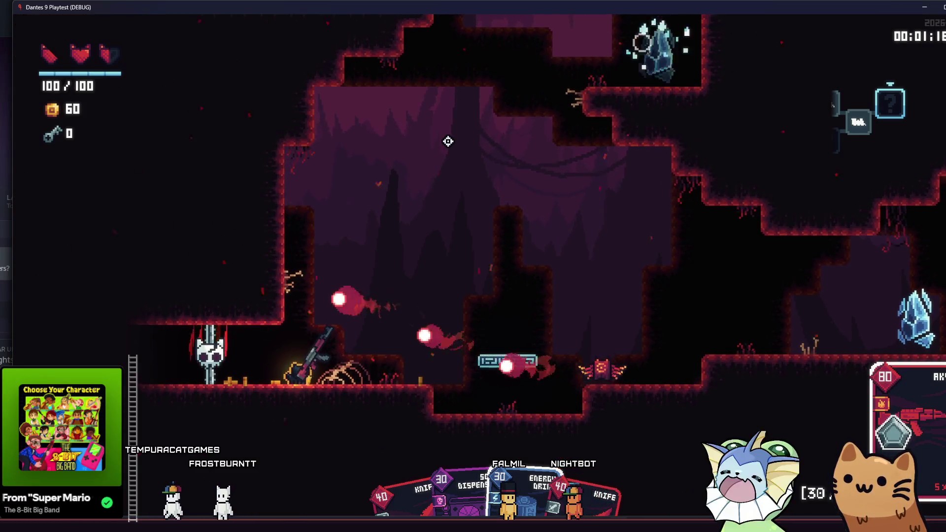
key("d")
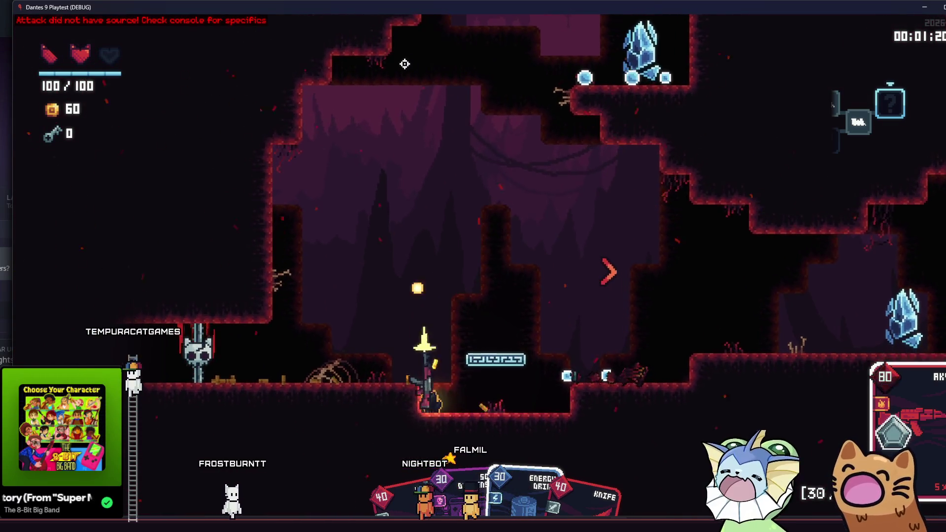
key("space")
key("a")
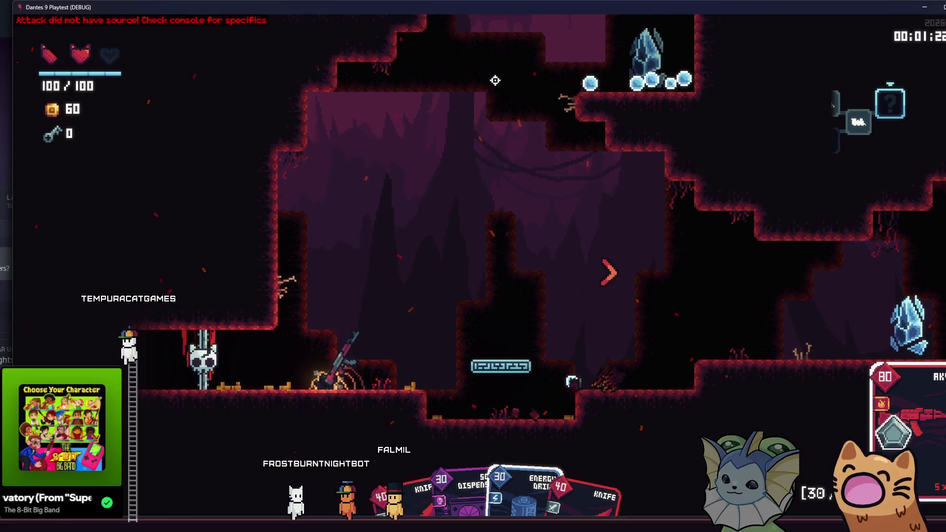
left_click(628, 267)
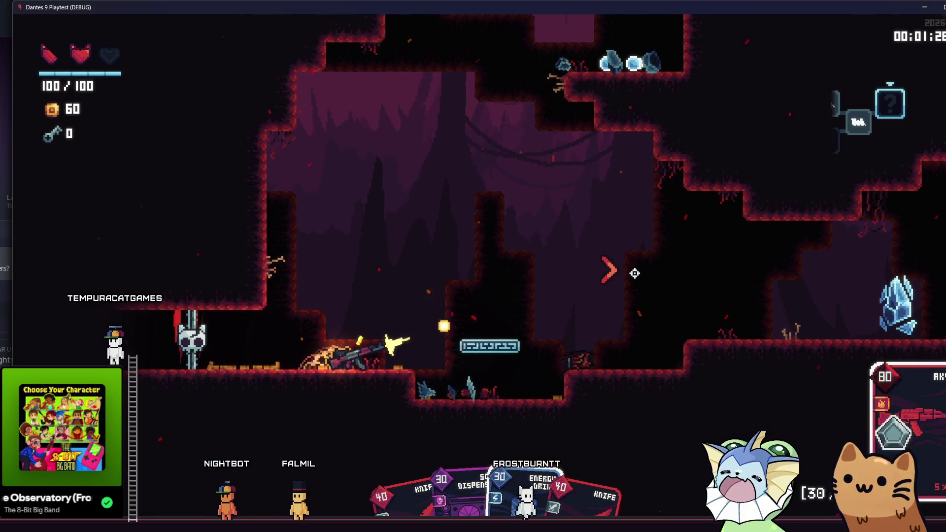
- Run right and then back left through the cave
key("d")
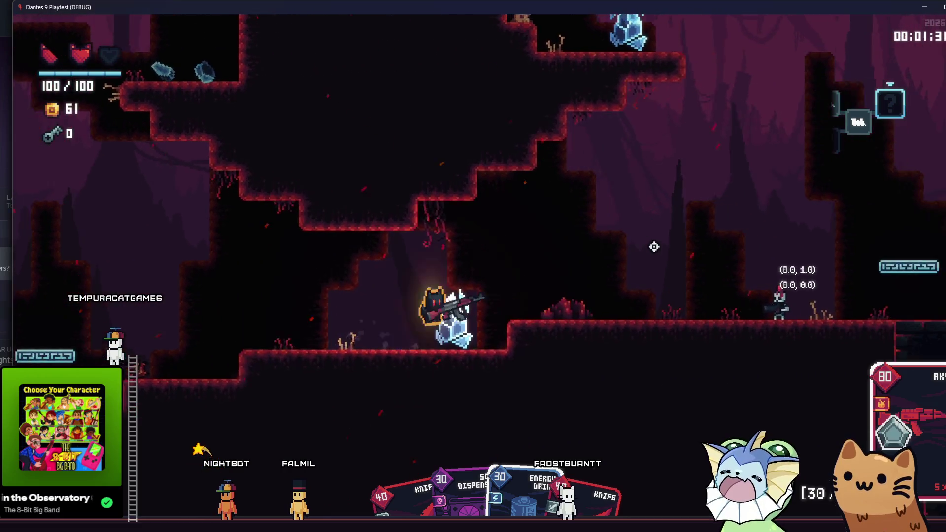
key("d")
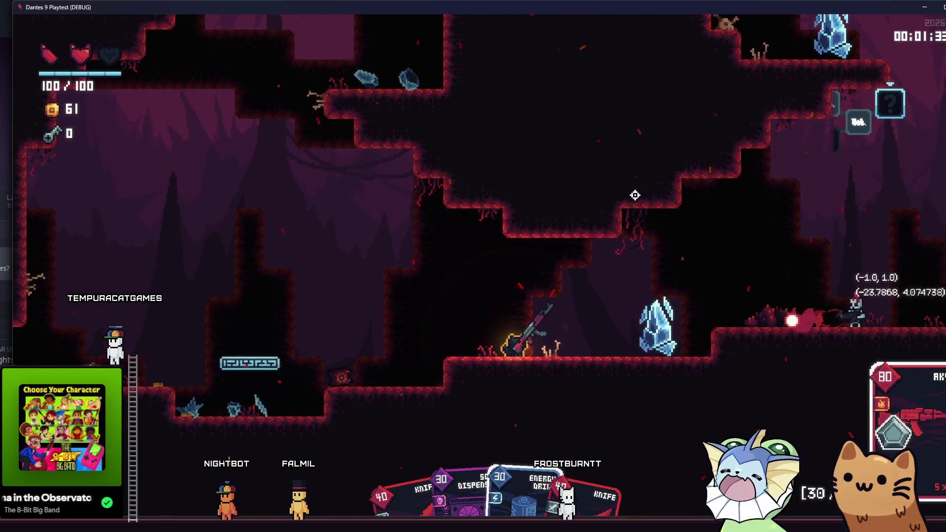
key("a")
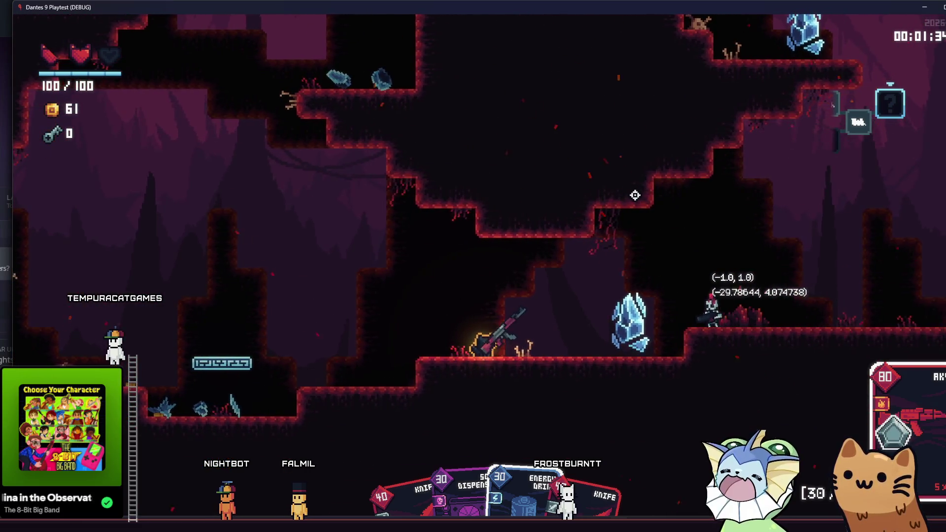
key("a")
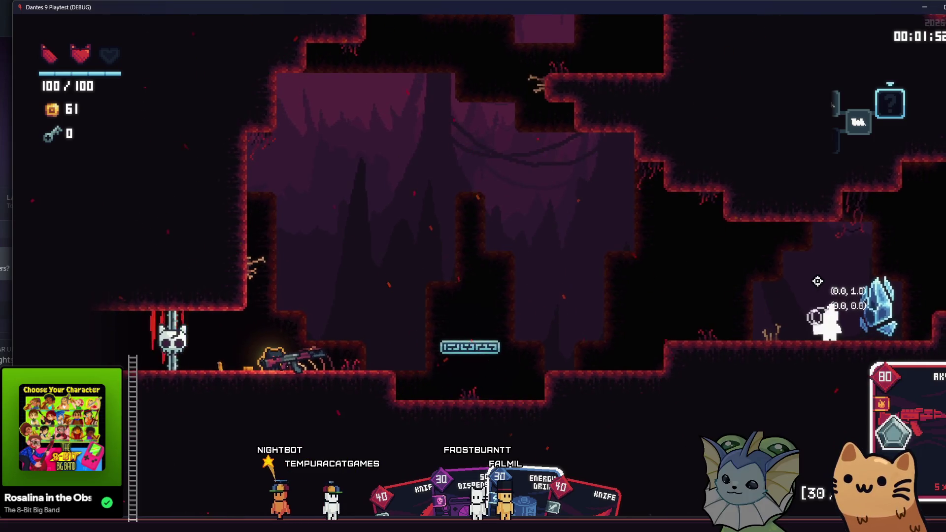
- Jump off the pillar and shoot the crystal enemy repeatedly with the AK47
key("d")
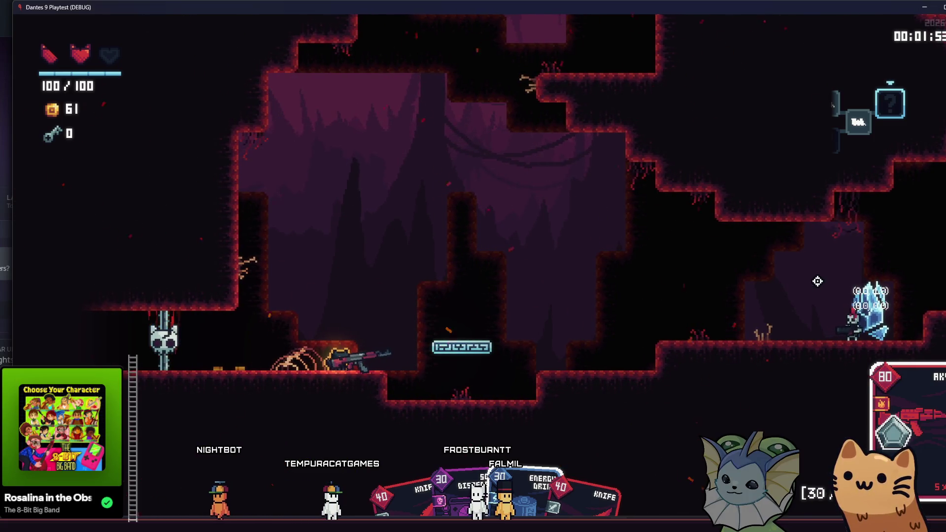
key("d")
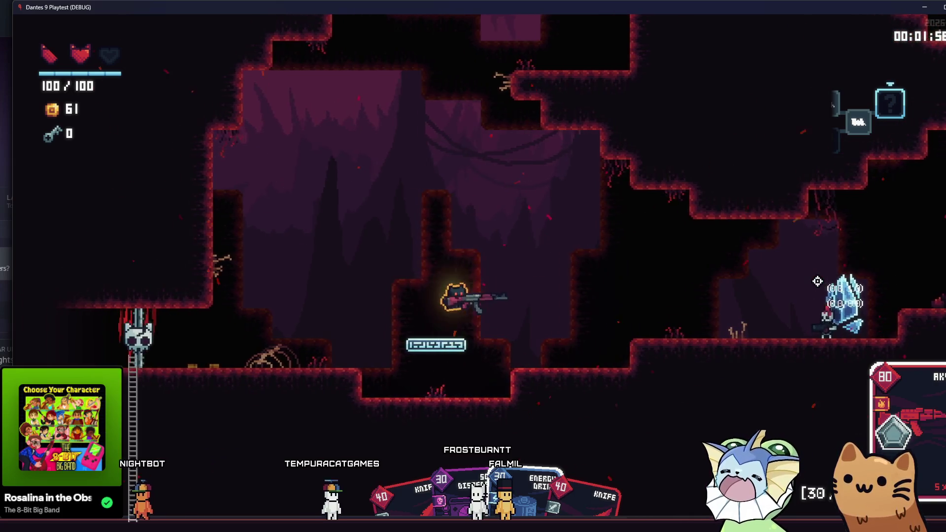
key("space")
key("d")
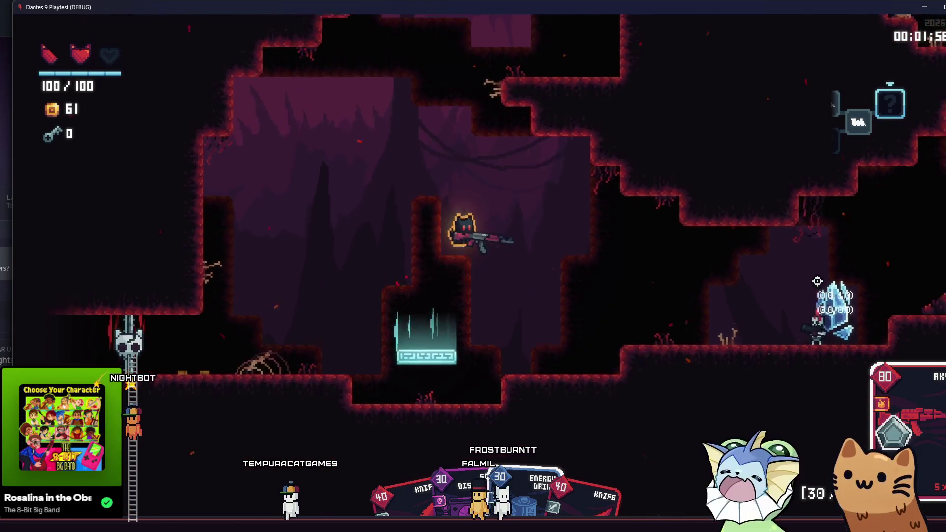
left_click(816, 286)
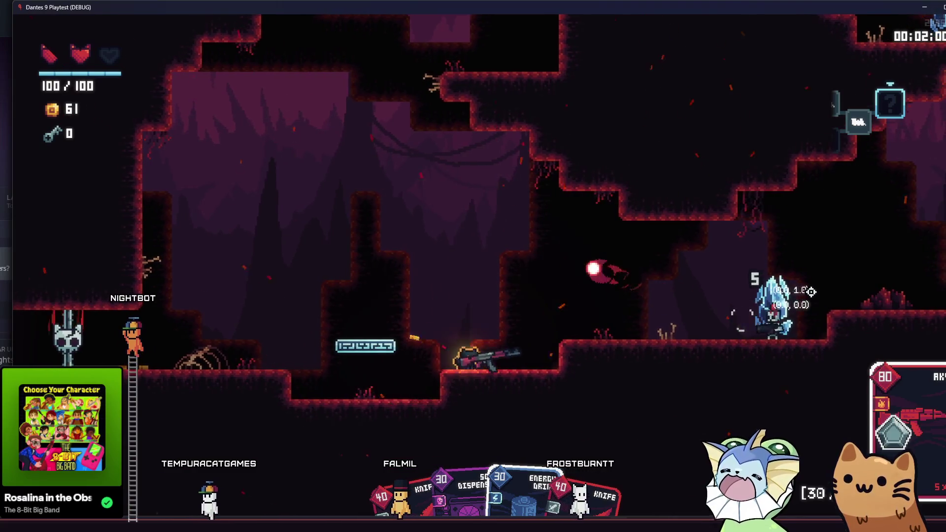
key("d")
left_click(812, 295)
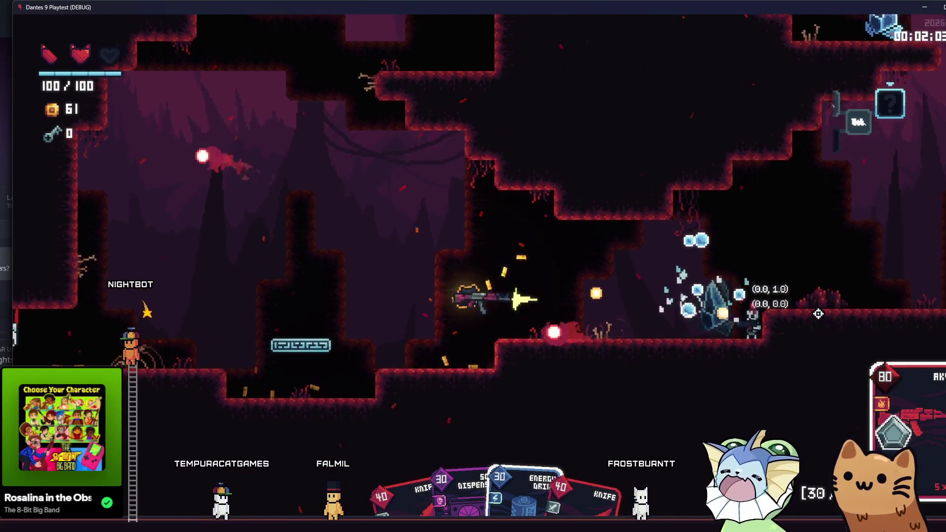
key("a")
left_click(819, 313)
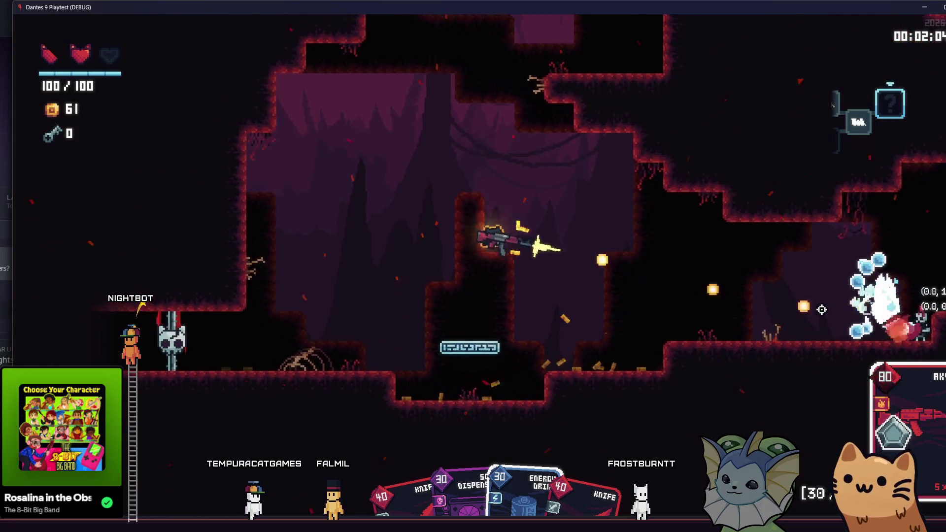
- Drop the rifle and climb right through the cave into the lower room
key("a")
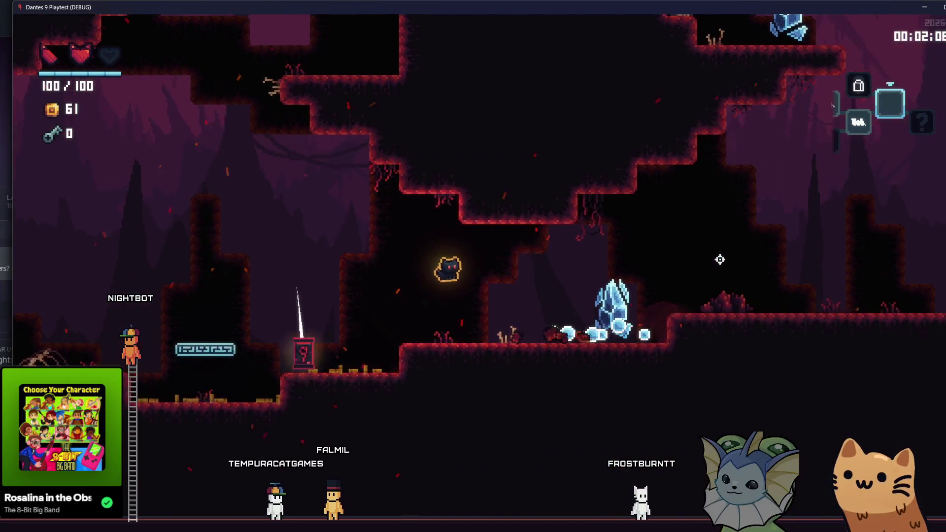
key("d")
key("space")
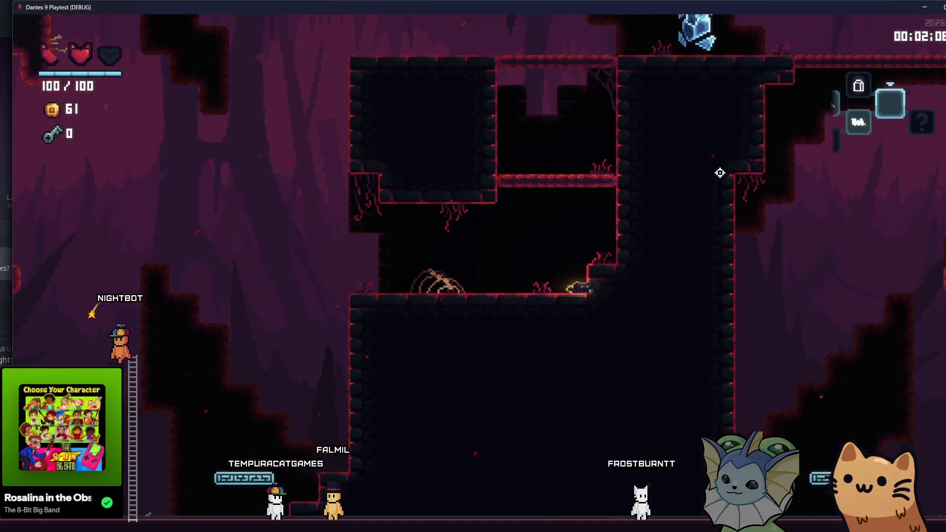
key("d")
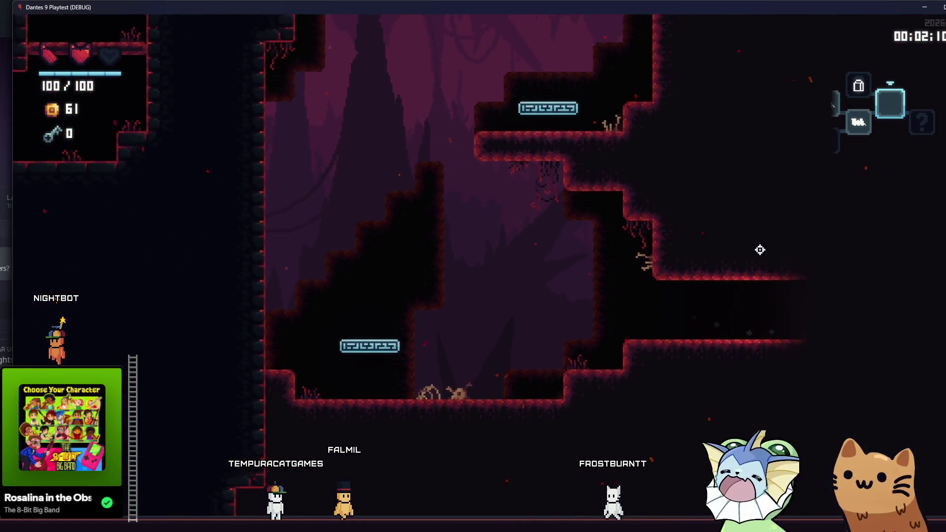
key("d")
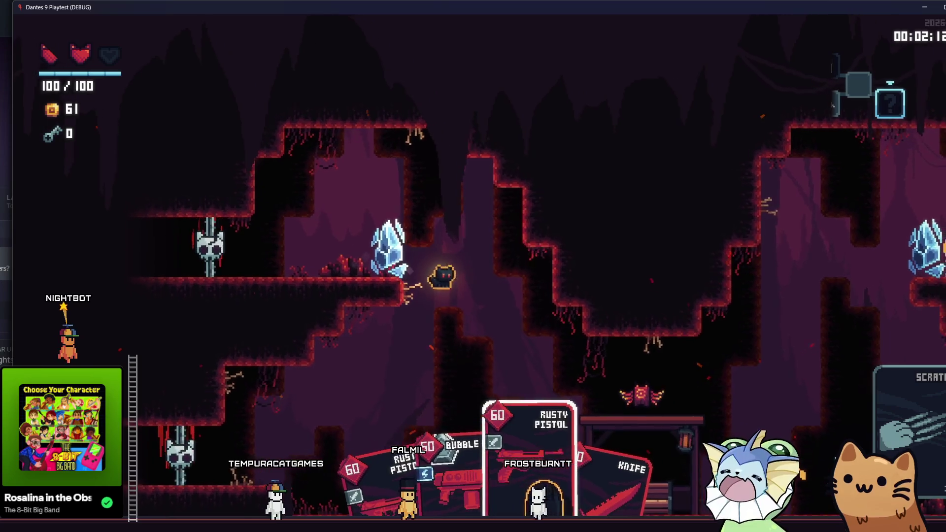
key("a")
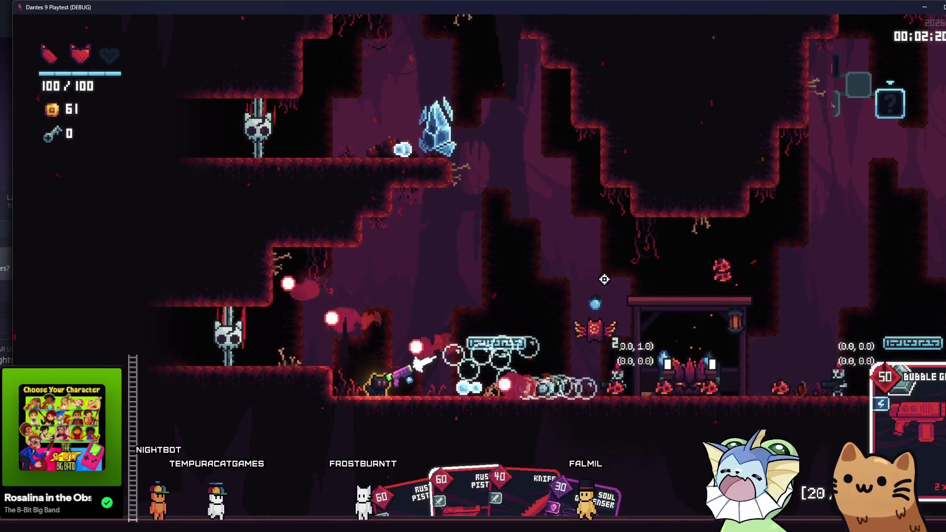
- Fight across the lower room, jumping between the floor and the left ledge
key("space")
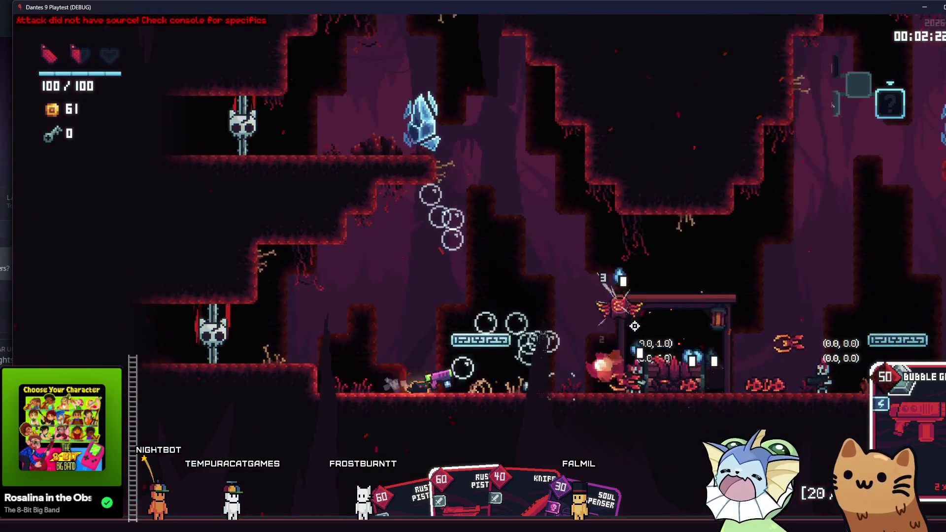
key("d")
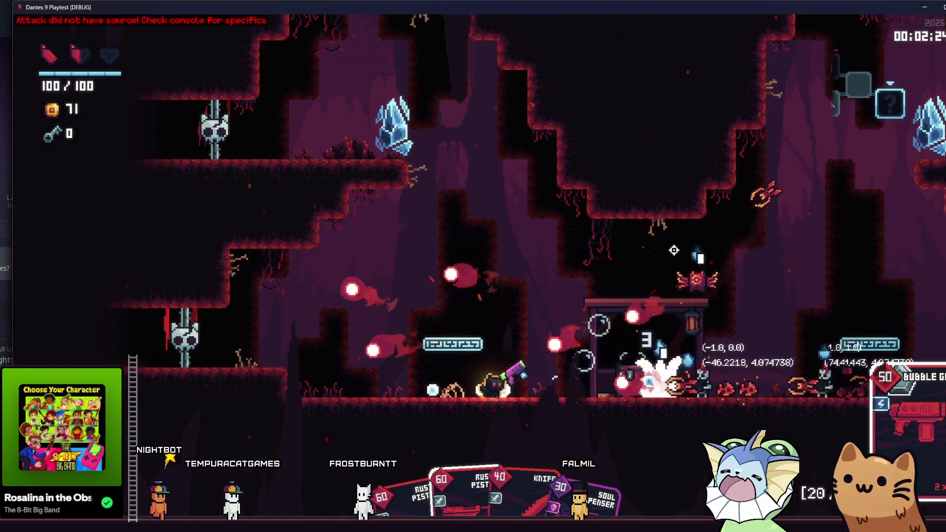
key("a")
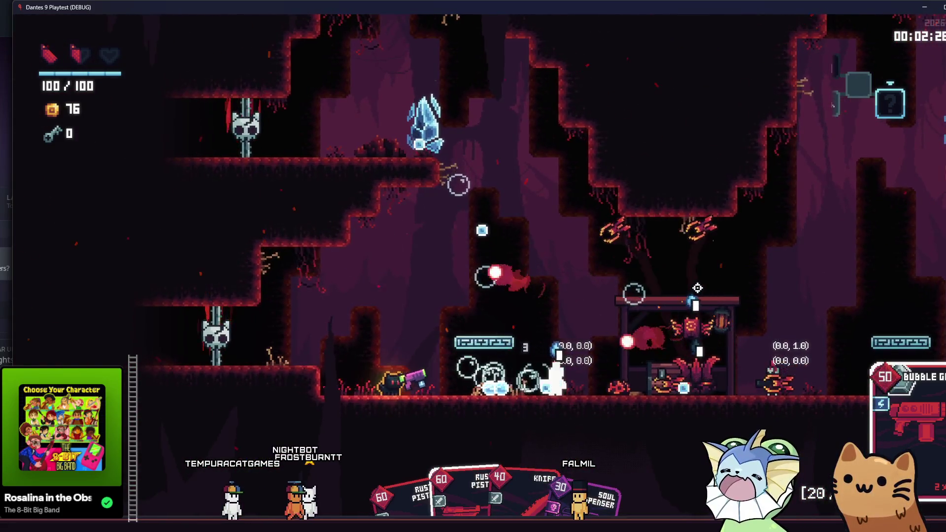
key("space")
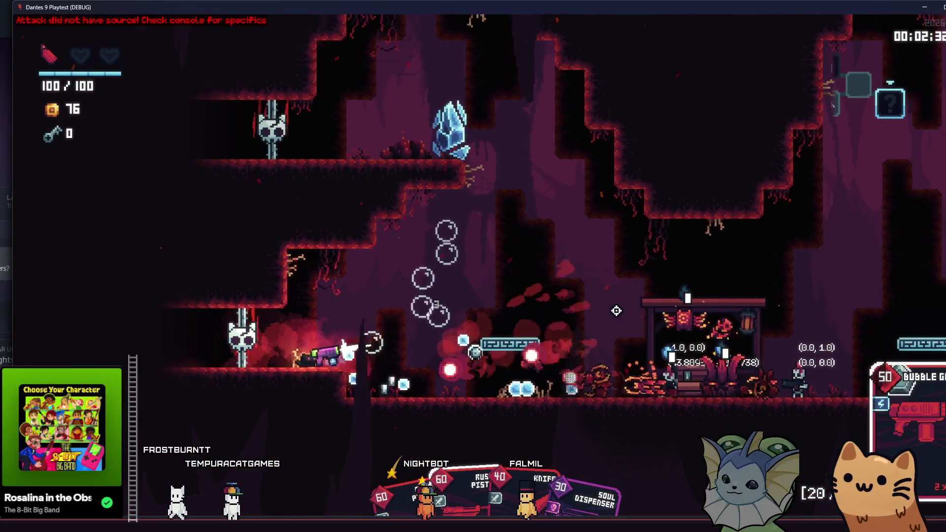
key("d")
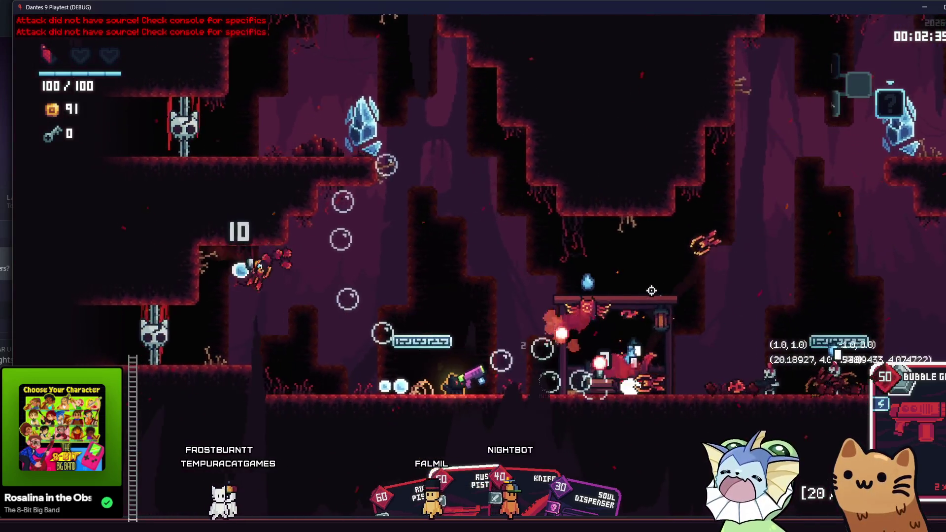
key("a")
key("space")
- Refill the hearts from the debug panel's Player options
key("F1")
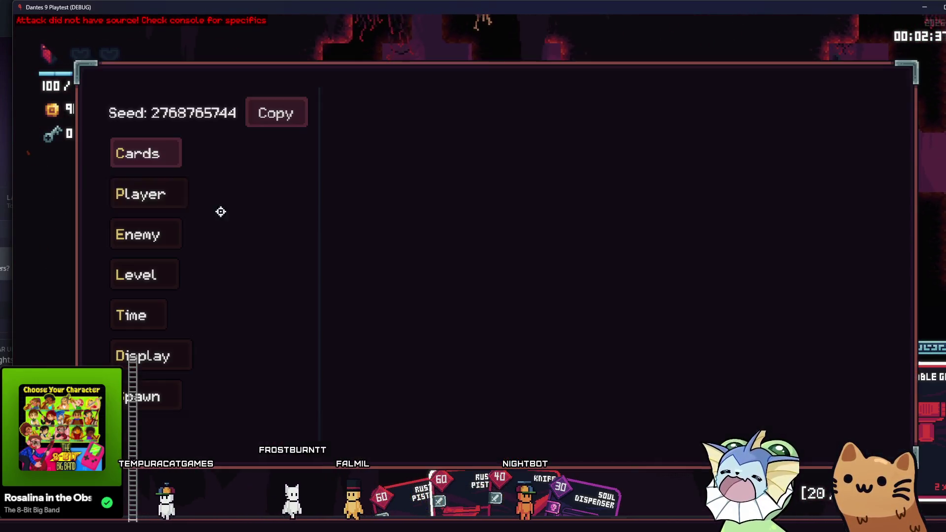
left_click(161, 188)
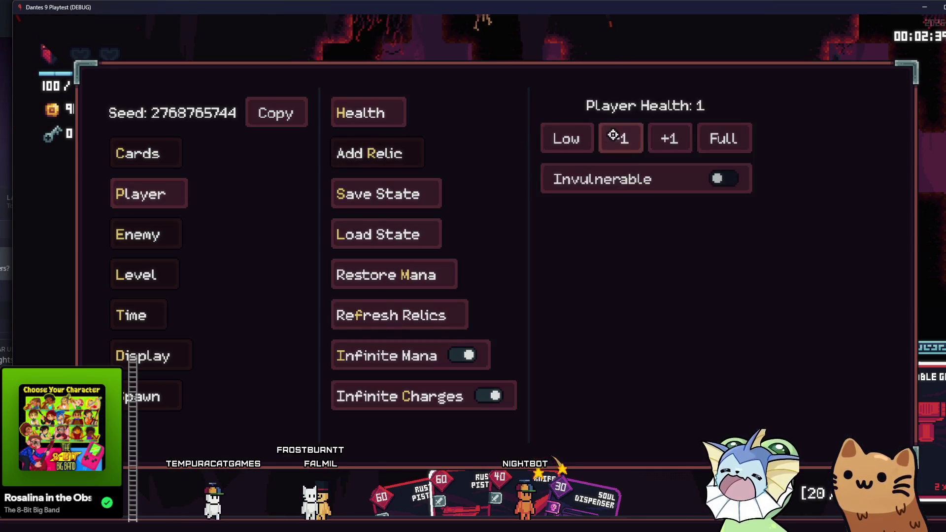
key("F1")
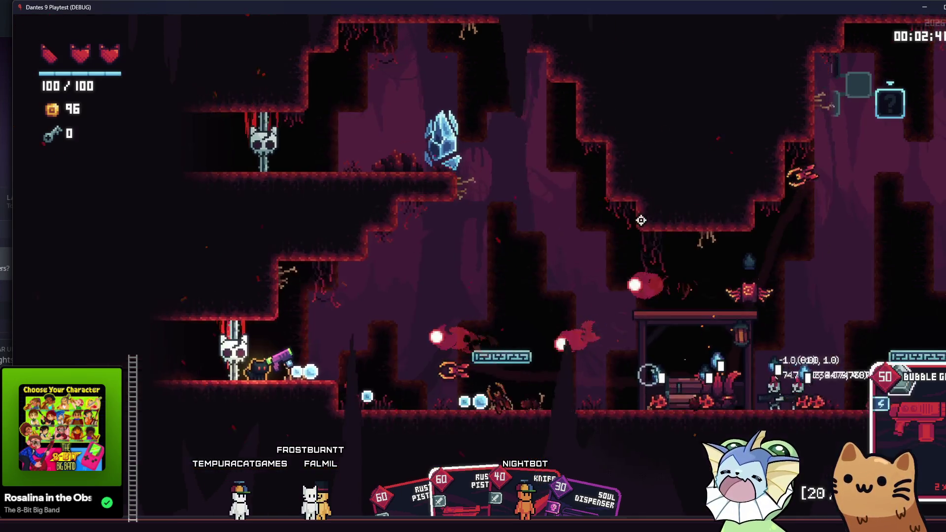
- Run and jump through the cave, shooting the enemies ahead
key("d")
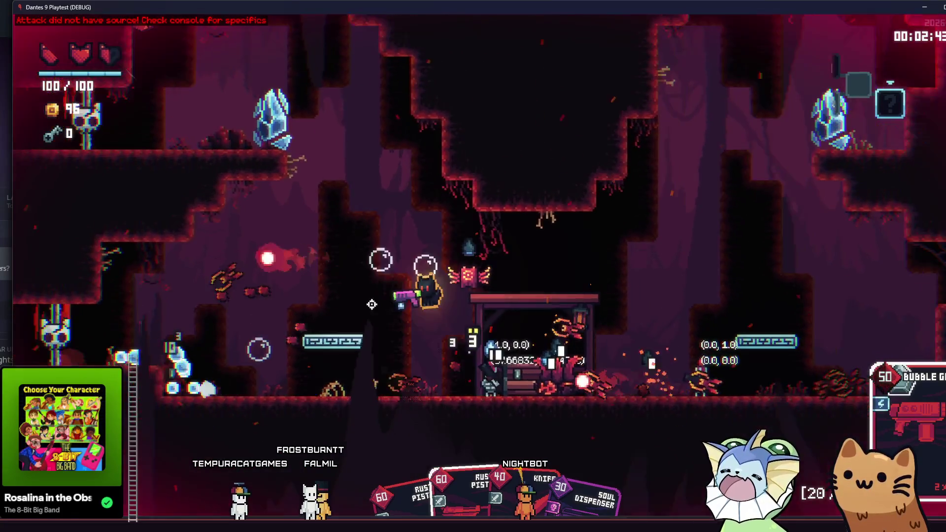
left_click(433, 338)
key("d")
left_click(308, 340)
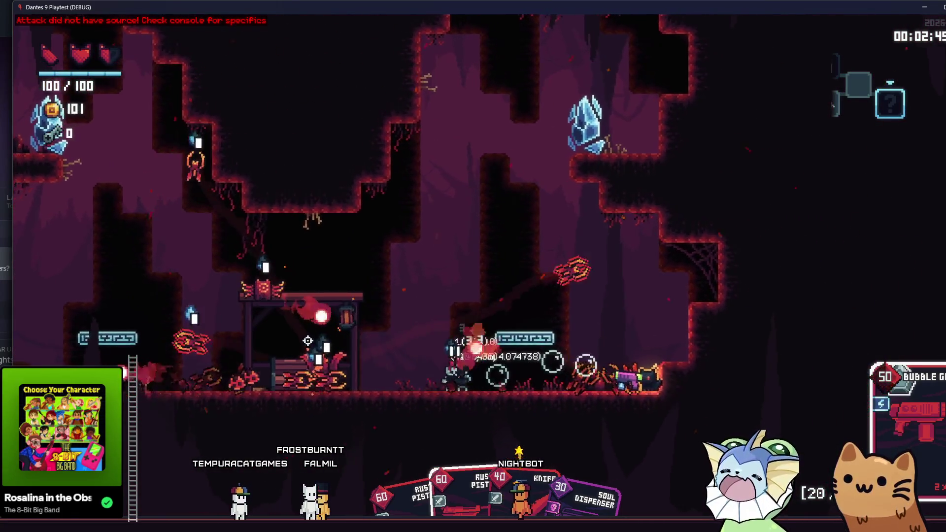
key("a")
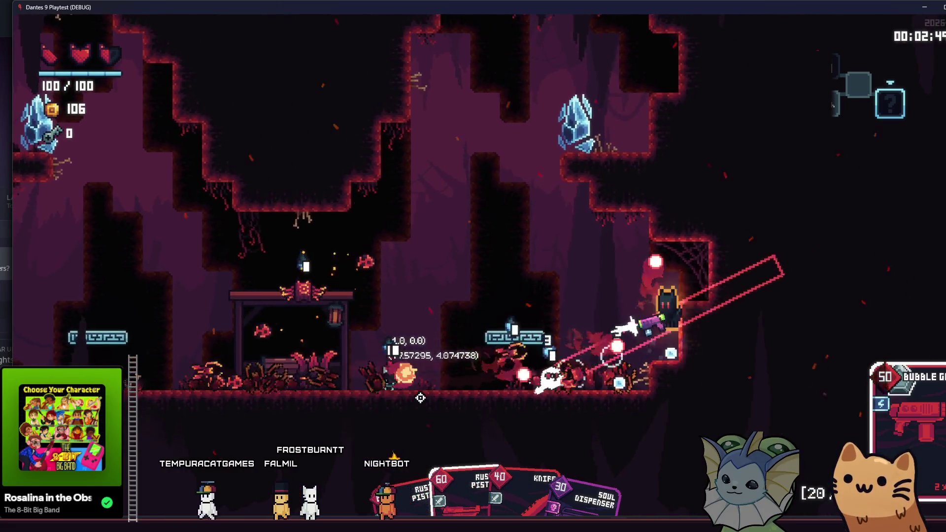
key("a")
left_click(330, 294)
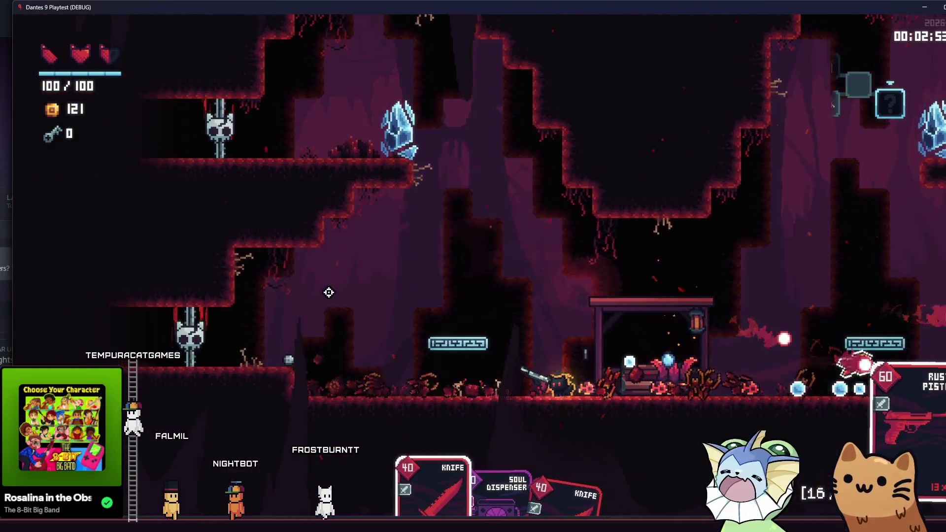
- Attack and clear the enemies at the Train station
key("d")
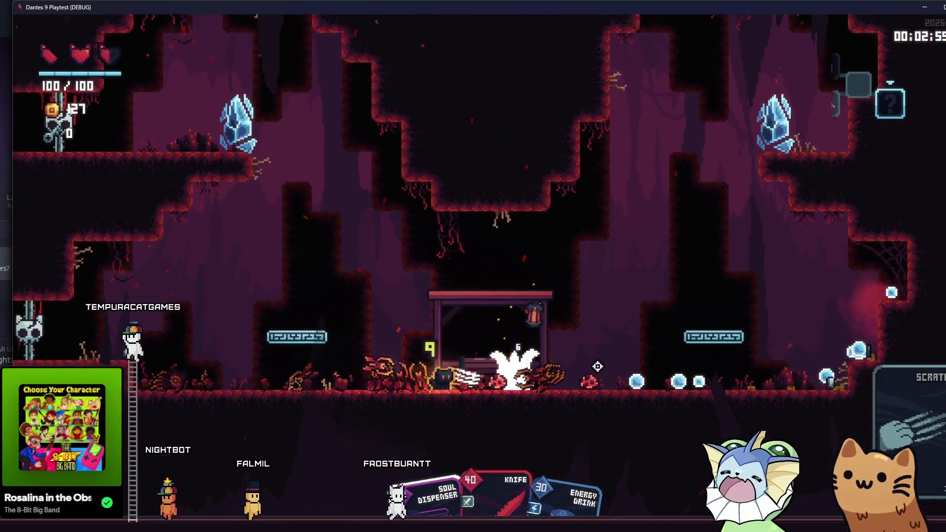
left_click(599, 367)
left_click(599, 363)
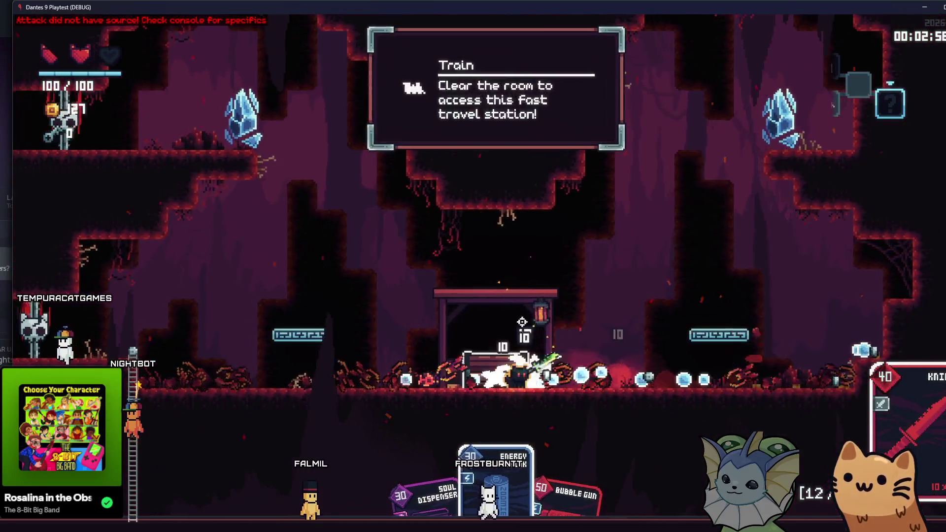
left_click(609, 341)
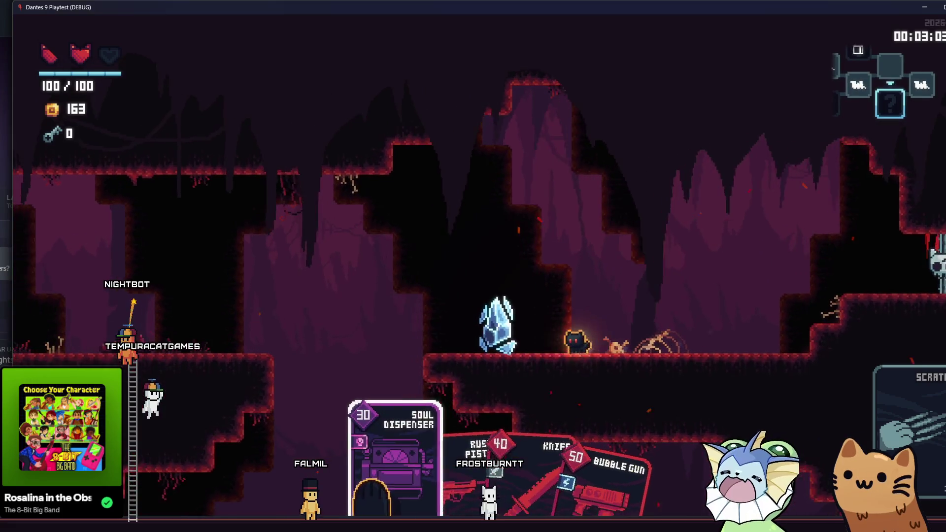
- Check the room map, switch to the AK47 and sweep fire across the enemies
key("Tab")
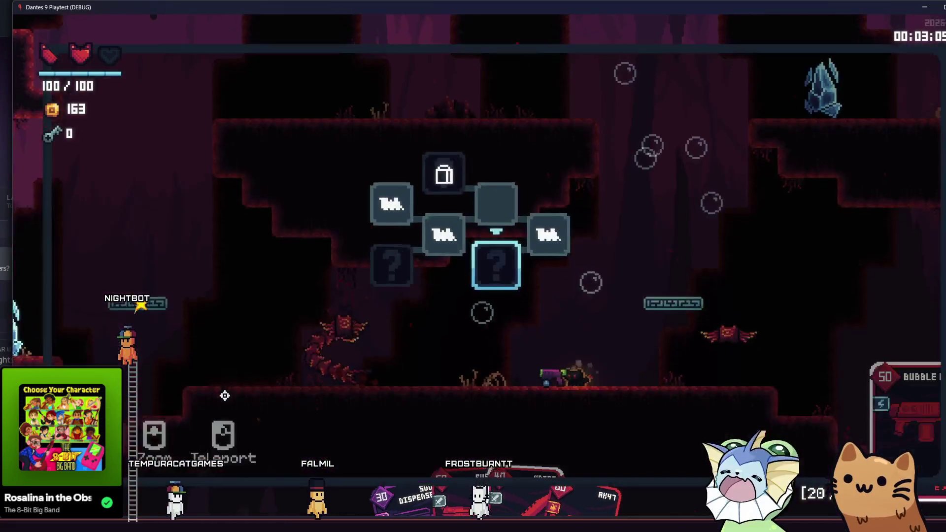
key("Tab")
left_click(269, 270)
scroll(271, 275, "down", 1)
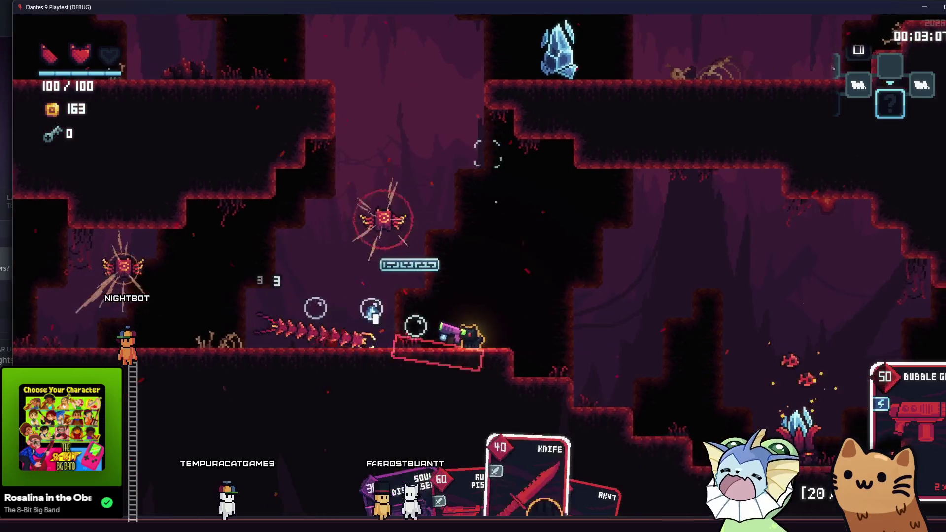
left_click(227, 261)
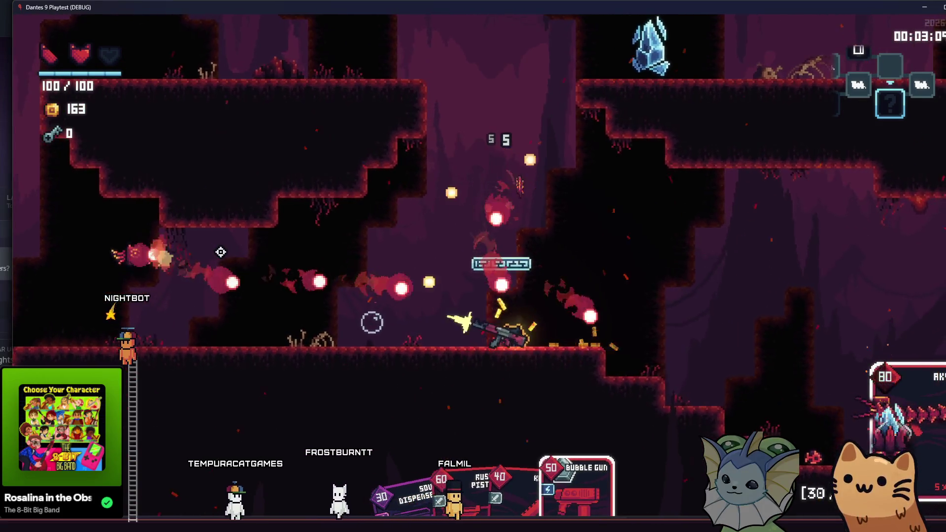
left_click(221, 252)
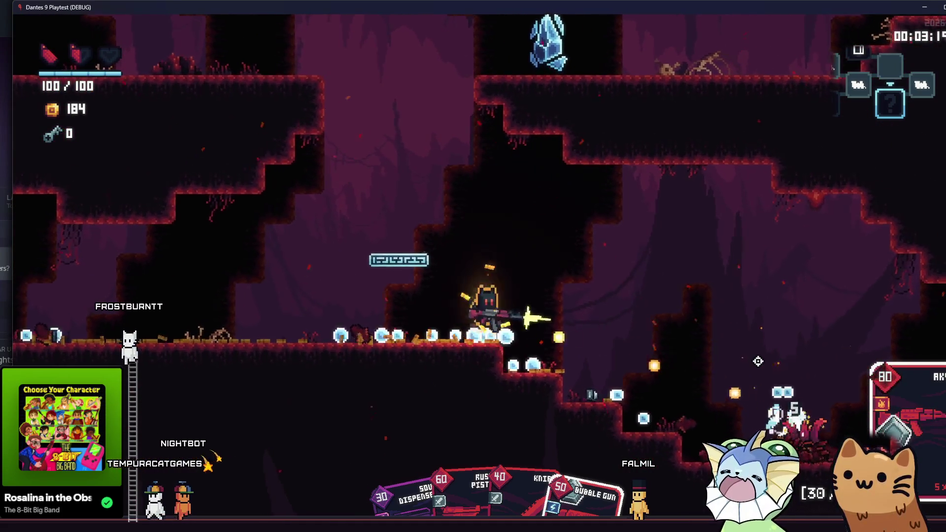
left_click_drag(756, 359, 757, 365)
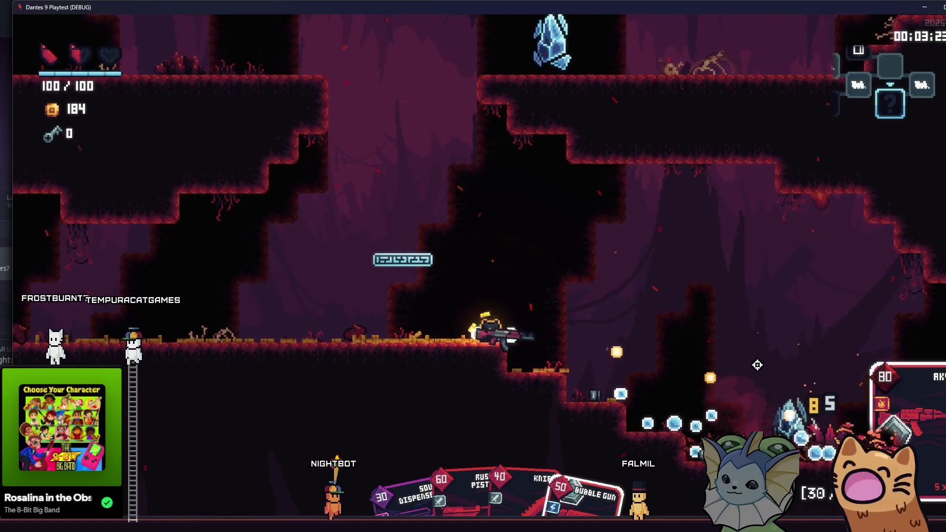
left_click_drag(757, 364, 751, 364)
- Jump onto the ledge to pick up the heart
key("d")
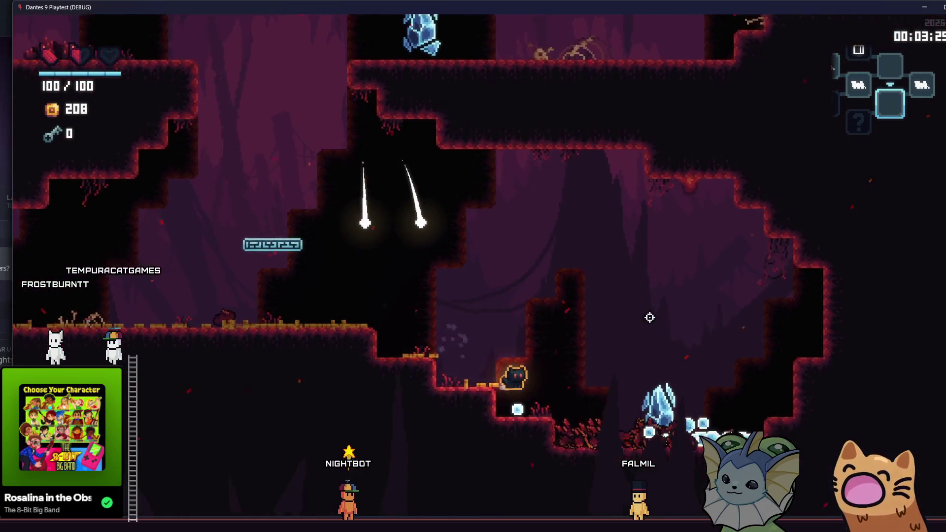
key("a")
key("space")
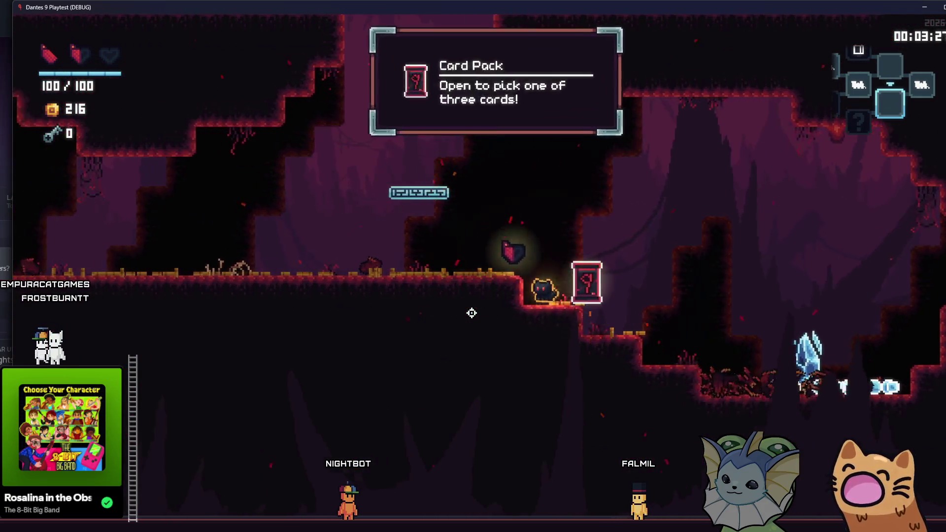
- Jump between the ledges, the crystal ledge and the upper-left platform, down to the floor
key("space")
key("space")
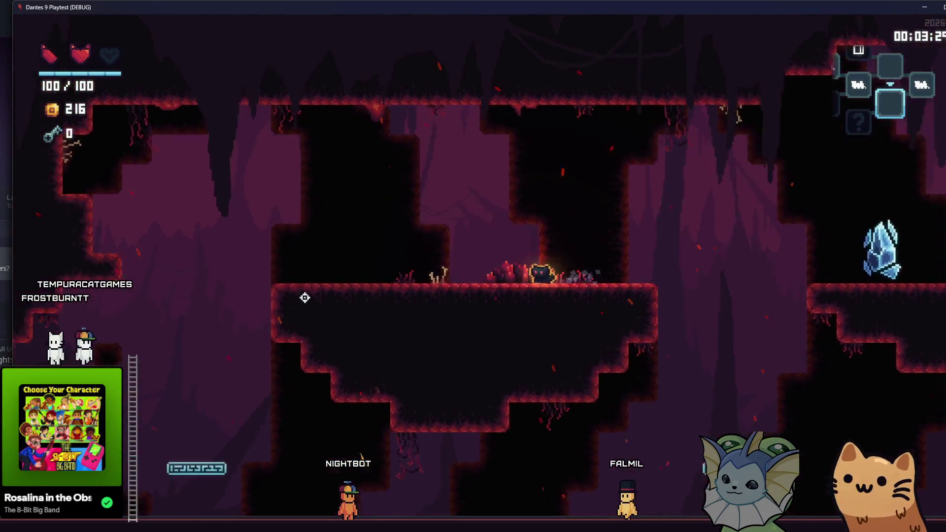
key("space")
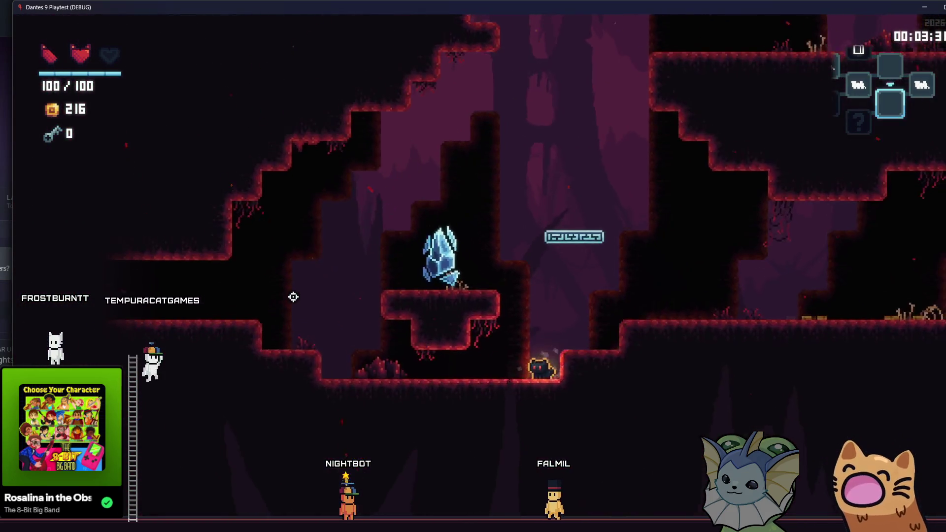
key("a")
key("a")
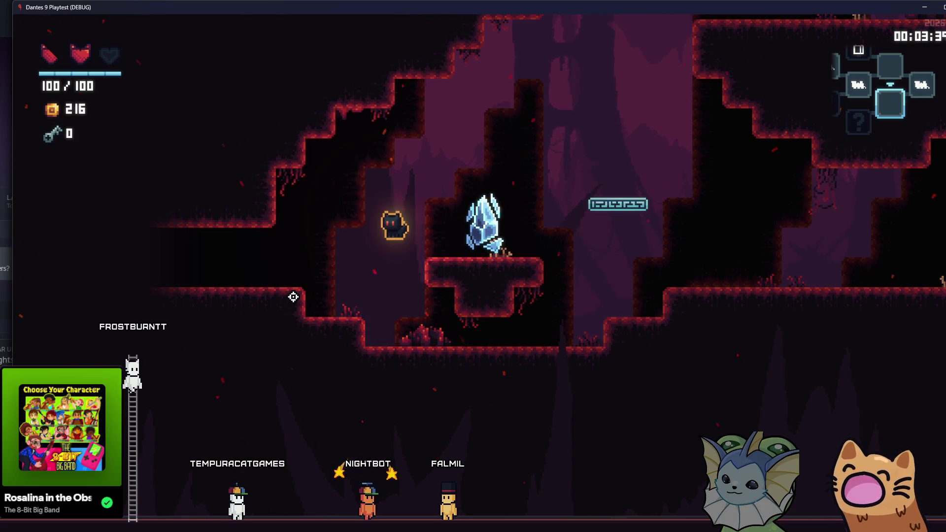
key("d")
key("space")
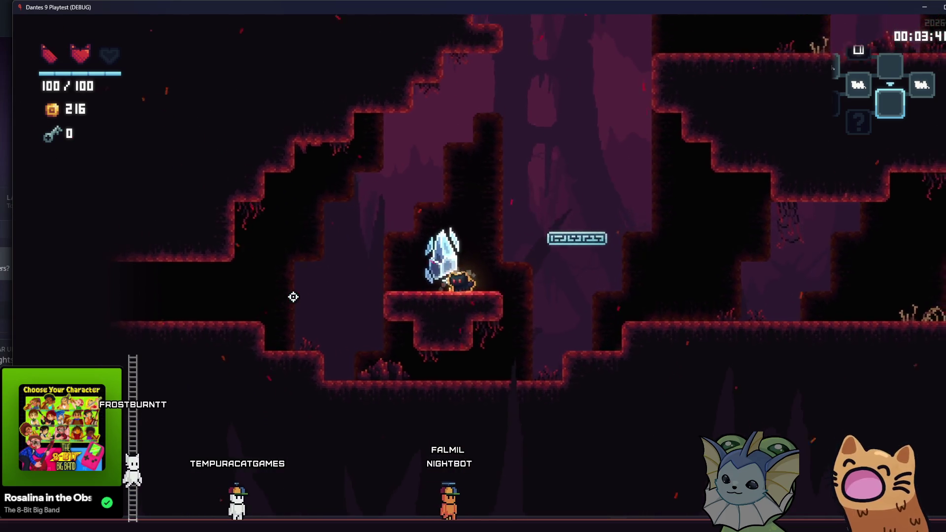
key("a")
key("space")
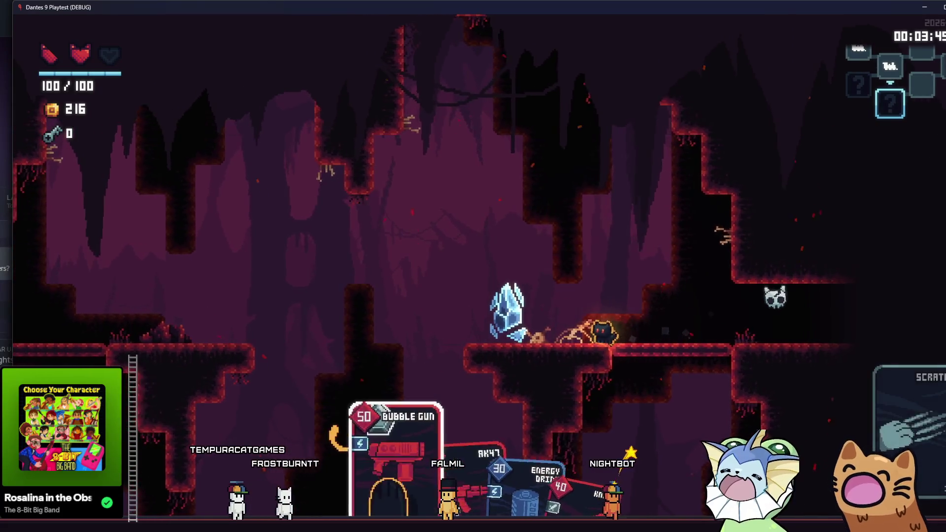
key("d")
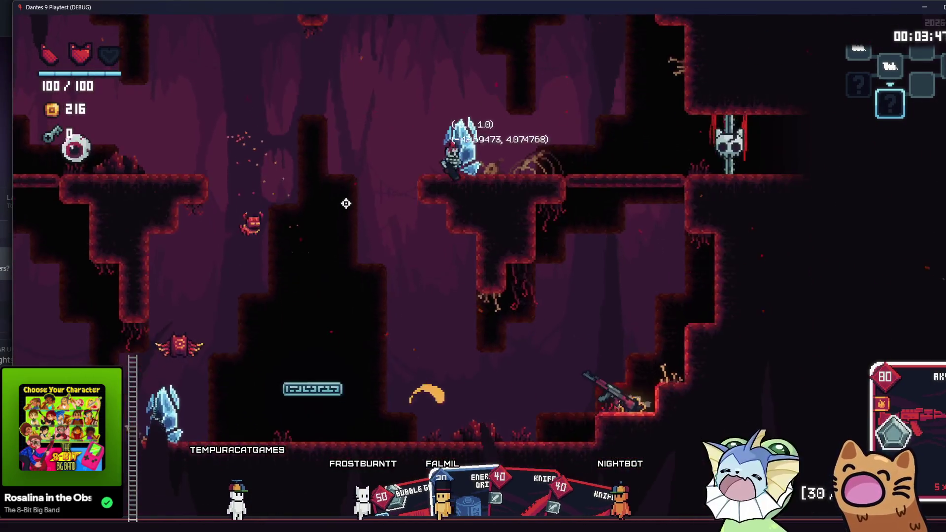
key("a")
- Shoot the nearby bat and the enemies across the room
left_click(310, 383)
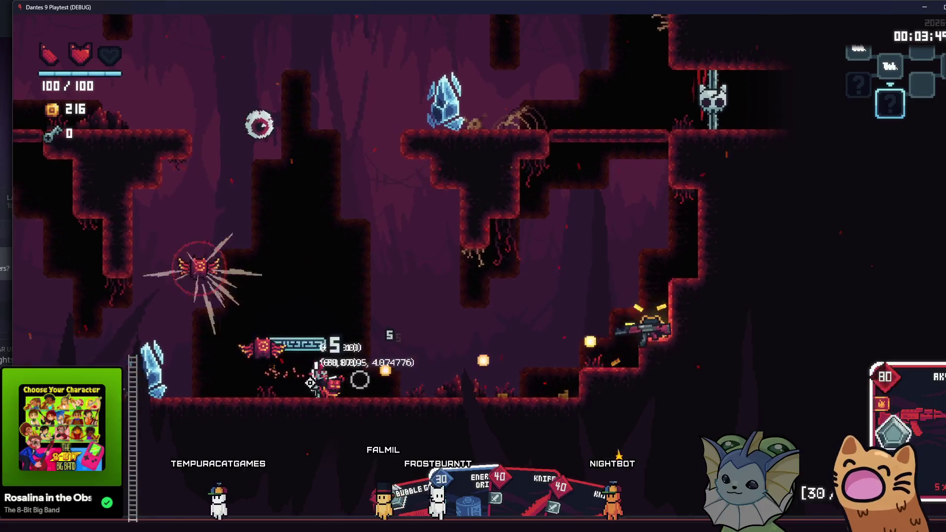
key("d")
left_click(345, 428)
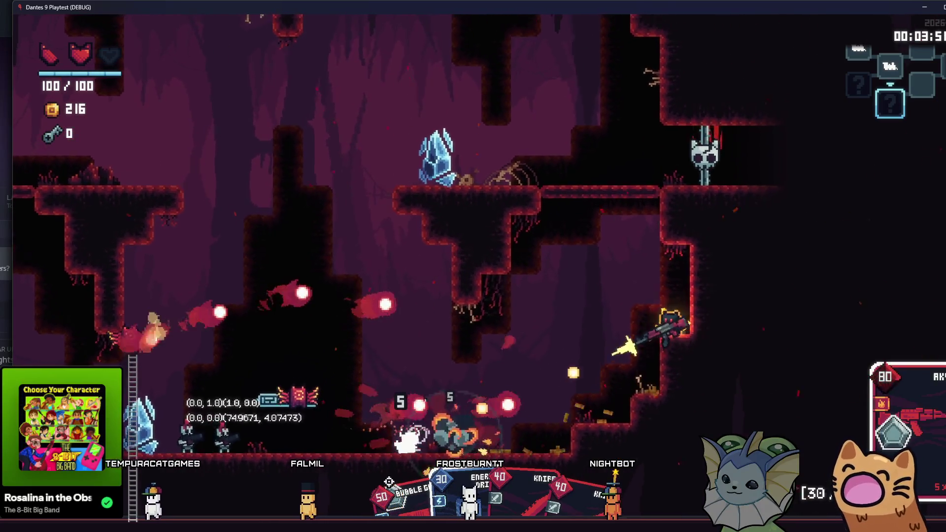
key("space")
left_click(386, 434)
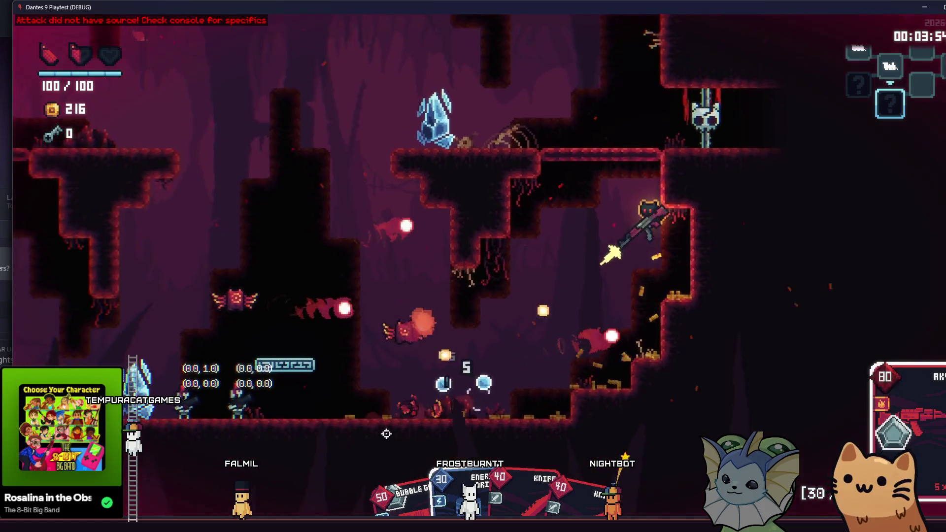
left_click(386, 433)
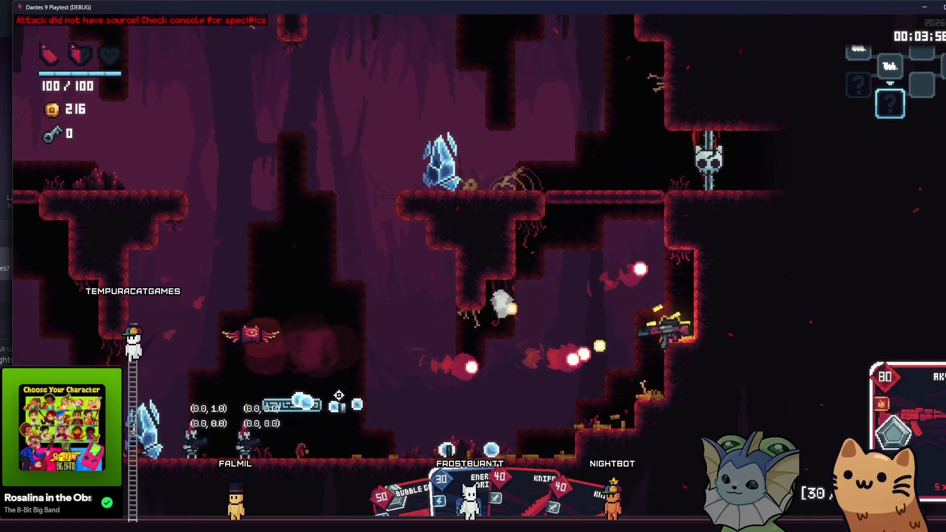
- Finish off the remaining enemies until the reward chest spawns
key("a")
left_click(339, 395)
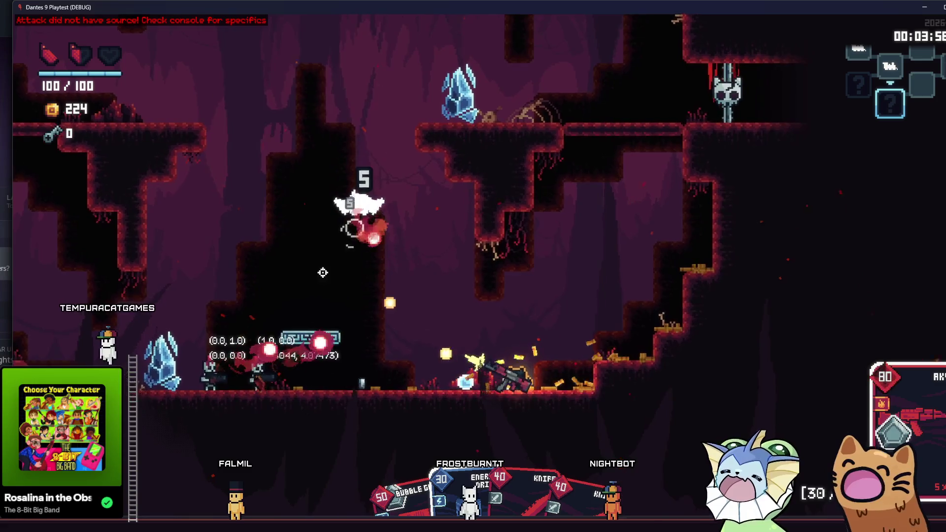
key("d")
key("space")
left_click(324, 422)
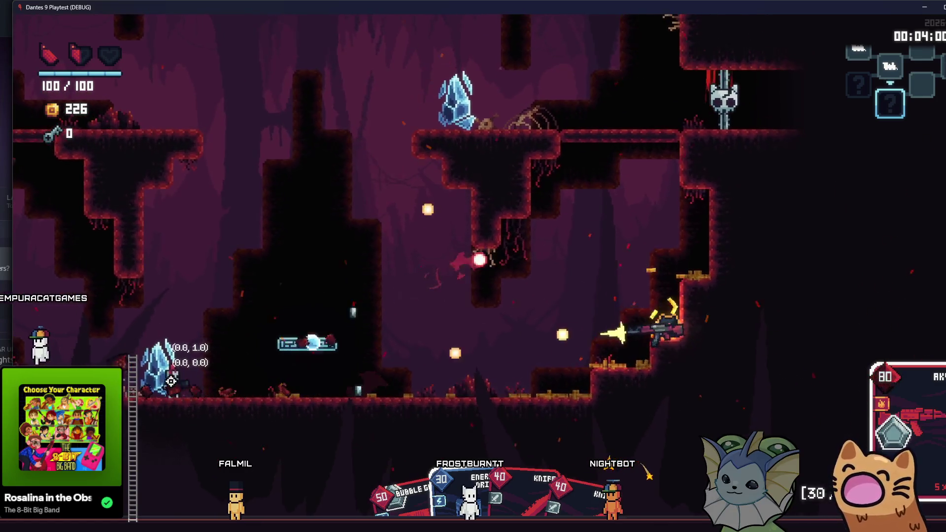
key("a")
left_click(170, 381)
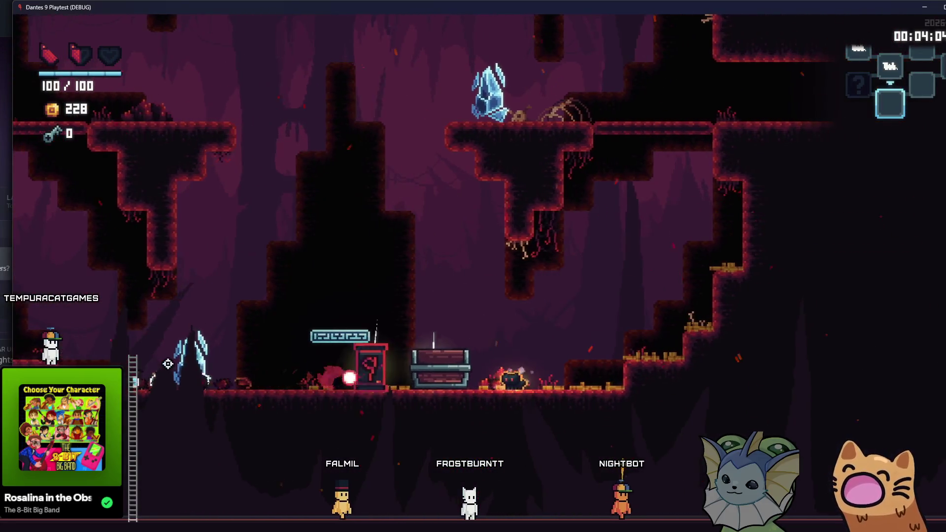
- Open the chest, read the Emergency Rations item, and bring up the debug menu
key("e")
key("d")
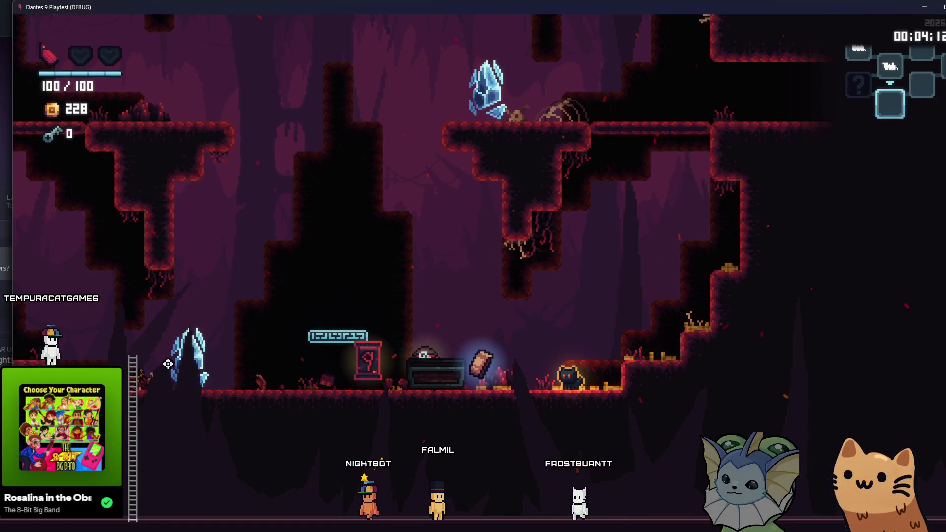
key("a")
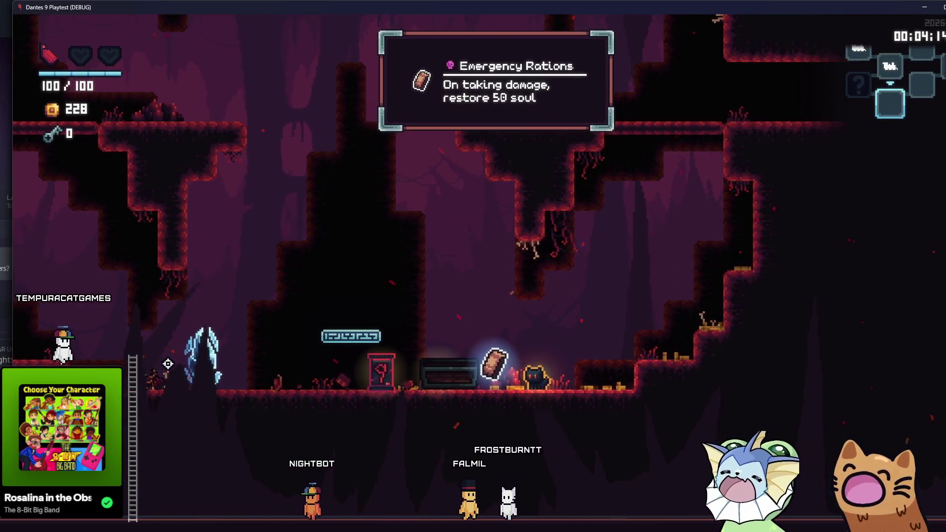
key("grave")
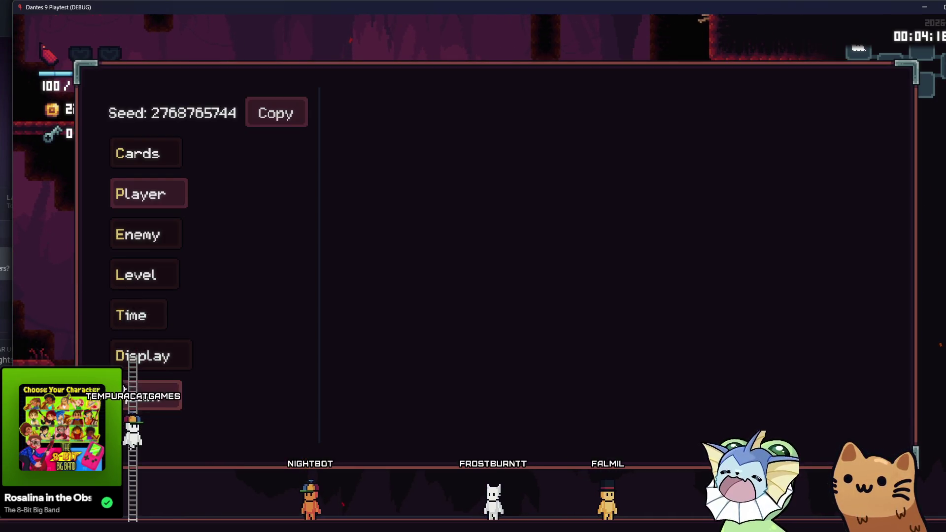
- Enable Force Collision Visible under Display > Debug Draw
left_click(150, 355)
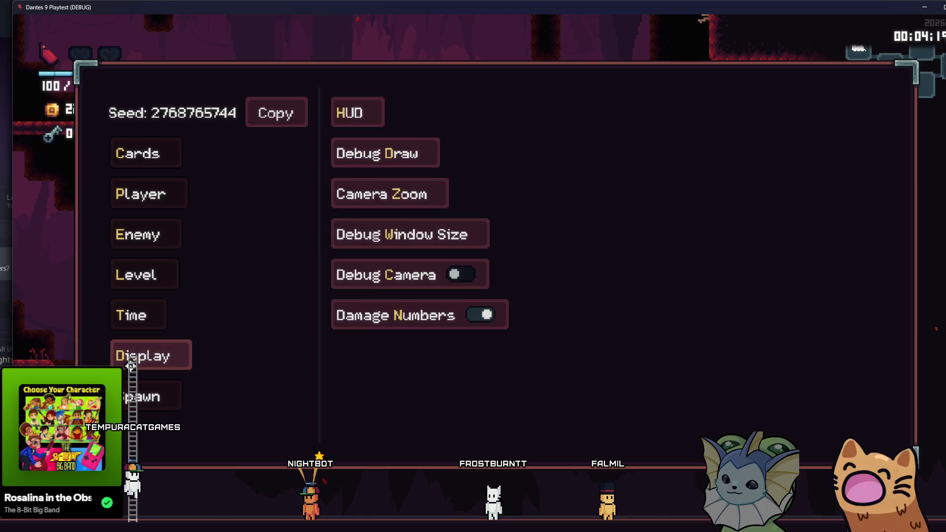
left_click(375, 156)
scroll(635, 266, "down", 3)
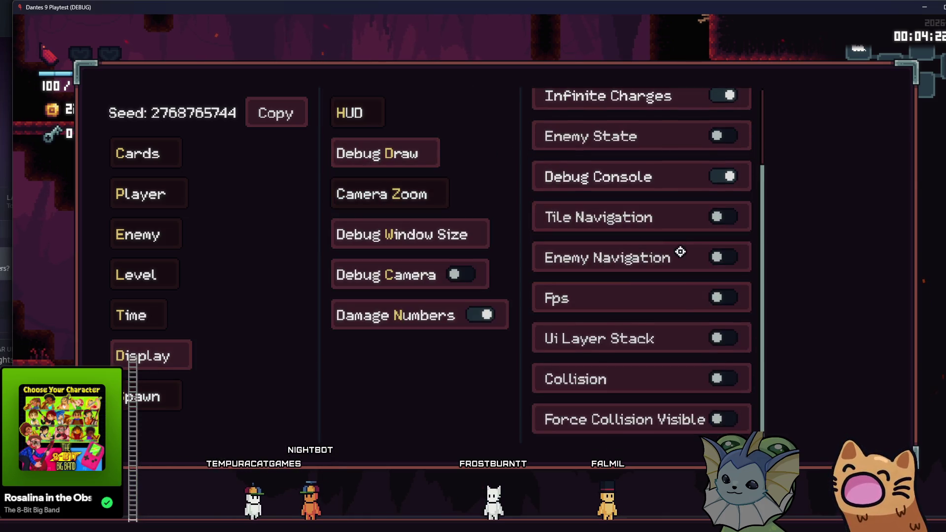
left_click(664, 414)
key("Escape")
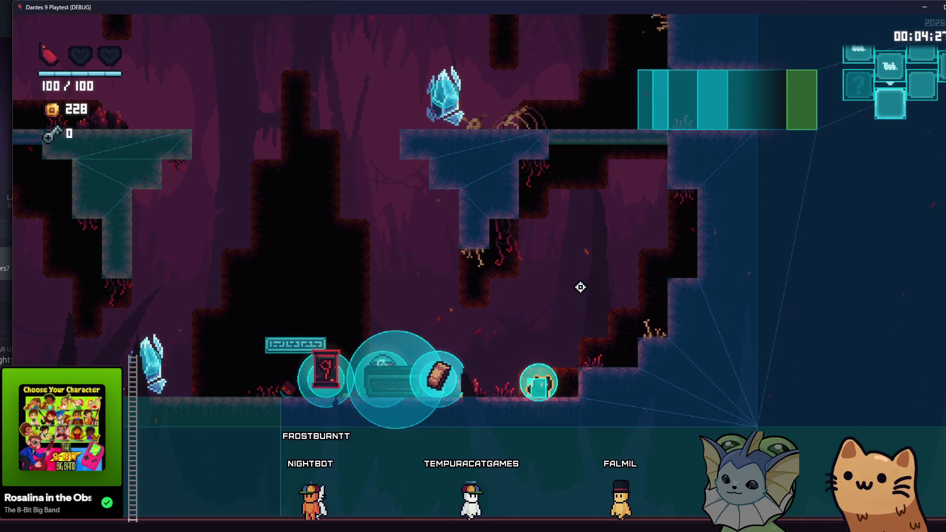
- Pick up the Emergency Rations and walk left past the card pack
key("a")
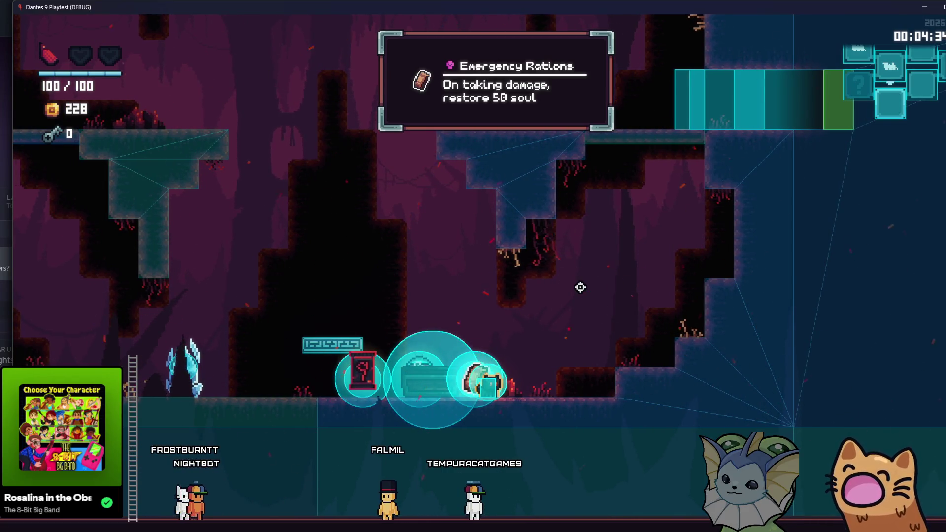
key("e")
key("a")
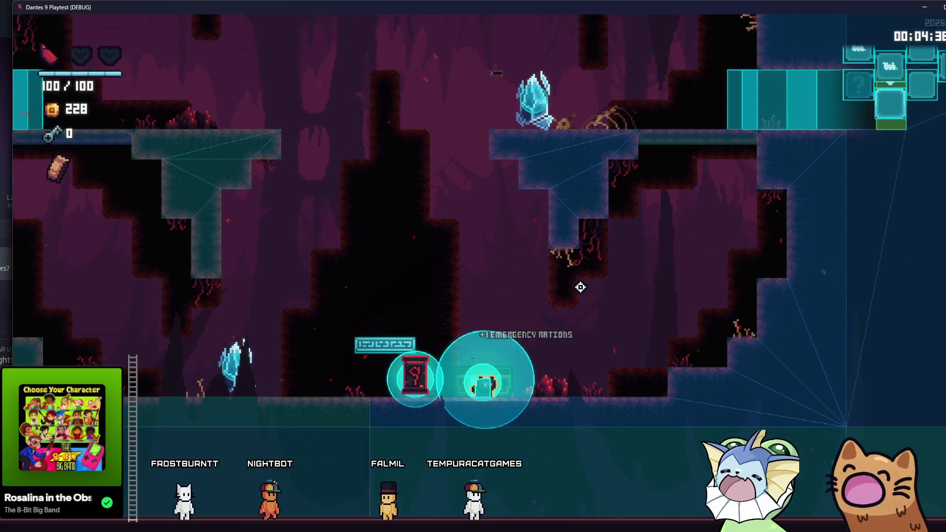
key("a")
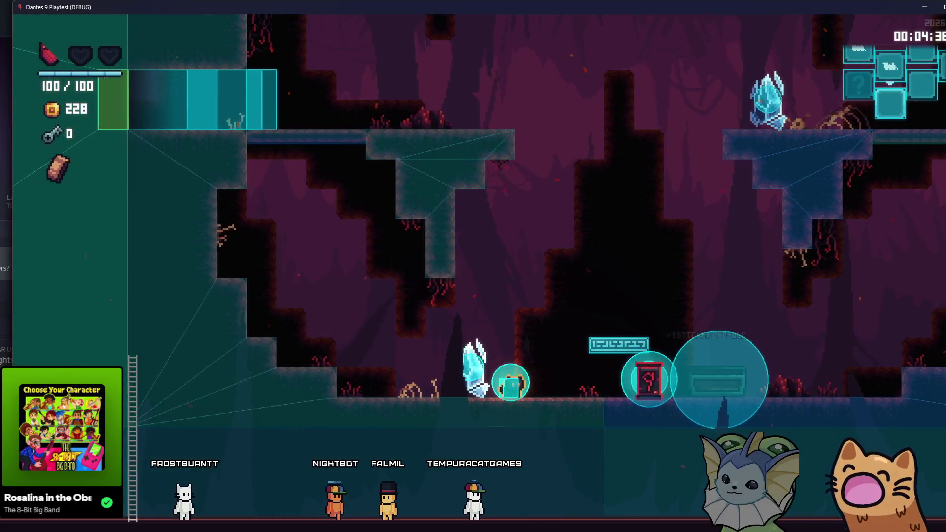
- Turn Force Collision Visible back off in Display > Debug Draw
key("F1")
left_click(148, 355)
left_click(148, 393)
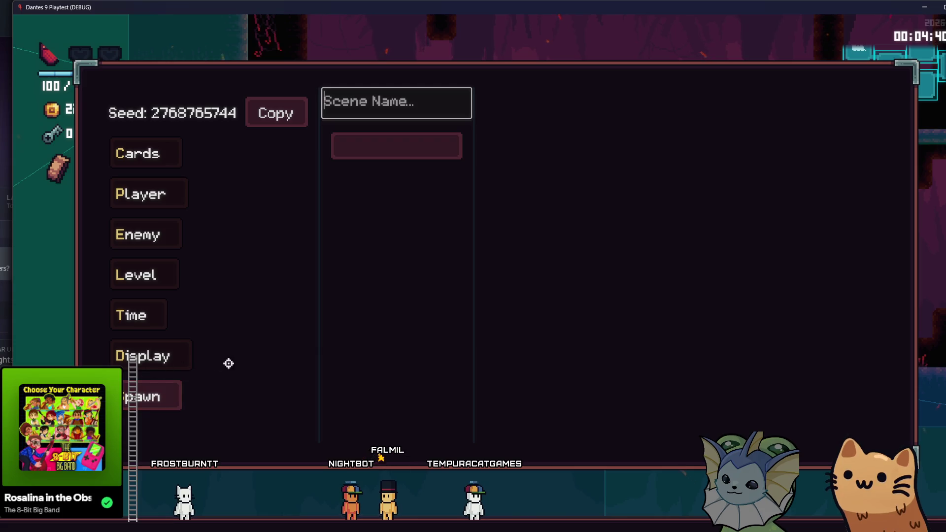
left_click(161, 356)
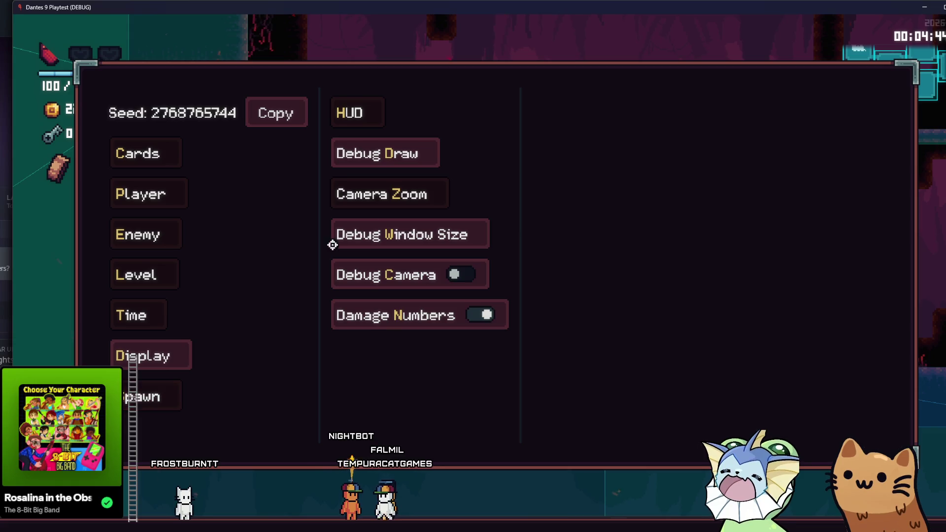
left_click(382, 153)
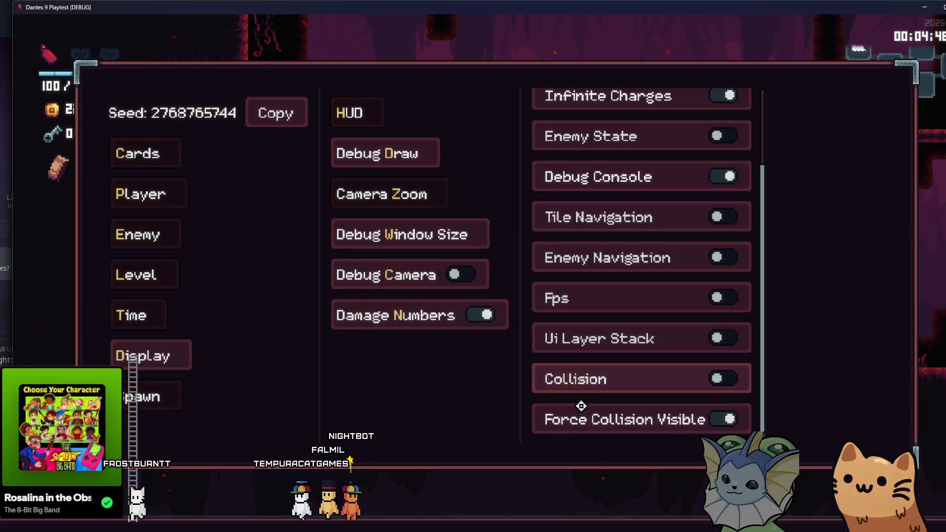
key("Escape")
- Glance at the room map and return to the debug menu
key("a")
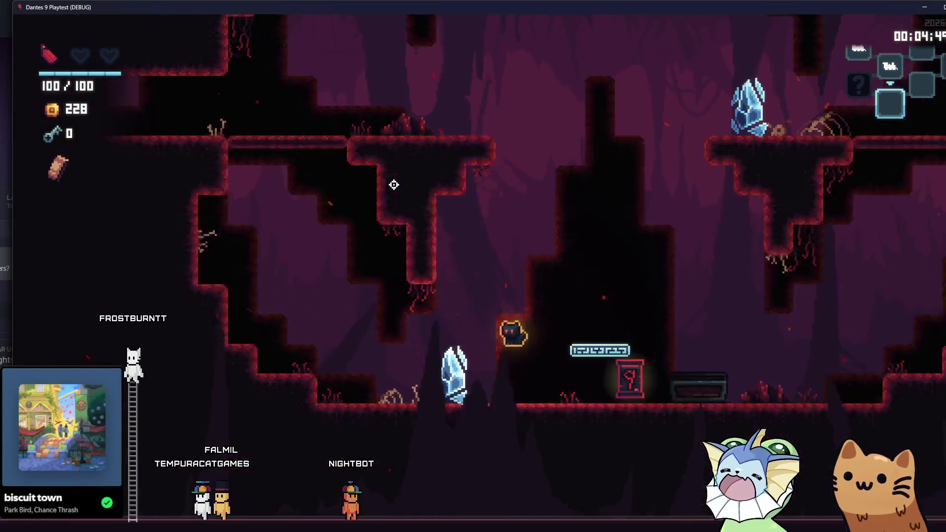
key("Tab")
key("Tab")
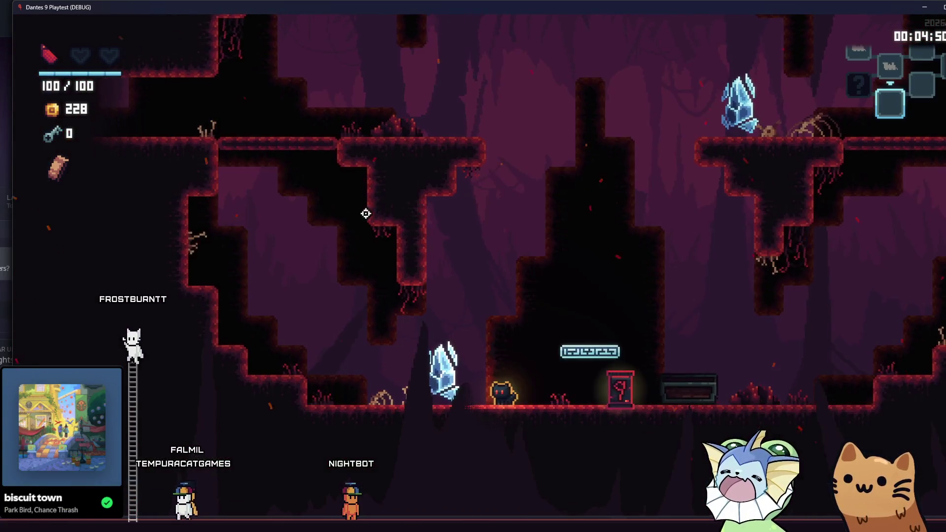
key("Escape")
- Teleport to RoomBoss via Level > TP To Room
left_click(159, 231)
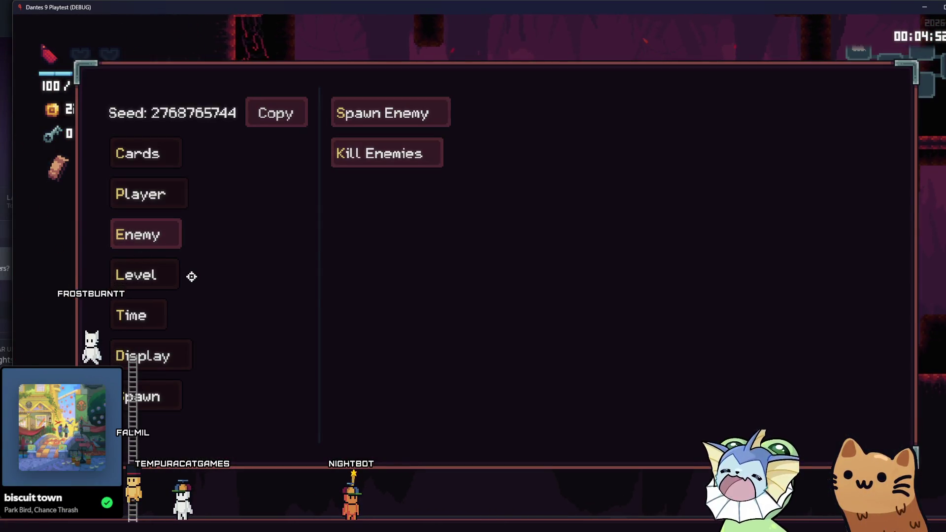
left_click(176, 275)
left_click(375, 113)
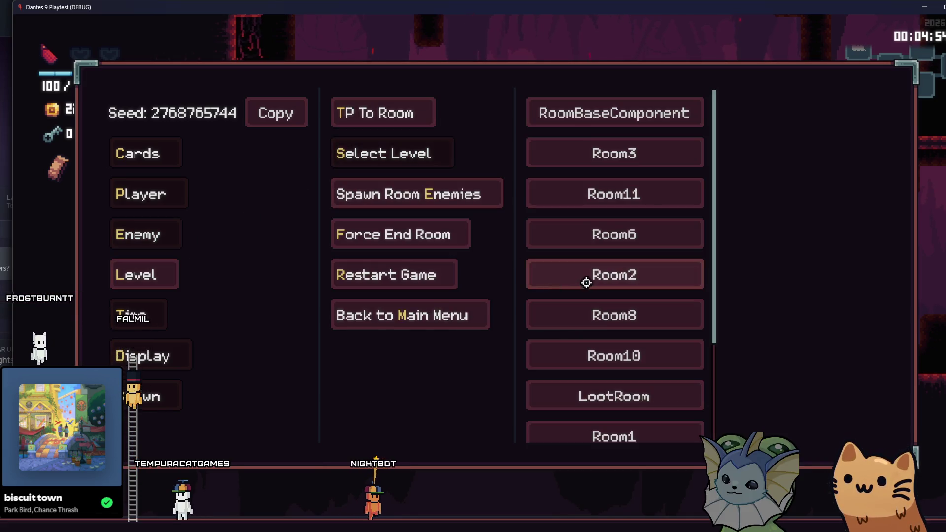
scroll(634, 390, "down", 3)
left_click(628, 422)
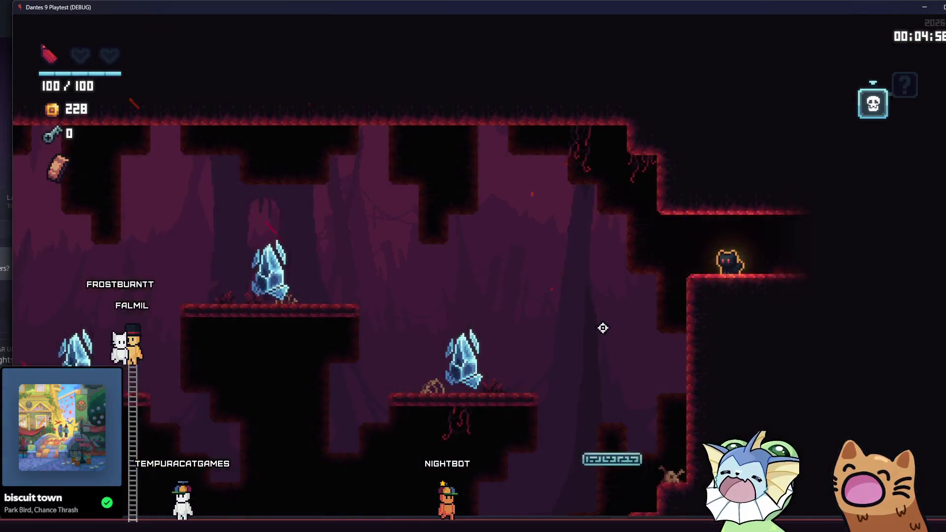
- Add +1 health under Player > Health to reach 6 and close the menu
key("Escape")
left_click(160, 236)
left_click(148, 194)
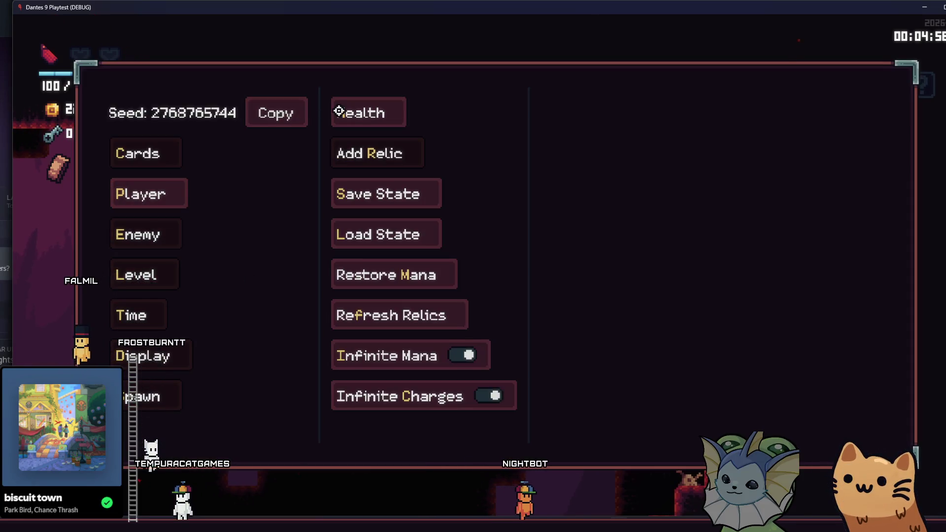
left_click(367, 113)
left_click(666, 142)
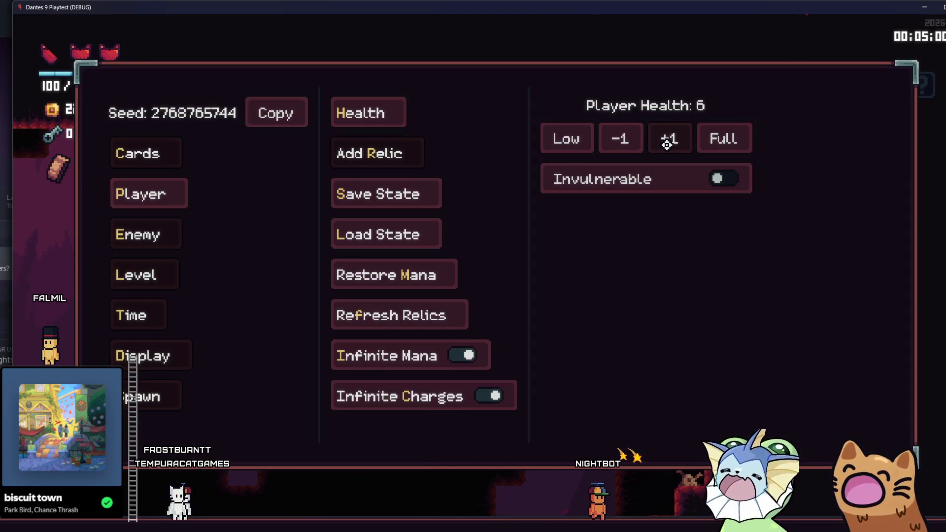
key("Escape")
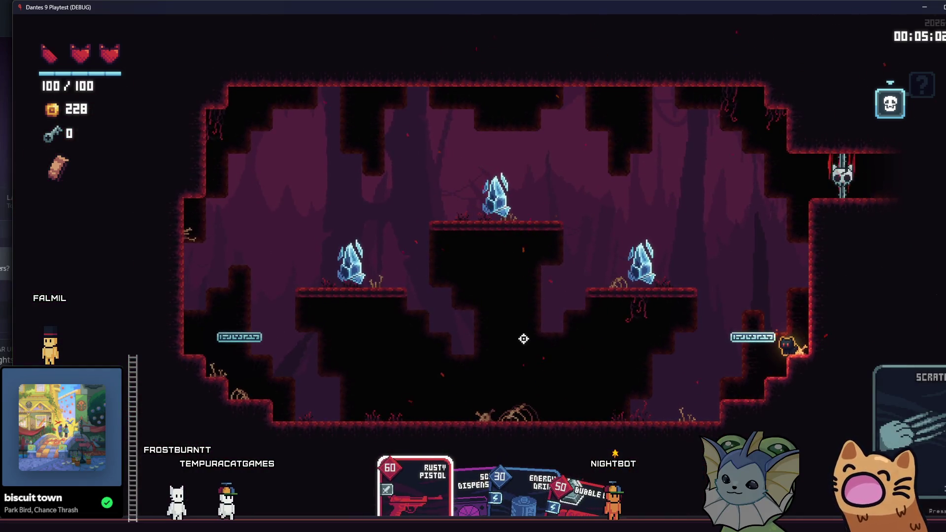
- Run left away from the worm boss while firing bubbles at it
key("grave")
key("Escape")
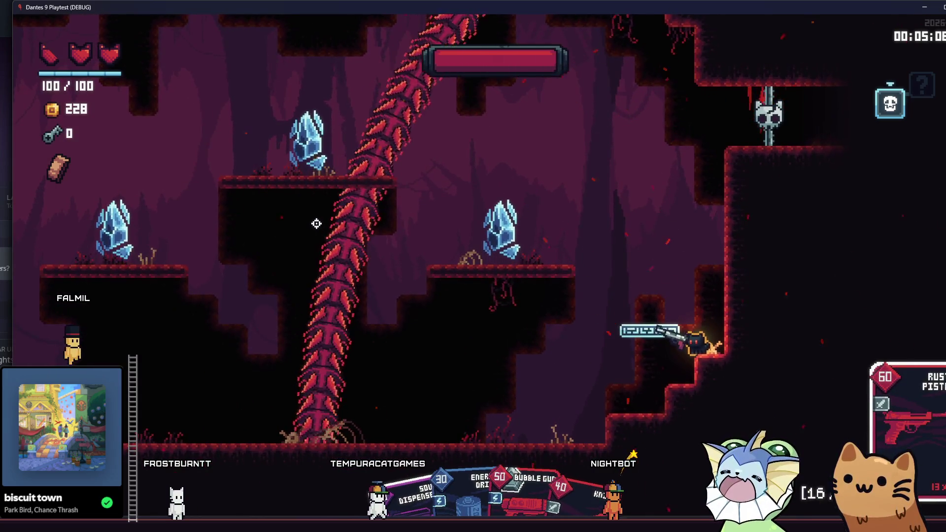
key("a")
left_click(359, 203)
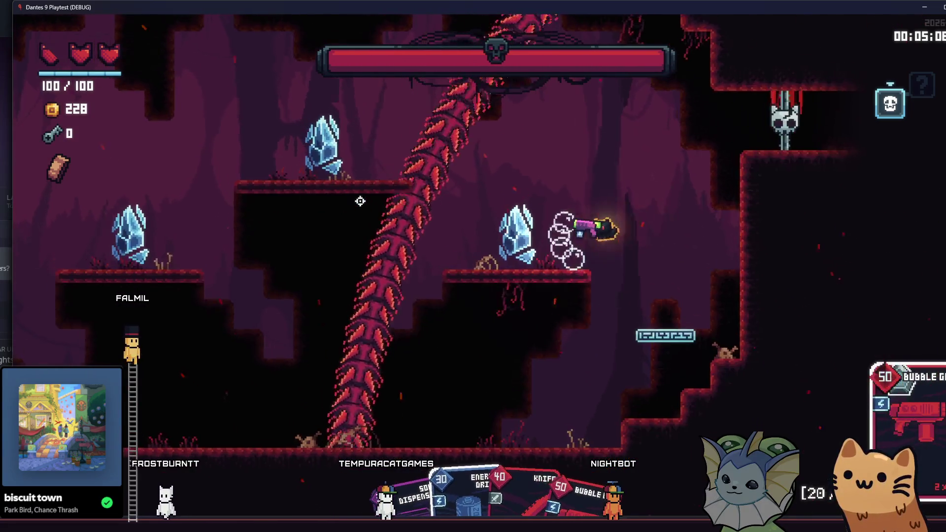
key("a")
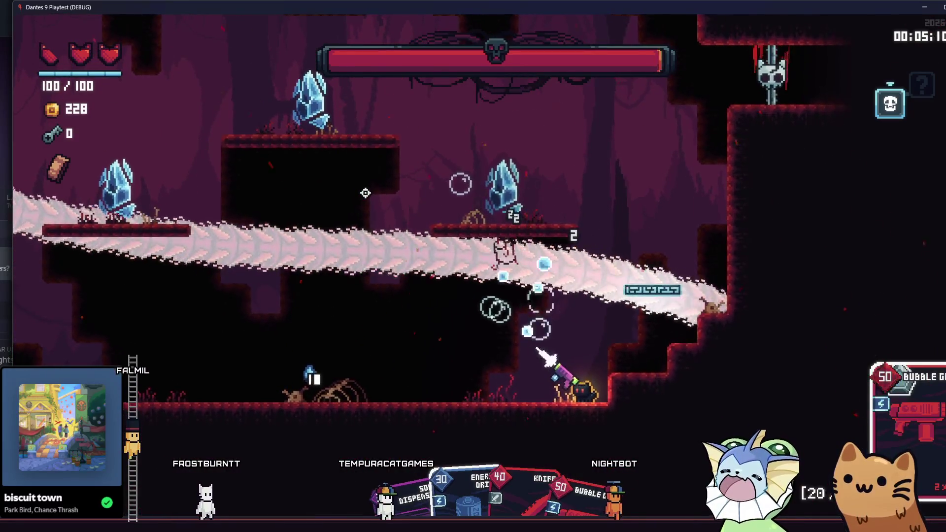
left_click(558, 203)
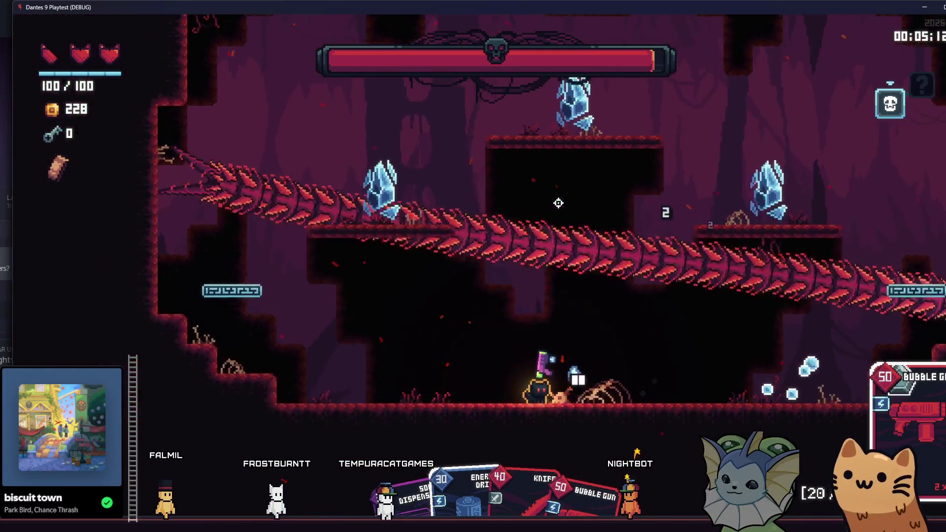
key("grave")
key("grave")
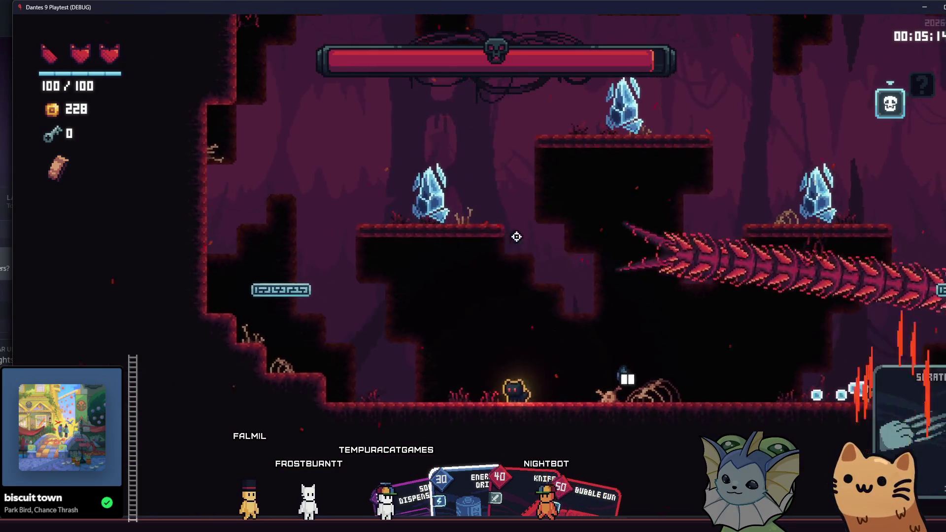
key("a")
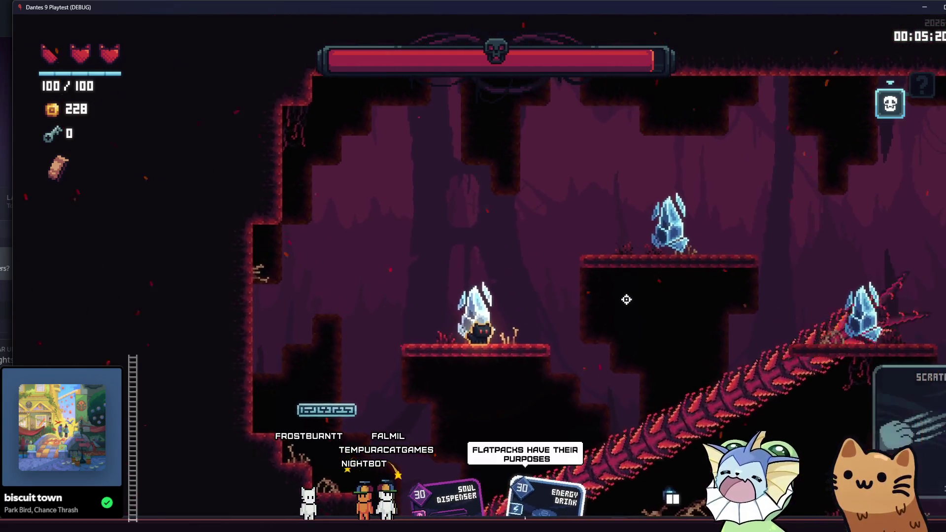
key("a")
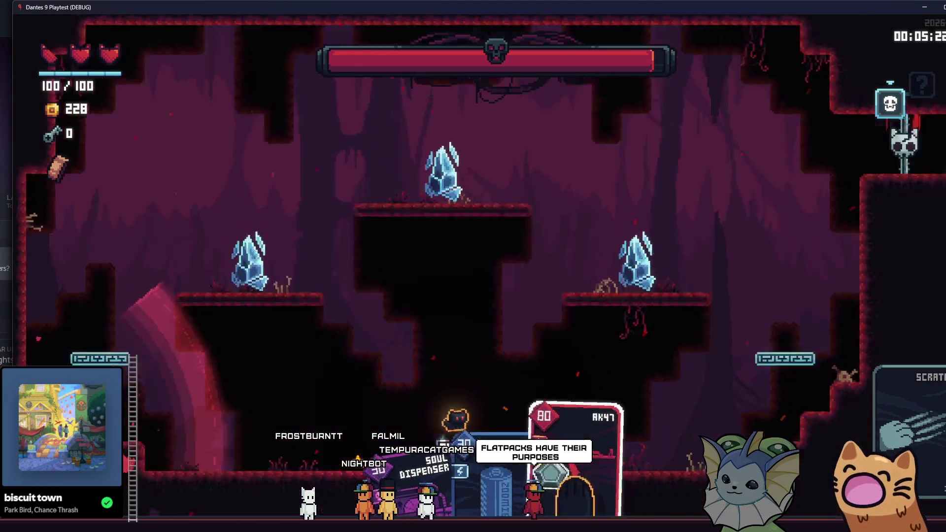
- Climb to the upper ledge and drop back to the lower floor, shooting the boss
key("d")
key("space")
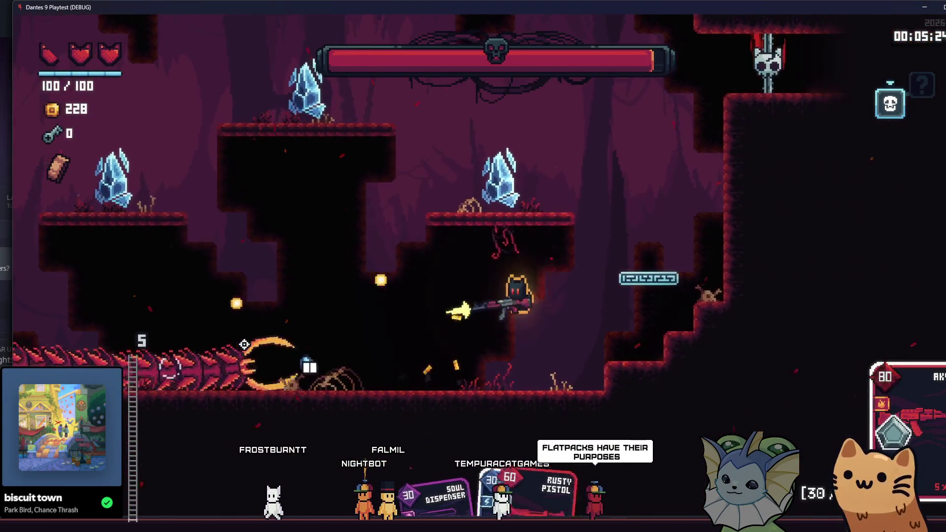
key("a")
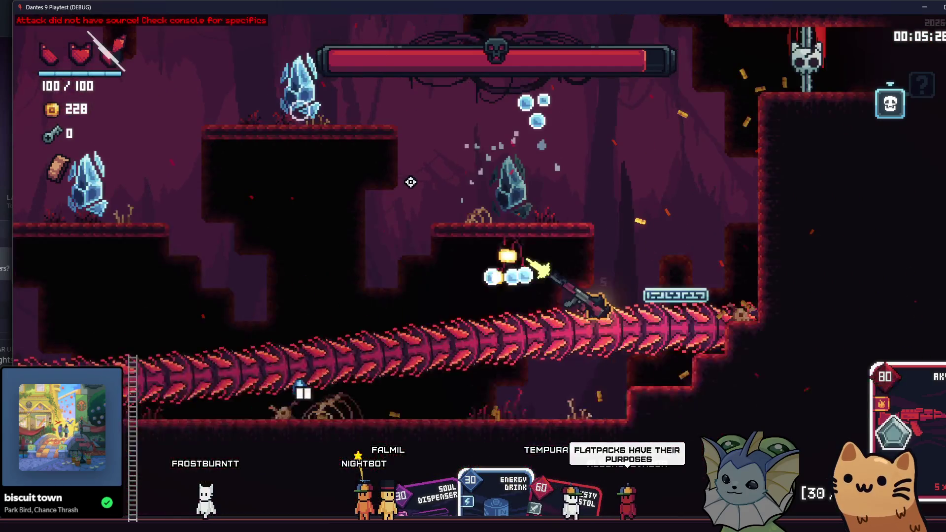
key("a")
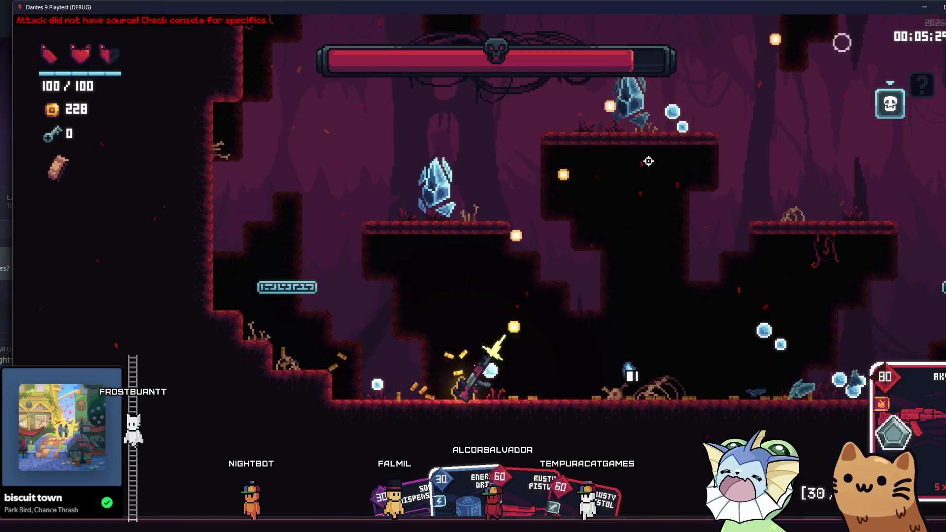
key("d")
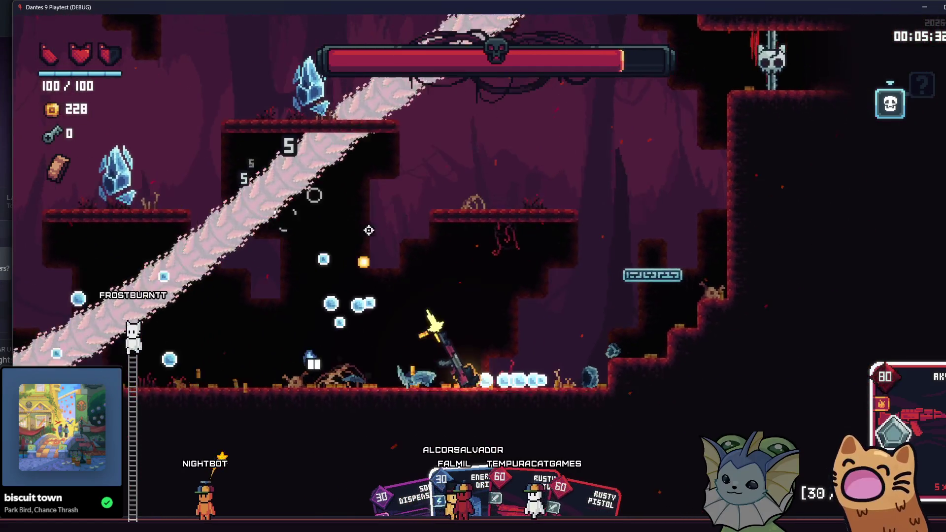
key("d")
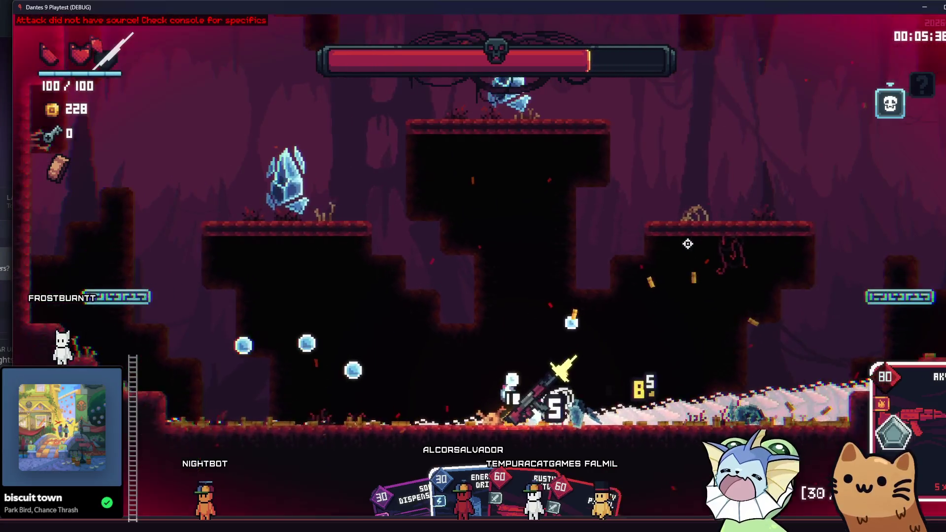
key("a")
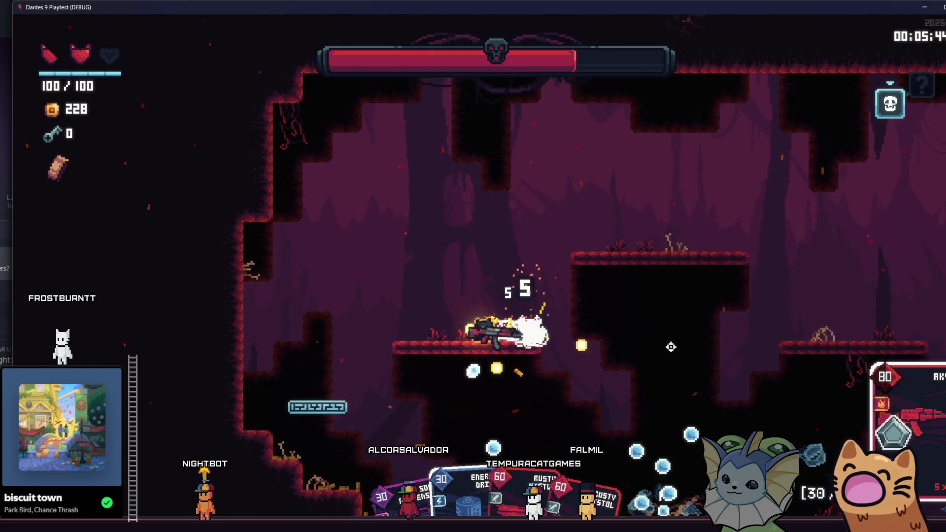
key("s")
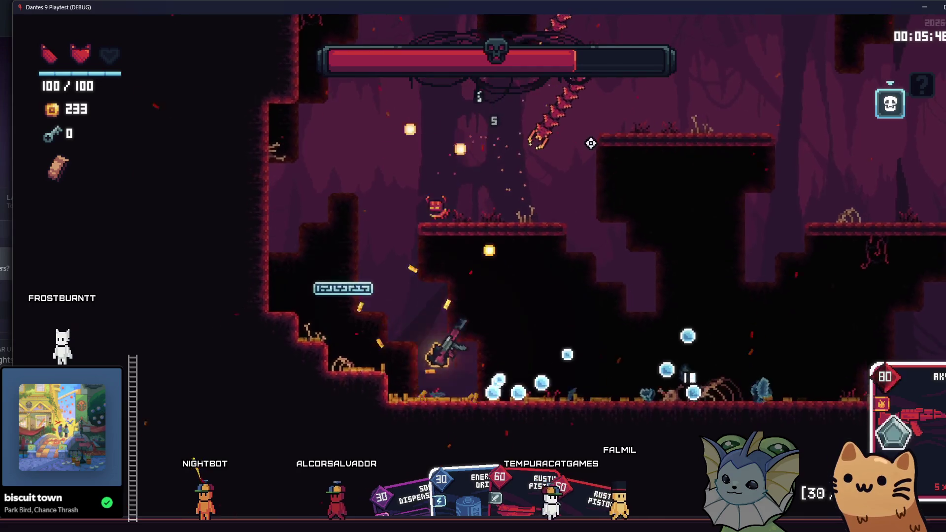
- Strafe left and right under fire until the worm is near 60% health
key("d")
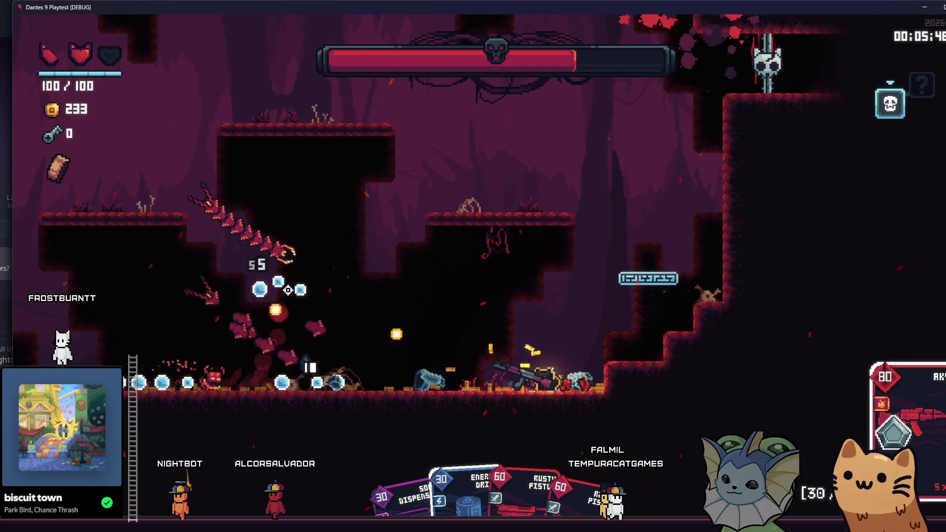
key("d")
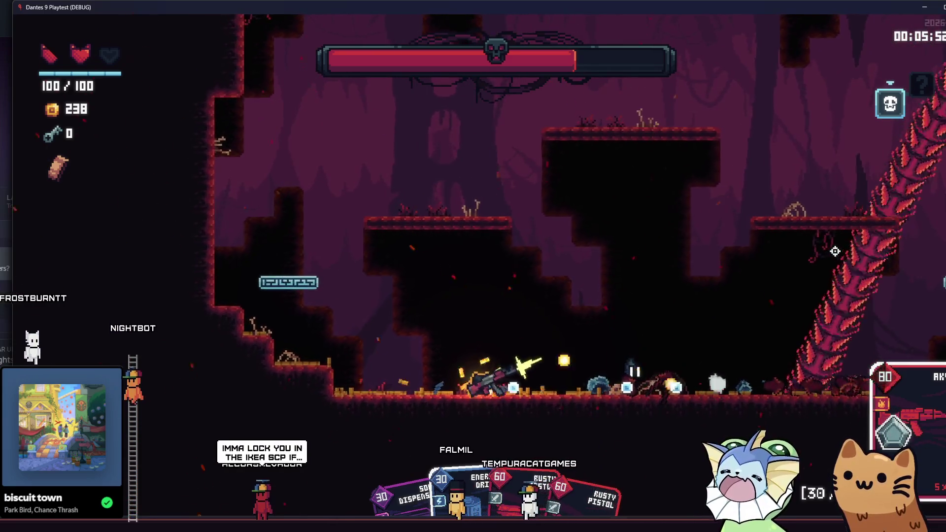
key("a")
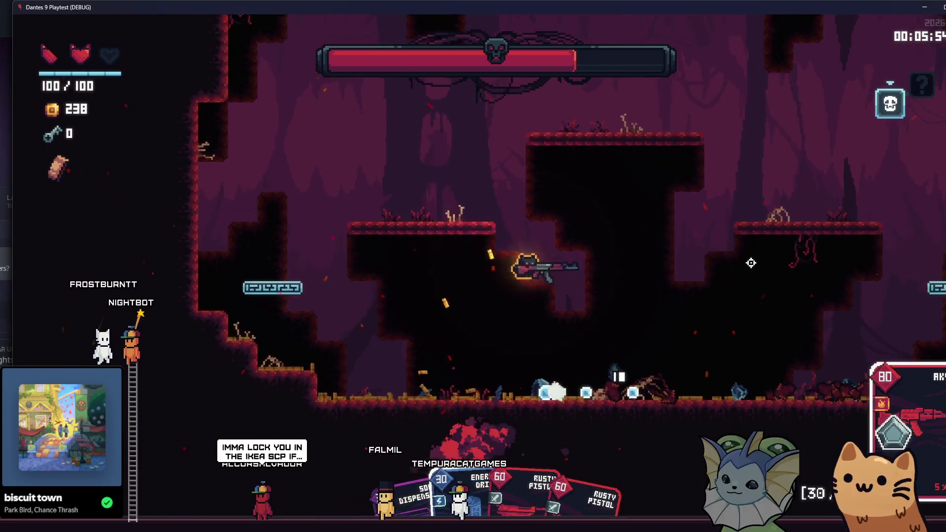
key("a")
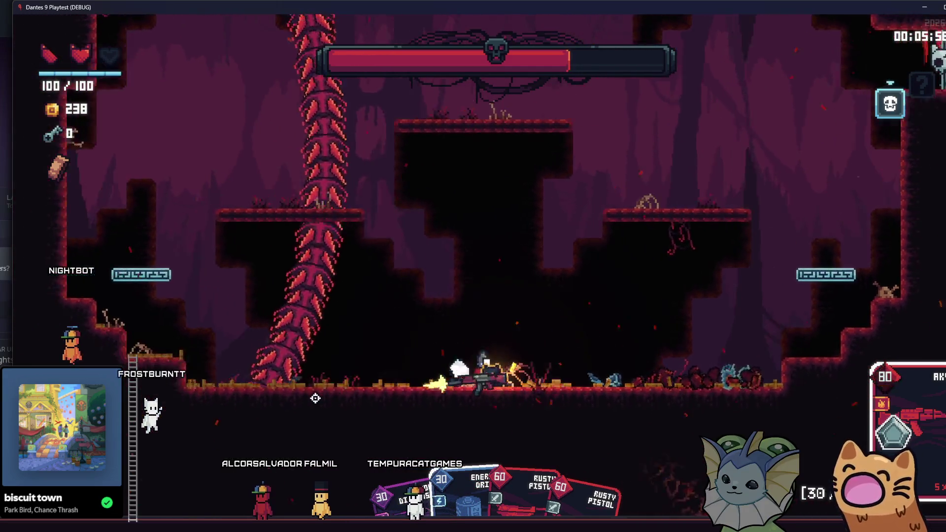
key("d")
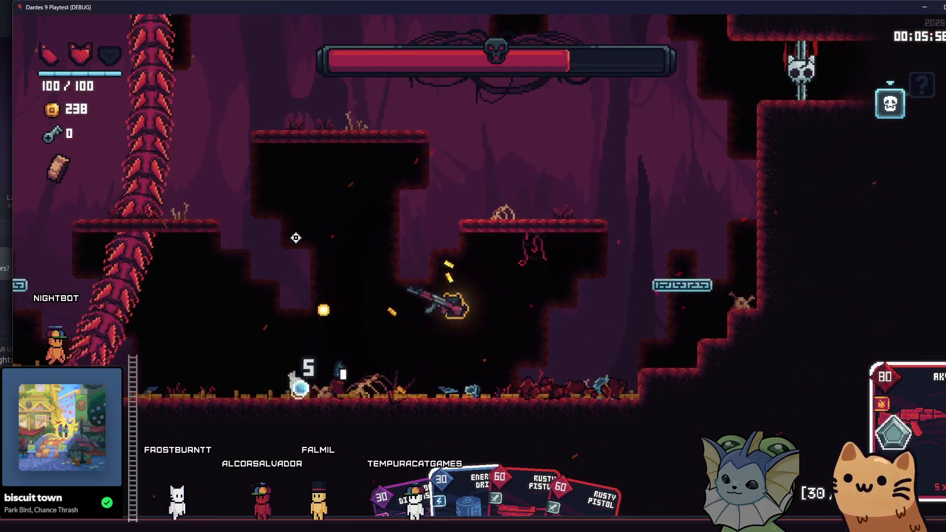
key("a")
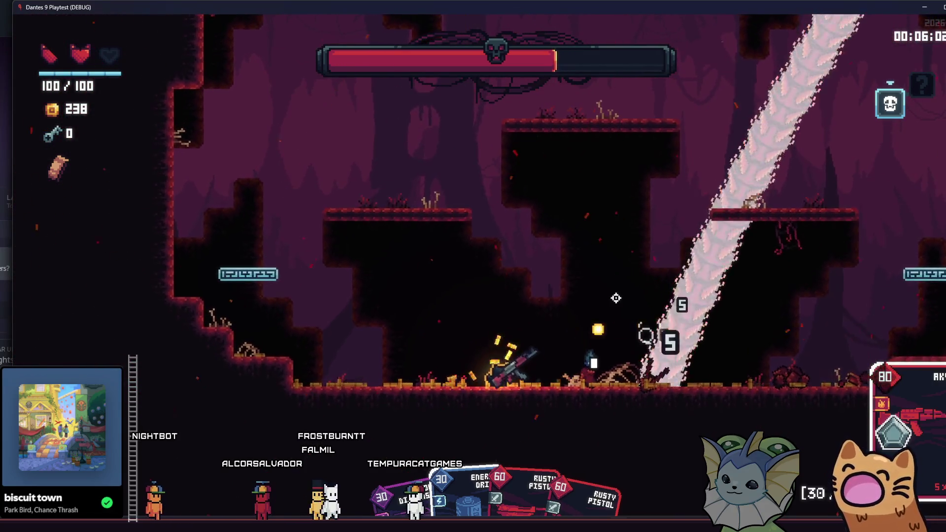
key("a")
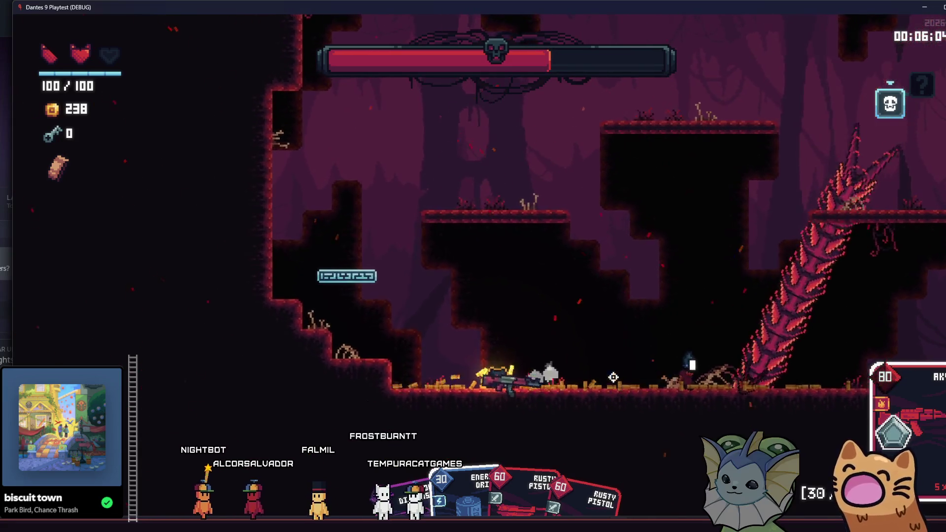
key("d")
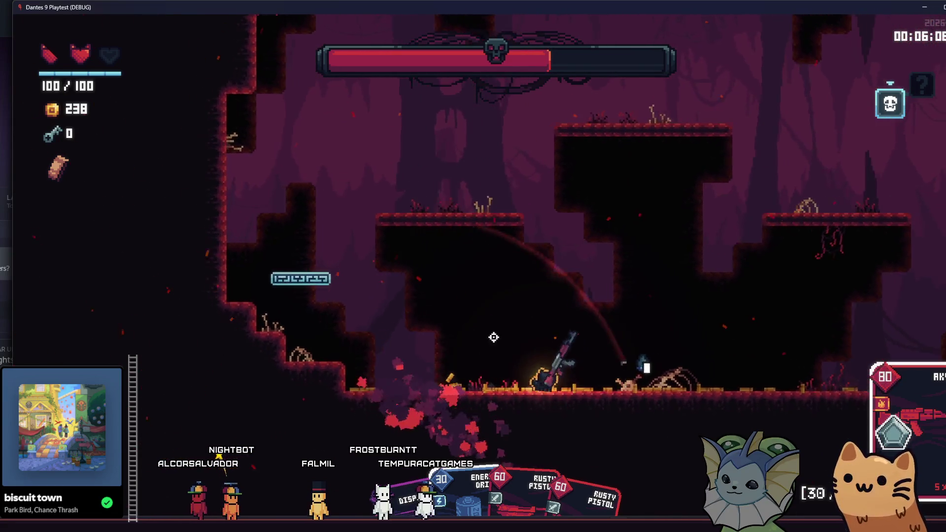
key("d")
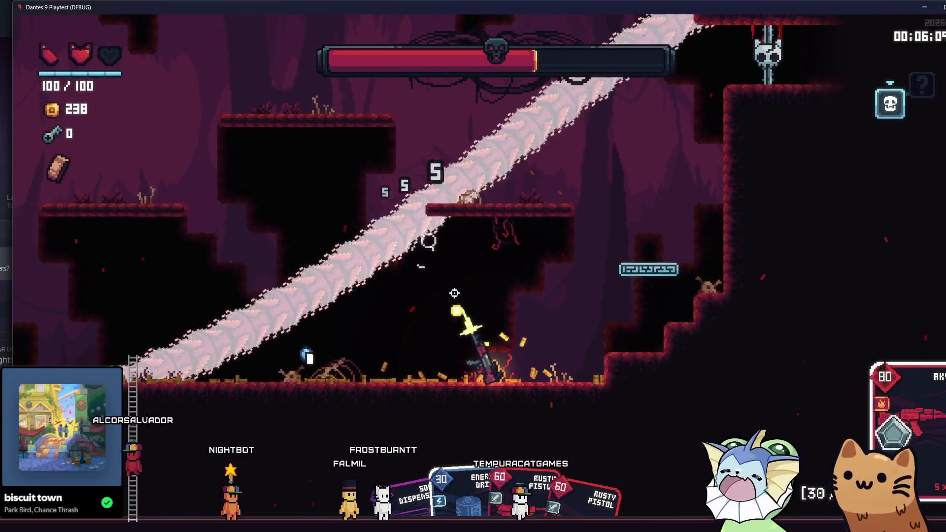
left_click(455, 293)
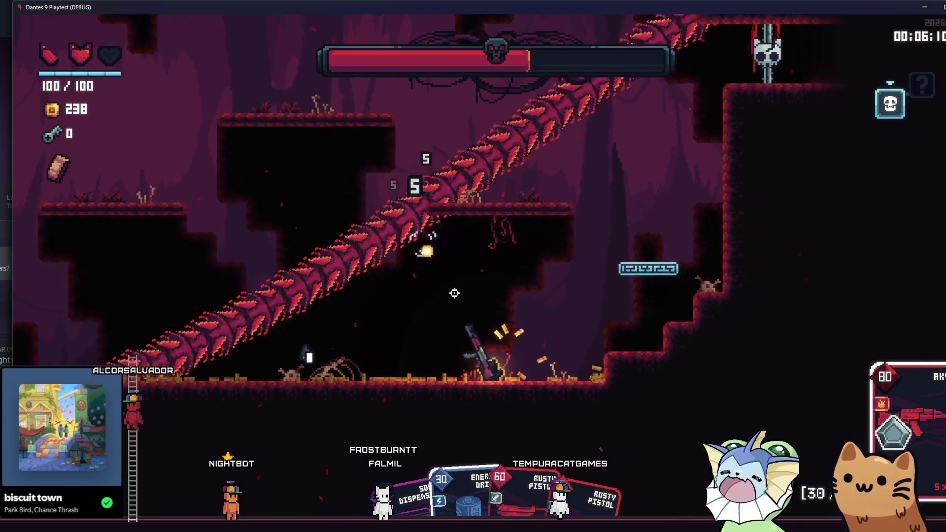
key("Tab")
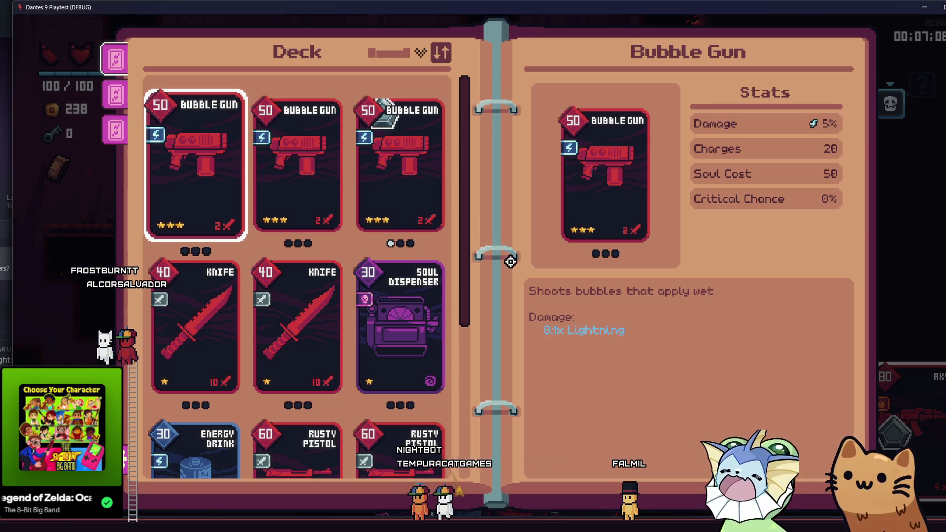
mouse_move(460, 205)
left_mouse_down()
mouse_move(461, 386)
mouse_move(433, 91)
left_mouse_up()
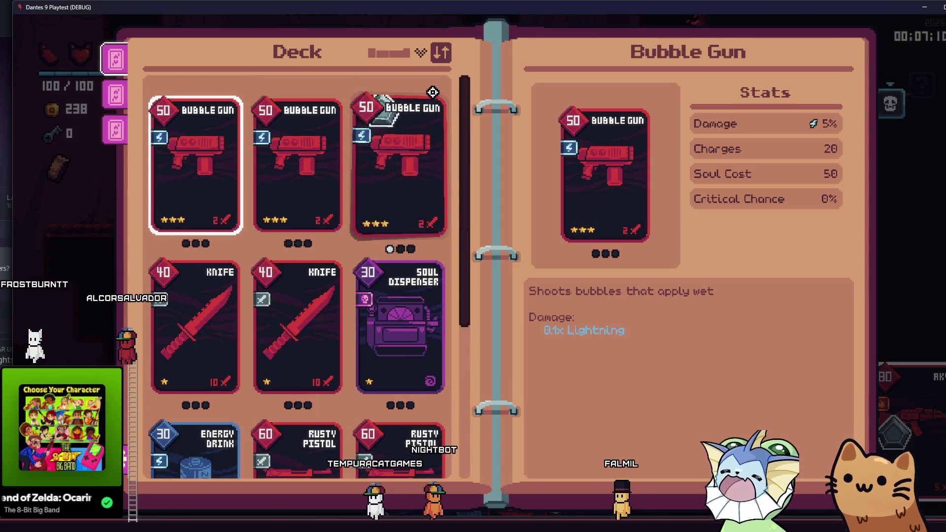
key("Tab")
left_click(408, 142)
- Jump up through the arena and fire at the worm boss from the platforms
key("d")
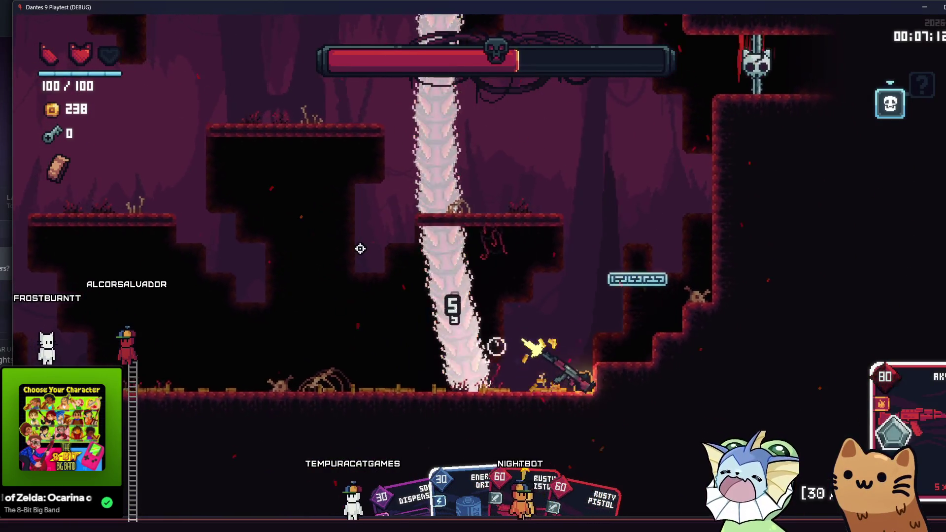
key("space")
left_click(360, 248)
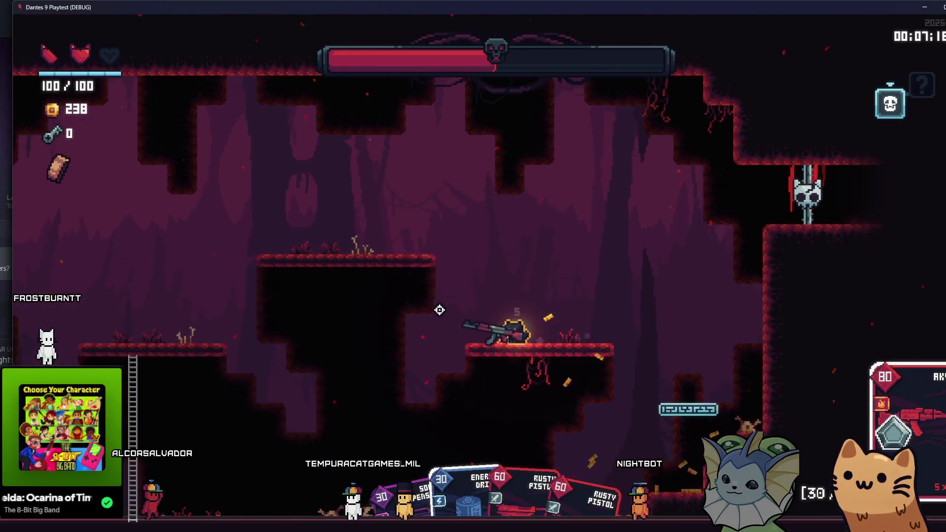
left_click(621, 242)
key("a")
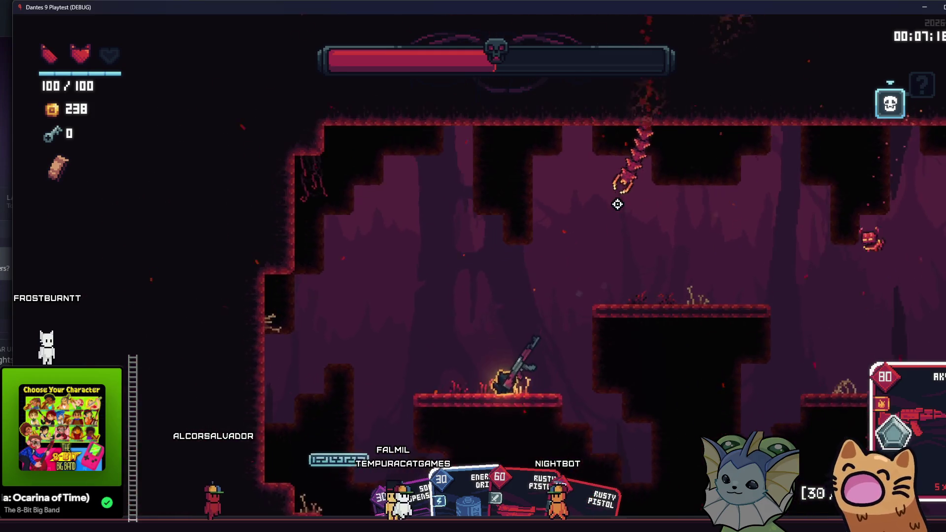
left_click(617, 204)
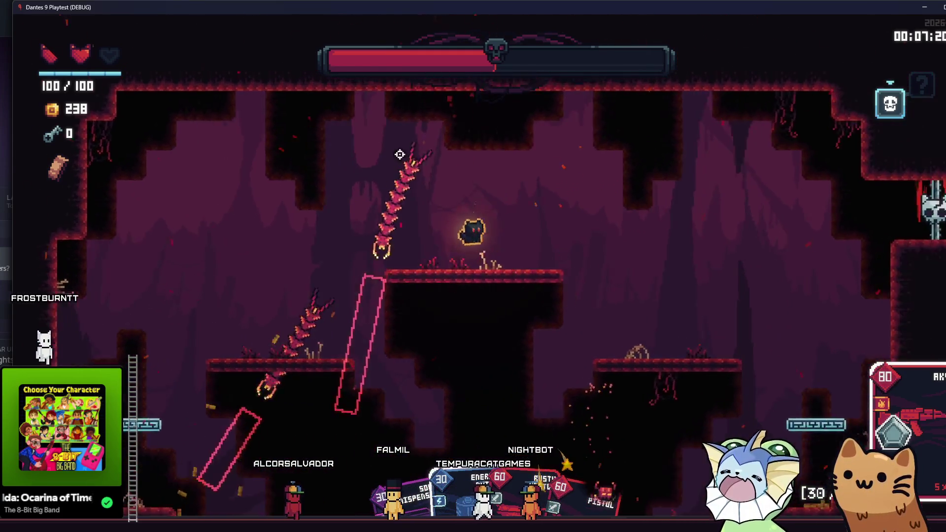
left_click(400, 154)
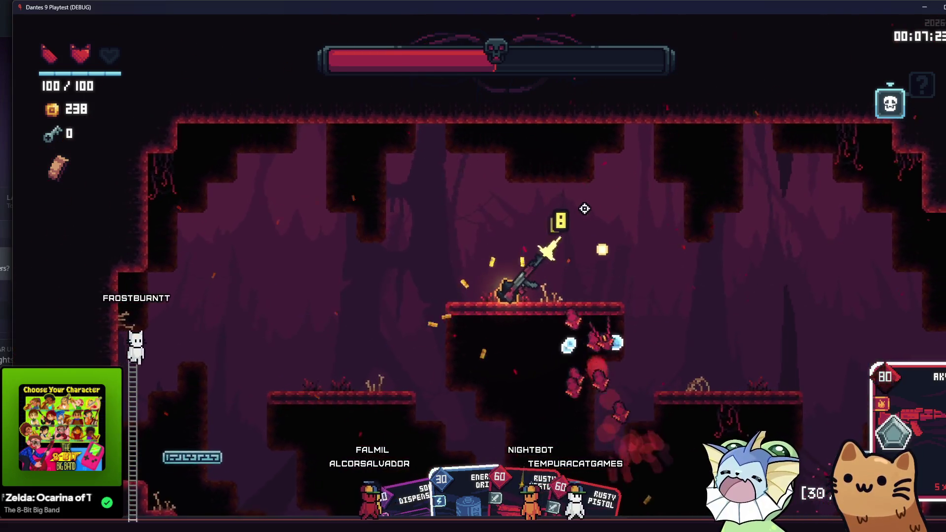
key("a")
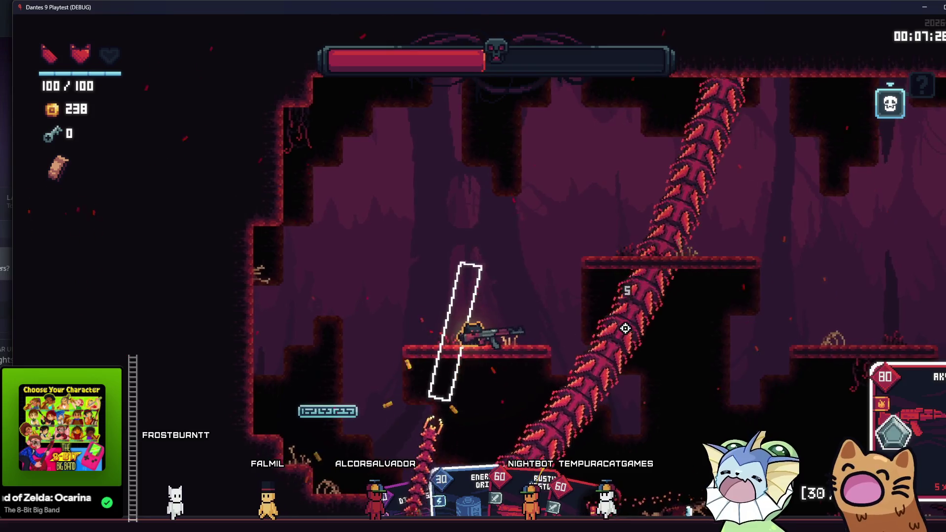
key("space")
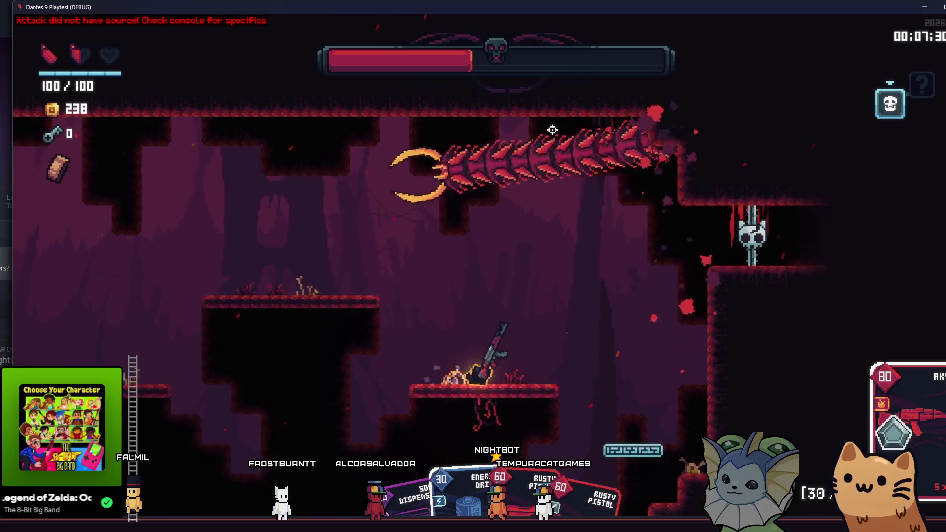
left_click(378, 143)
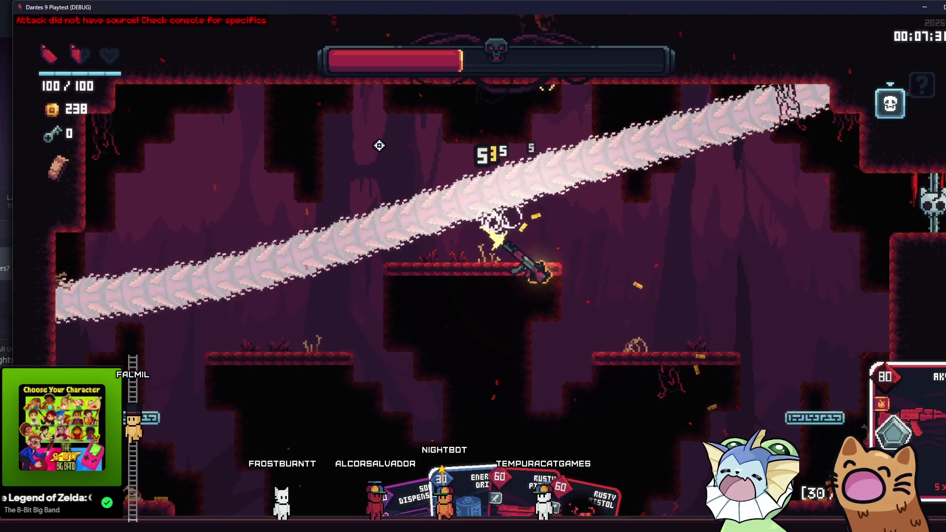
left_click(379, 145)
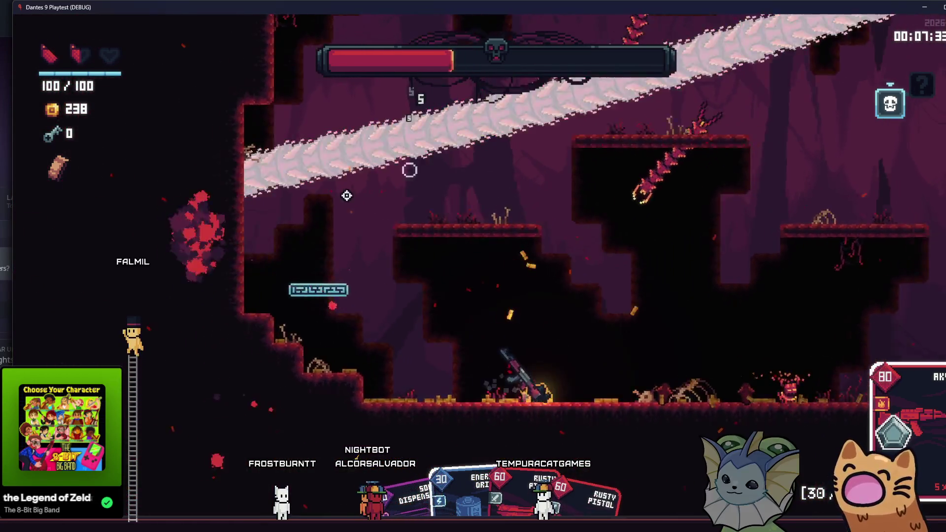
- Dodge left and right while shooting the worm, then bring up the debug menu
key("a")
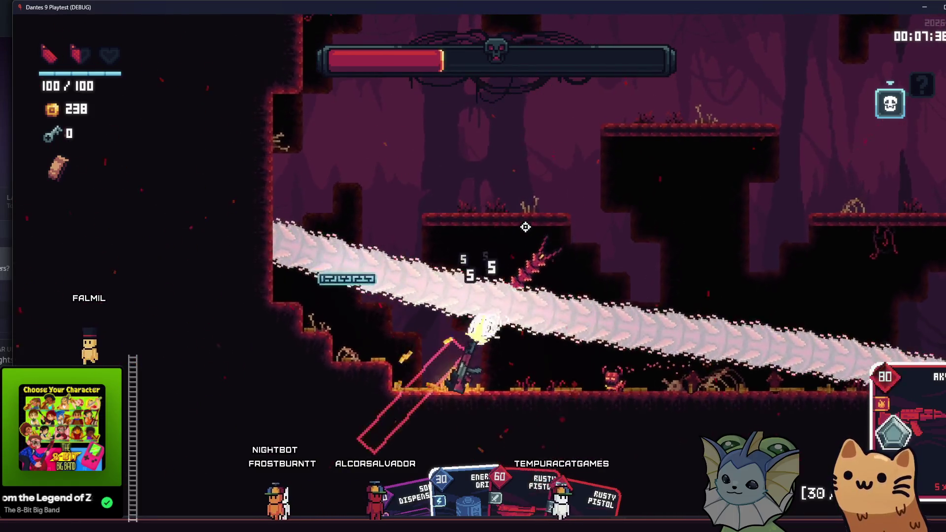
left_click(525, 226)
key("d")
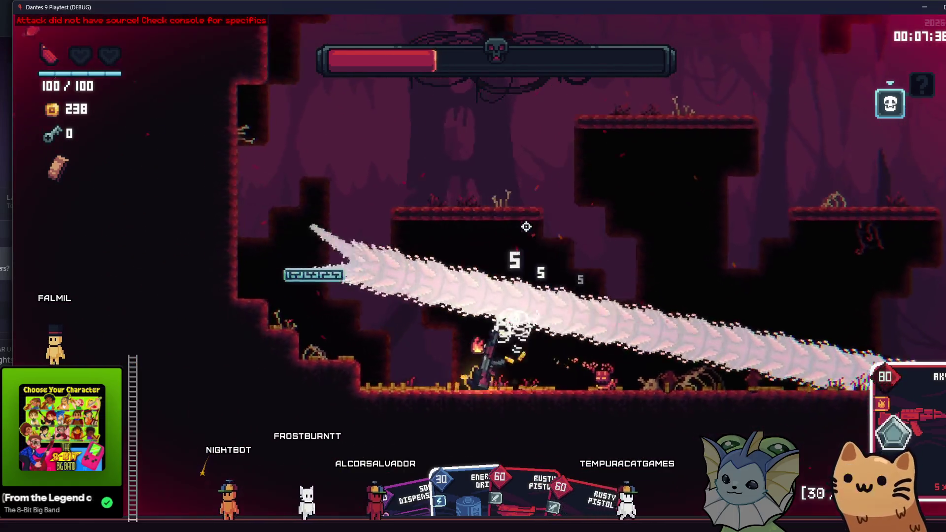
left_click(526, 226)
key("d")
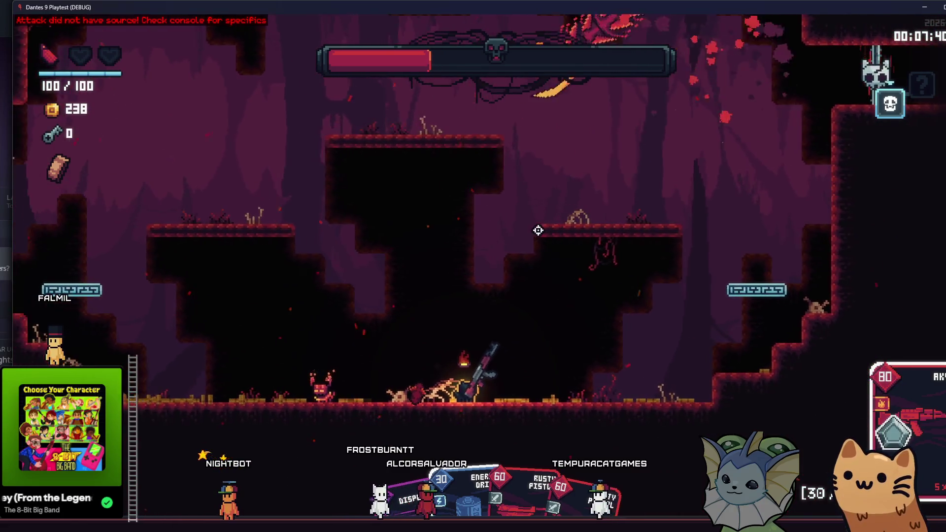
key("a")
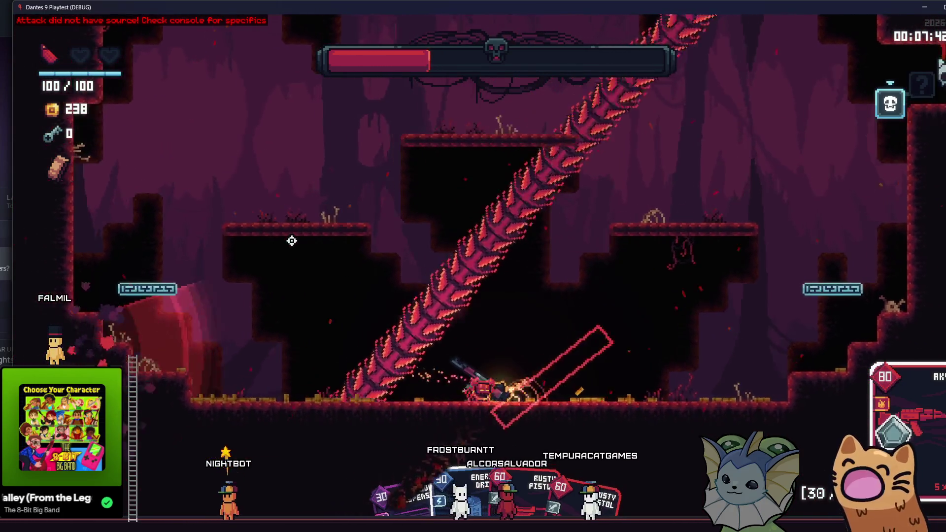
key("a")
left_click(291, 241)
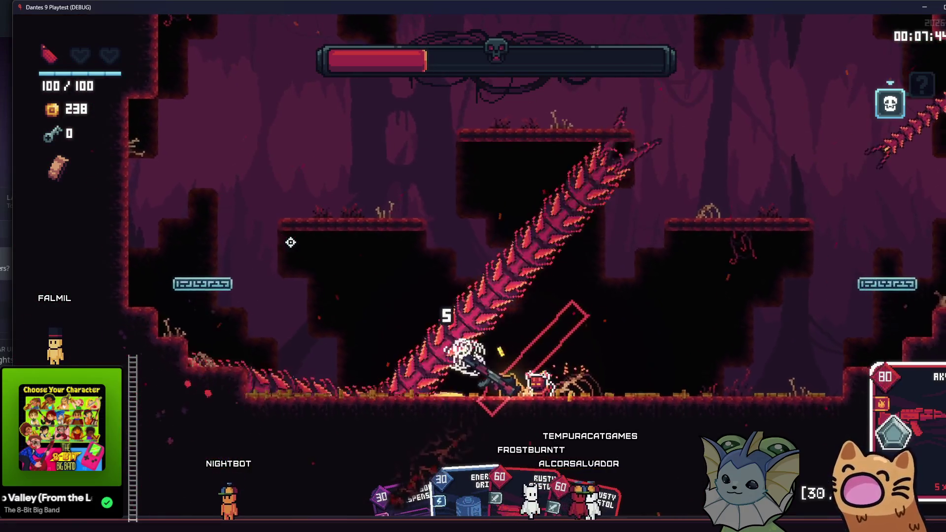
key("a")
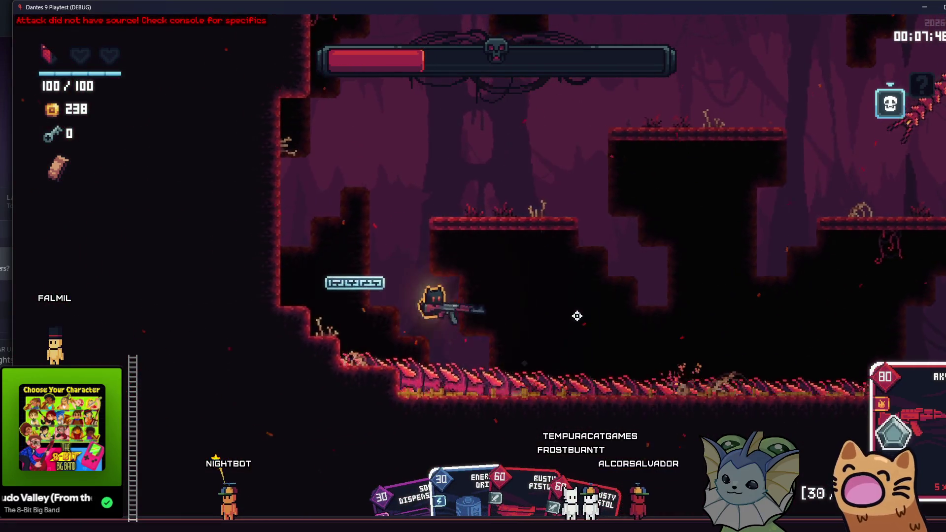
key("grave")
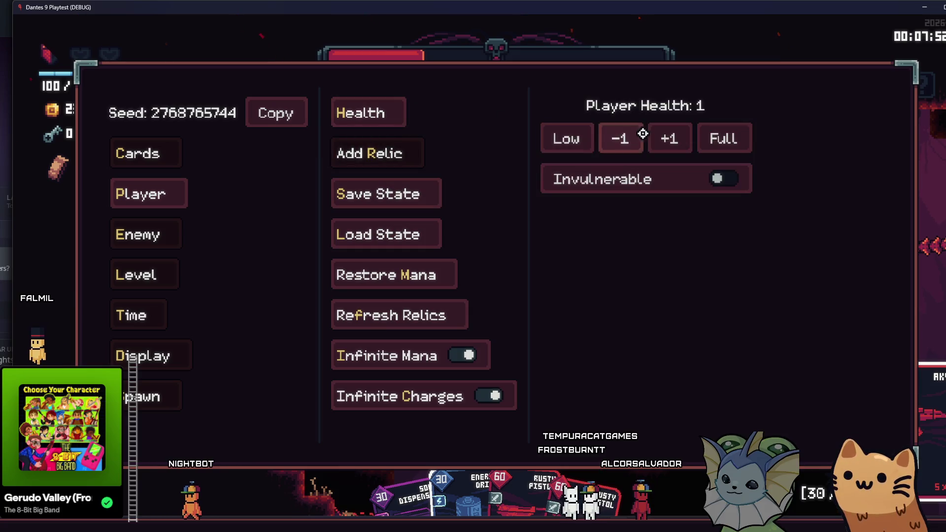
- Resume play and sweep AK47 fire across the worm boss
key("grave")
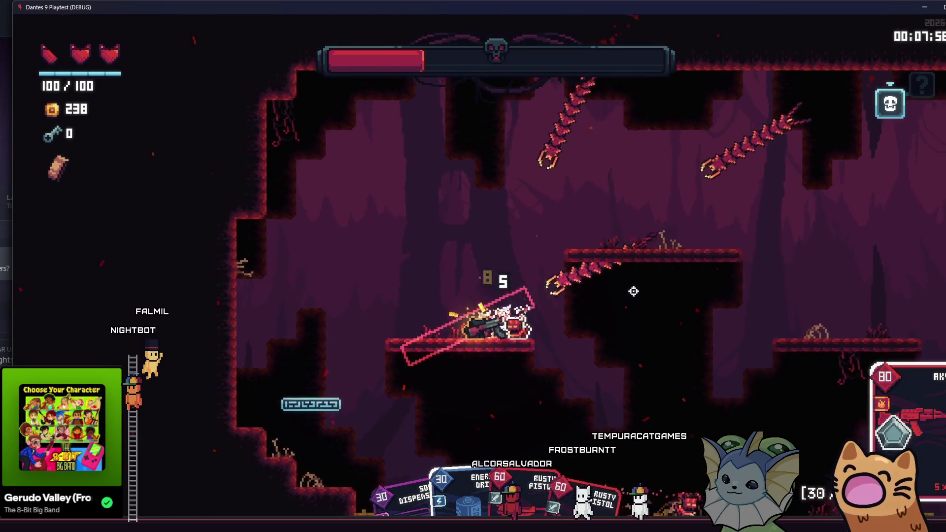
mouse_move(671, 309)
left_mouse_down()
mouse_move(551, 276)
mouse_move(564, 205)
mouse_move(560, 220)
mouse_move(595, 209)
mouse_move(556, 161)
mouse_move(680, 219)
mouse_move(617, 188)
mouse_move(604, 220)
mouse_move(660, 357)
mouse_move(595, 281)
mouse_move(598, 251)
mouse_move(583, 213)
mouse_move(432, 214)
mouse_move(439, 176)
left_mouse_up()
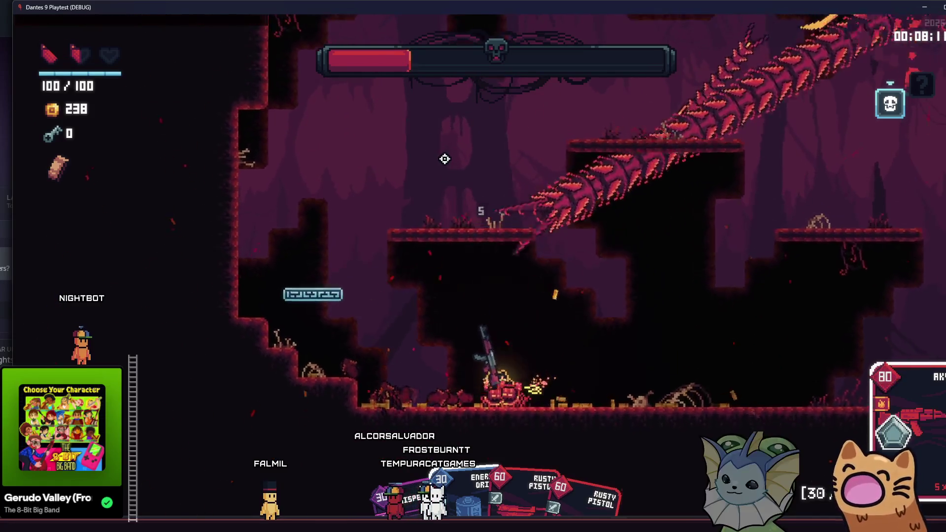
mouse_move(444, 159)
left_mouse_down()
mouse_move(734, 351)
mouse_move(696, 366)
mouse_move(582, 374)
mouse_move(545, 393)
left_mouse_up()
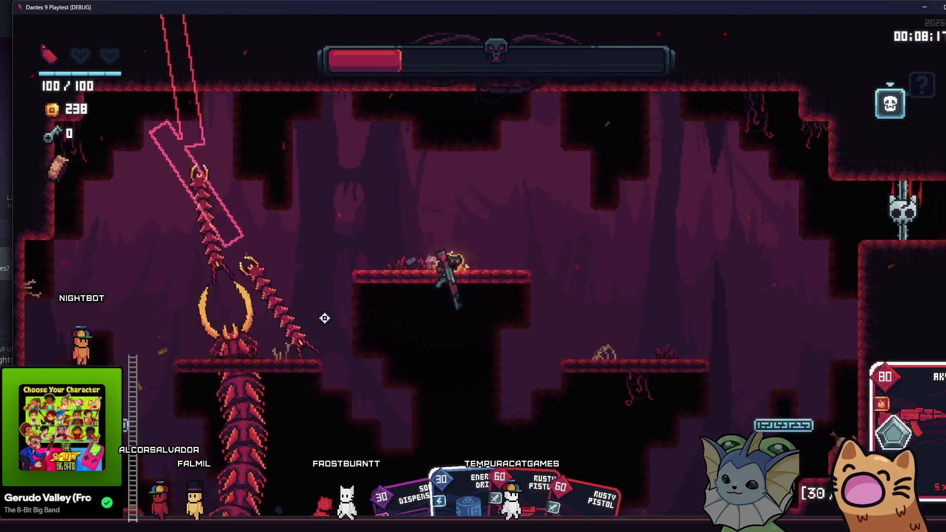
- Refill the player's health to 6 through the debug Player Health control, then return to Godot
key("grave")
left_click(137, 196)
left_click(389, 118)
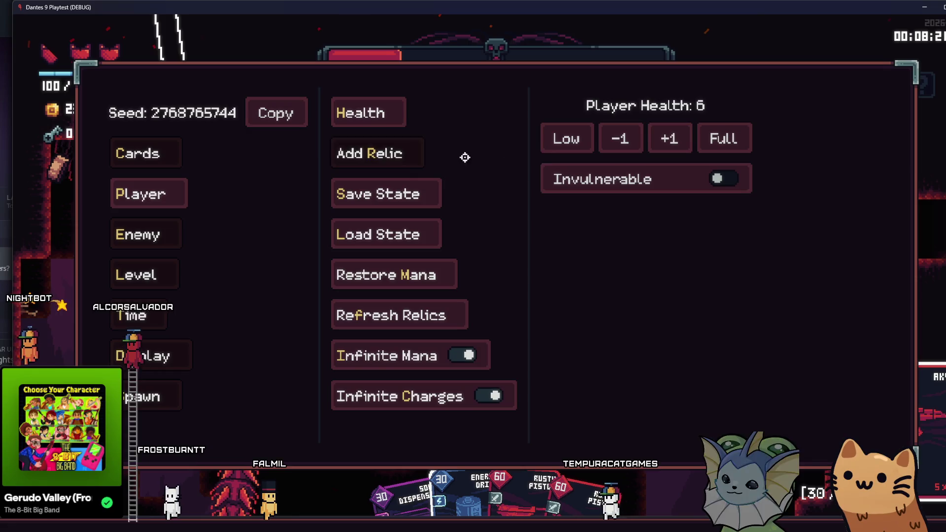
key("grave")
key("grave")
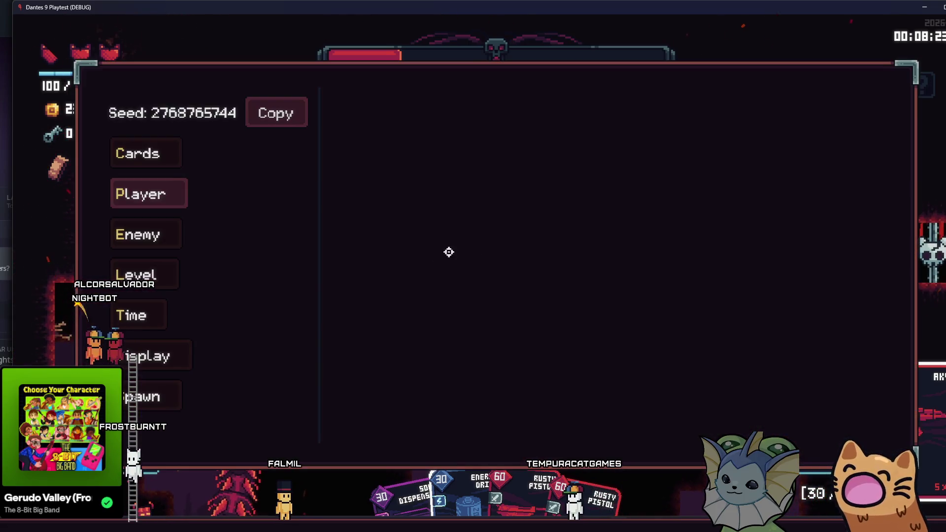
key("alt+Tab")
- Review the targeting loop on lines 29–31, including the distance_squared_to check
left_click(290, 197)
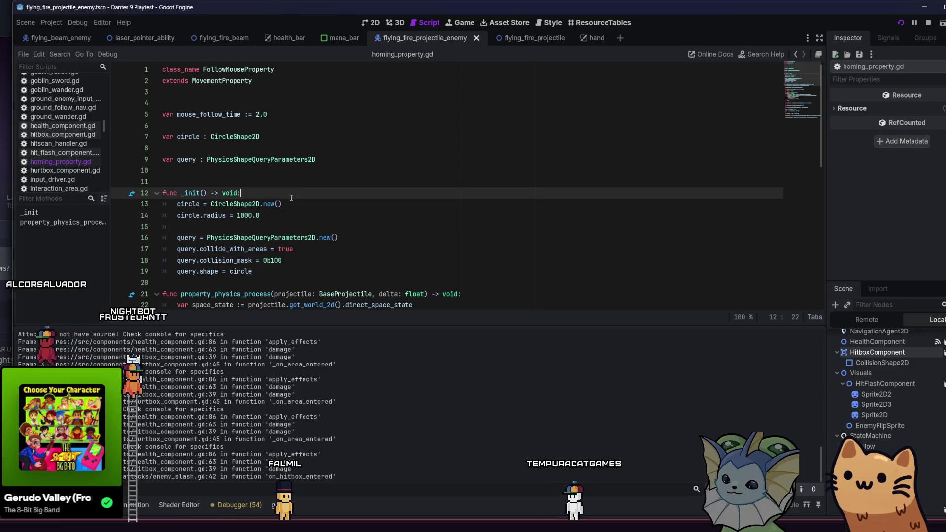
scroll(402, 158, "down", 5)
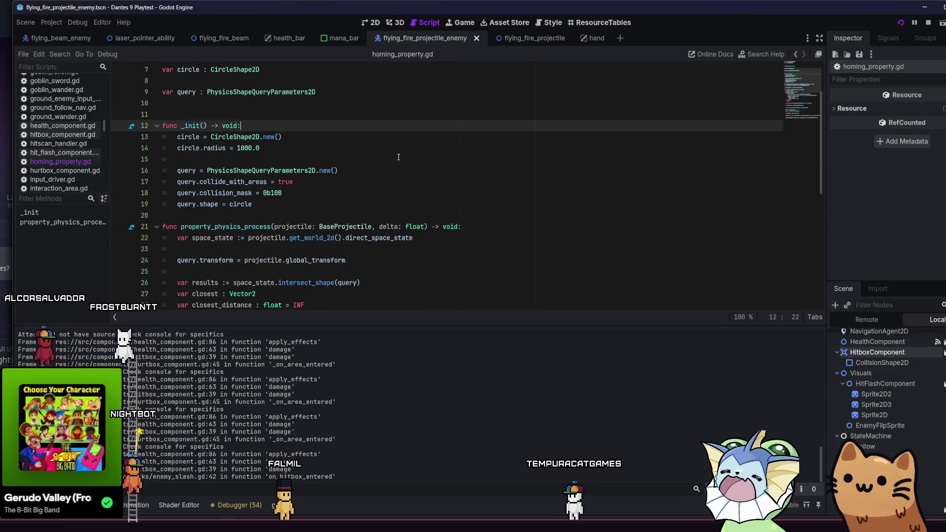
scroll(398, 157, "up", 2)
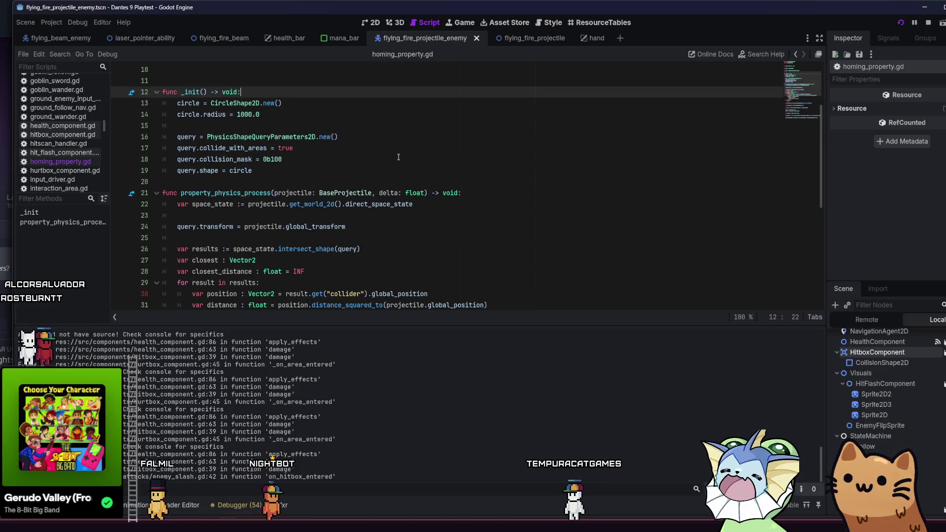
scroll(348, 224, "down", 2)
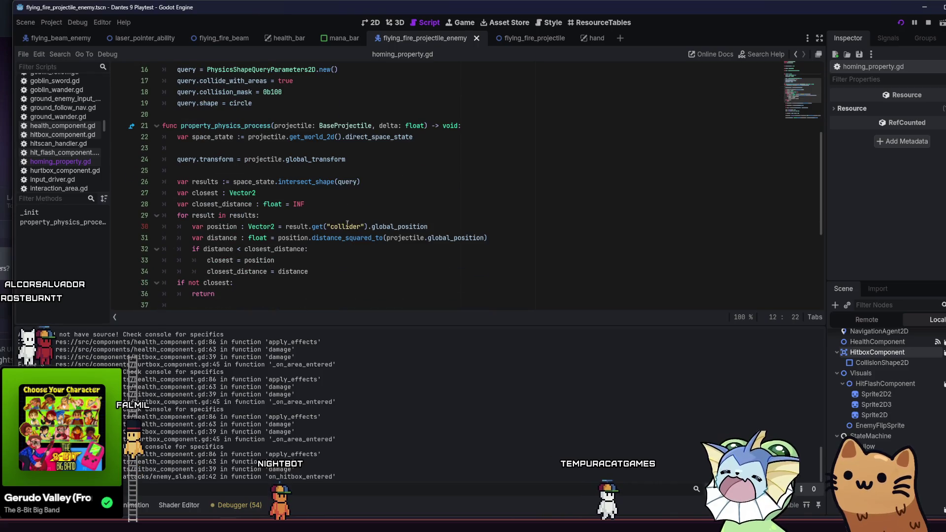
left_click(295, 215)
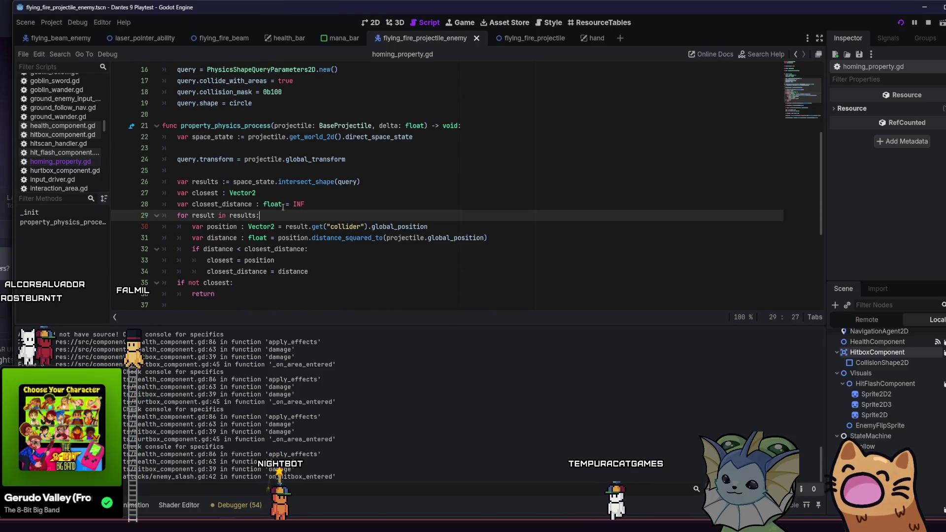
left_click(371, 238)
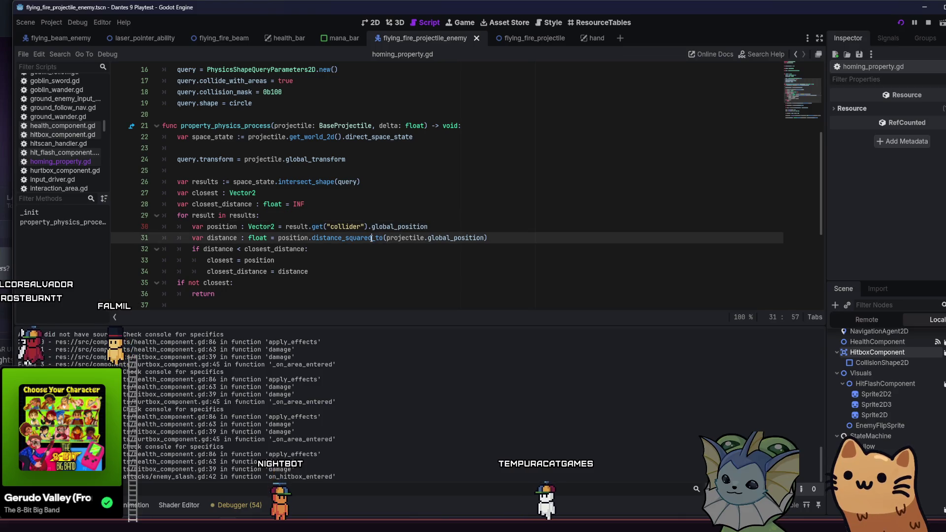
left_click(515, 231)
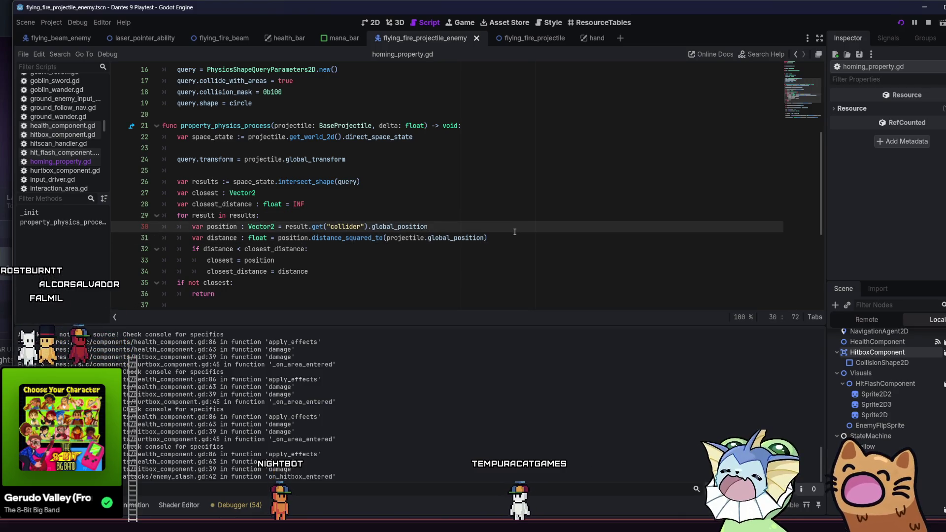
left_click(518, 237)
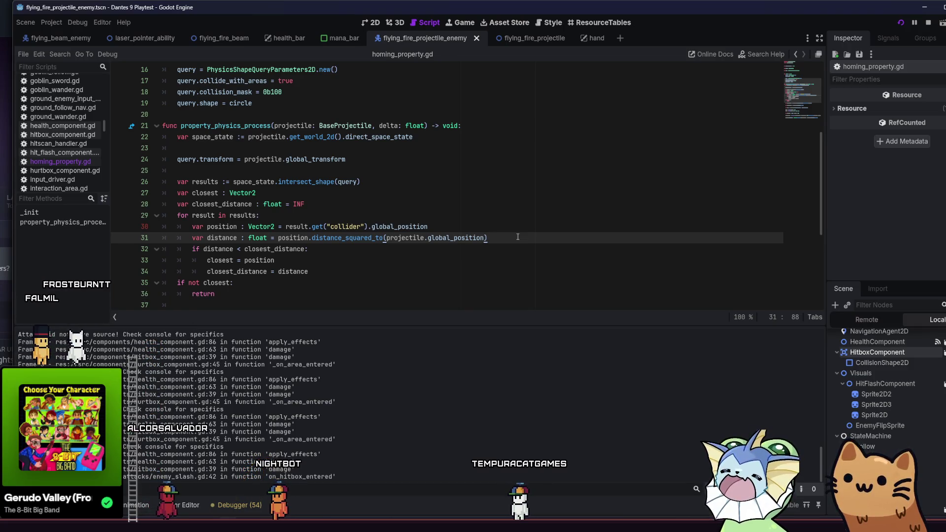
- Add 'and Util.can_see(projectile, position, false)' to line 32's condition, save, and resume the game
left_click(308, 249)
type("and ")
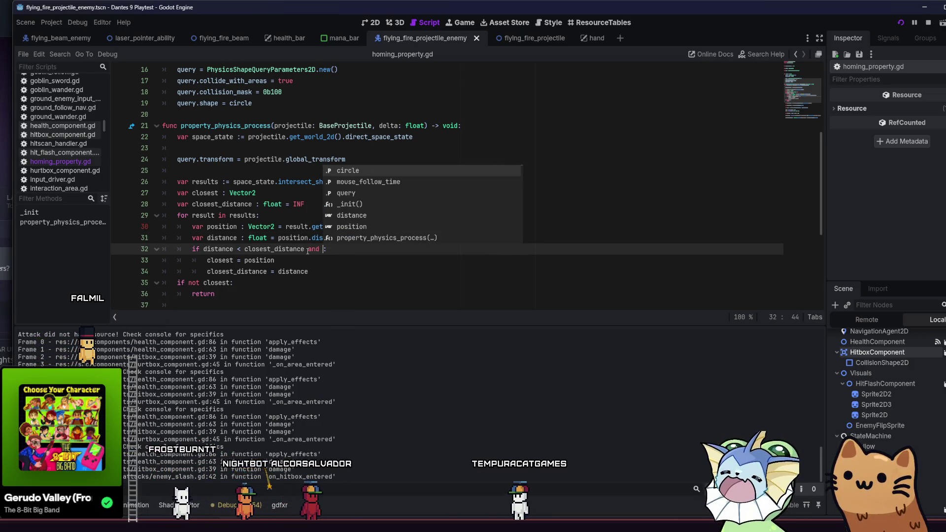
type("Util")
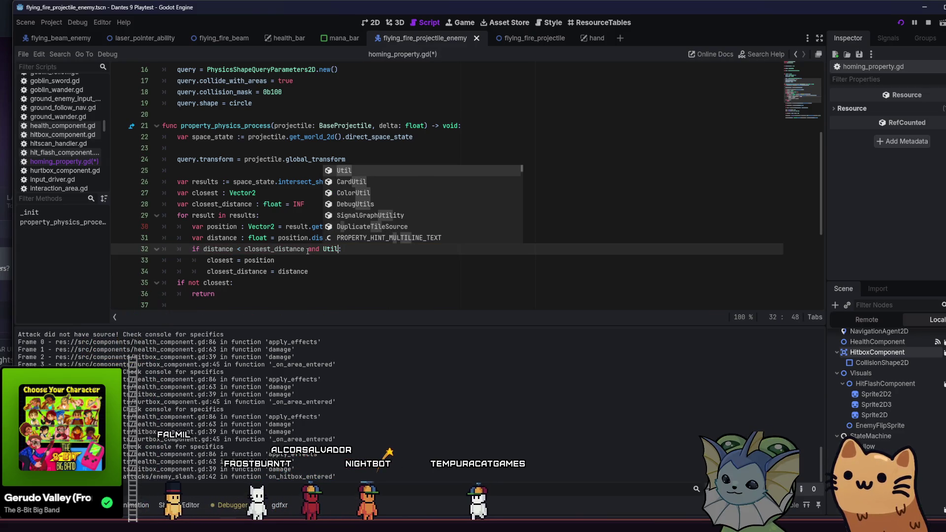
type(".can_see(")
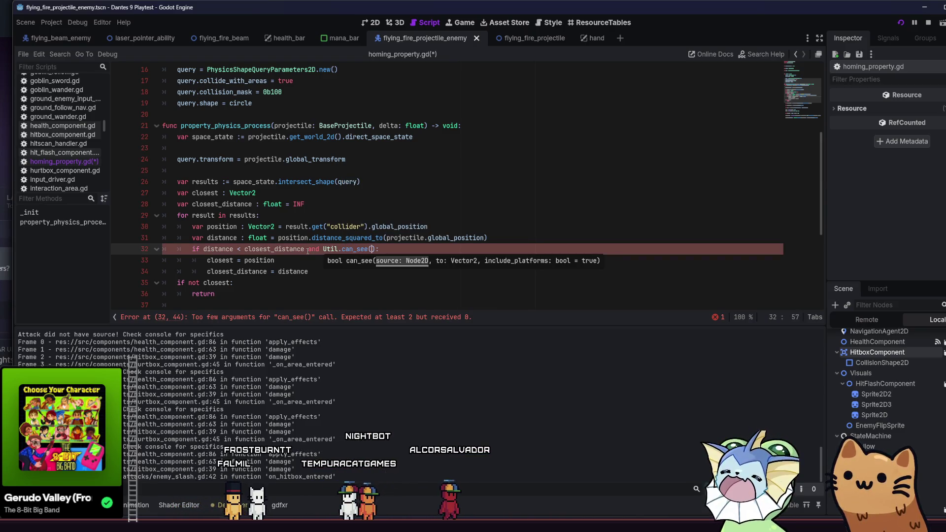
type("Pr")
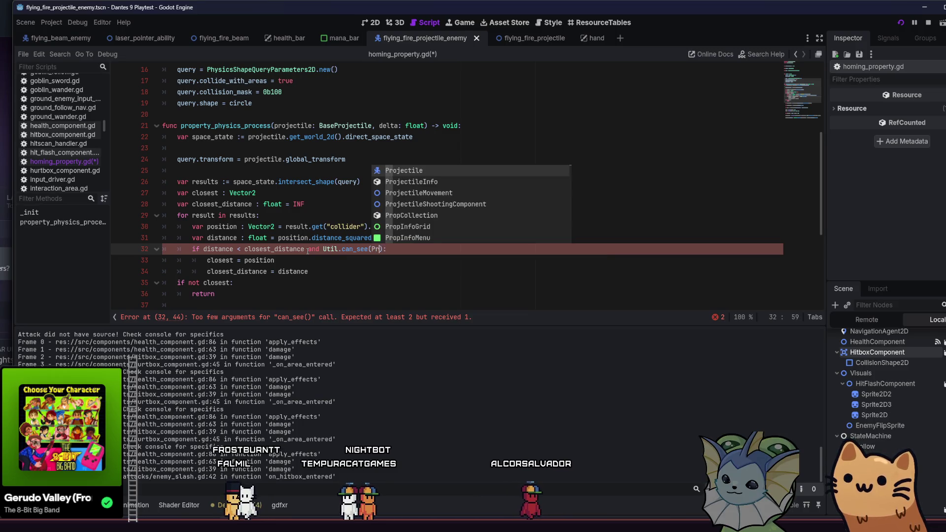
key("BackSpace")
key("BackSpace")
key("BackSpace")
type("p")
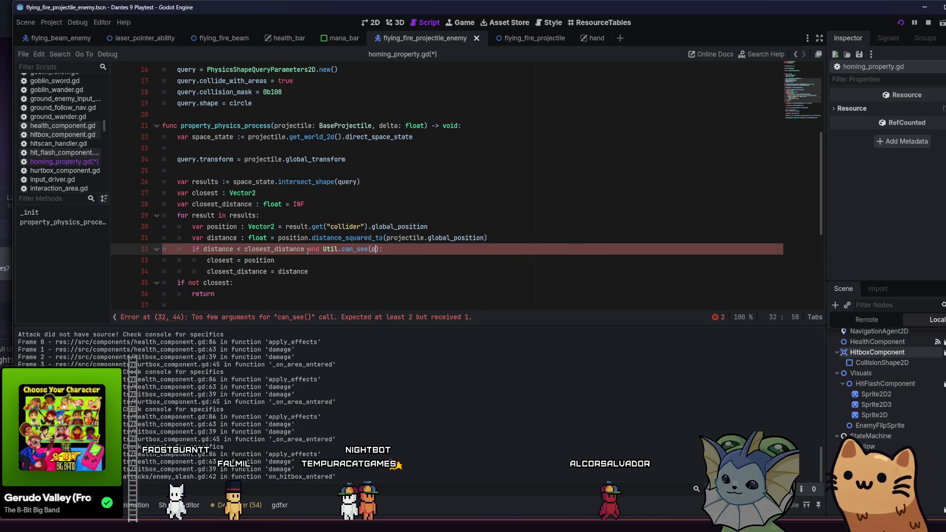
type("rojectile,")
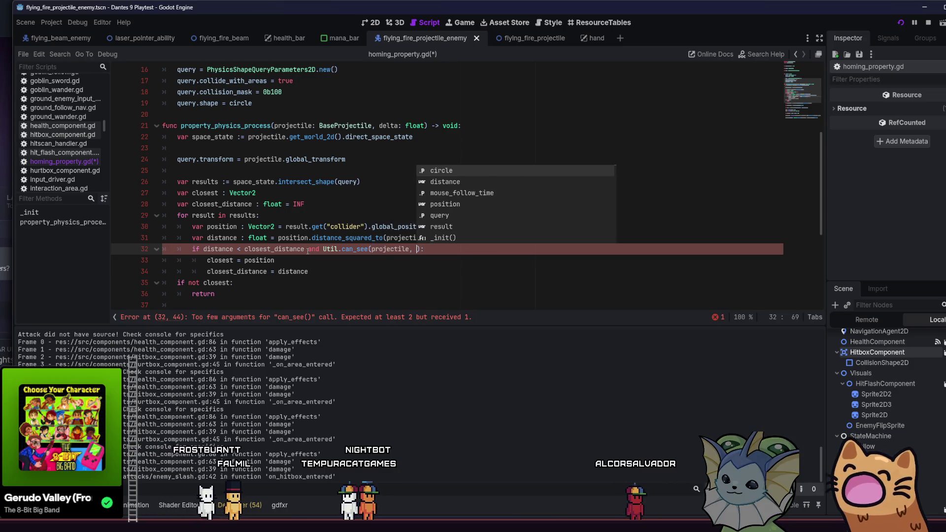
key("Escape")
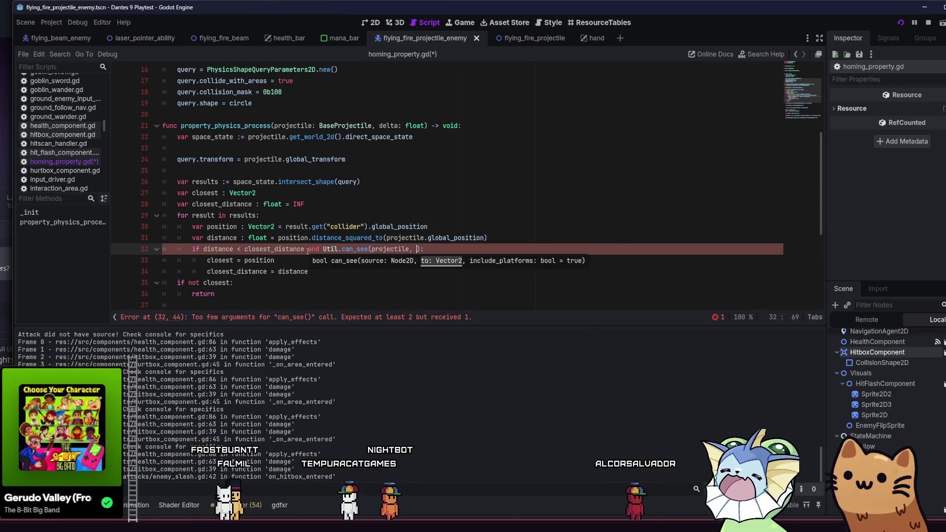
type("pos")
key("Return")
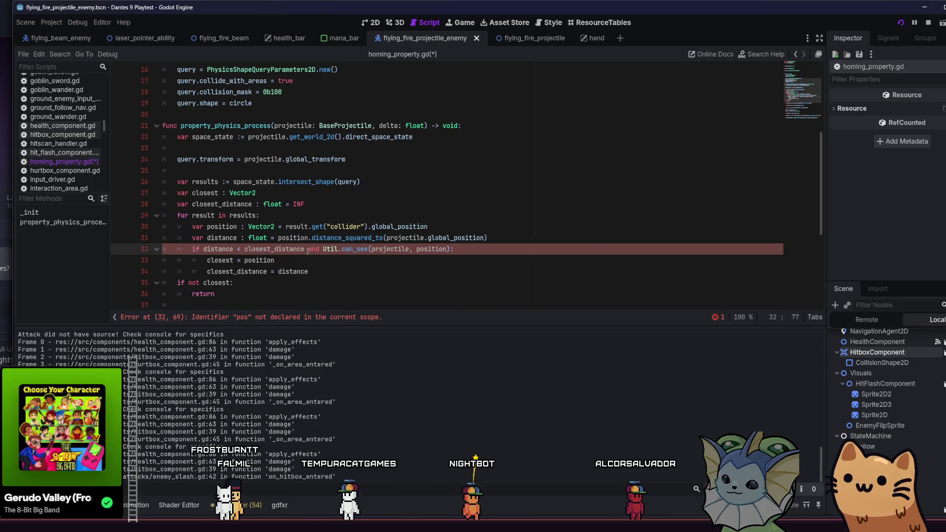
type(", false")
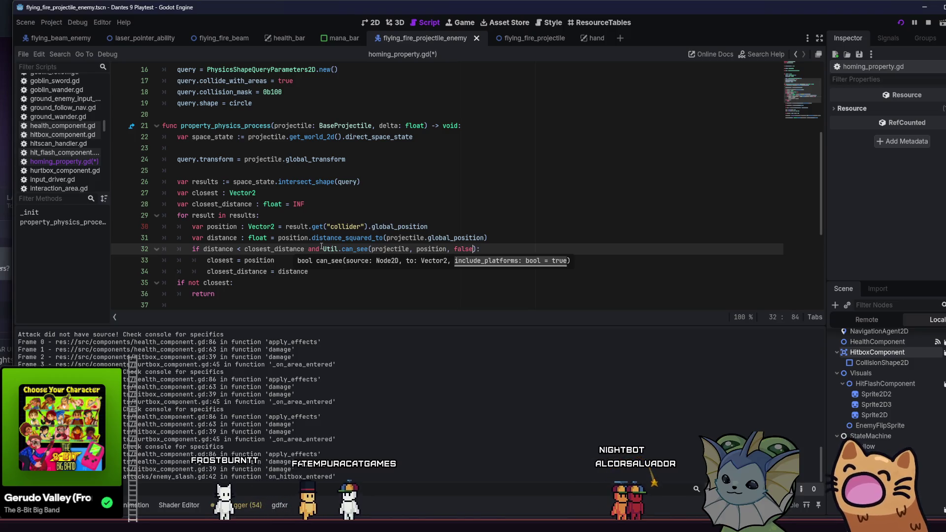
key("End")
key("ctrl+s")
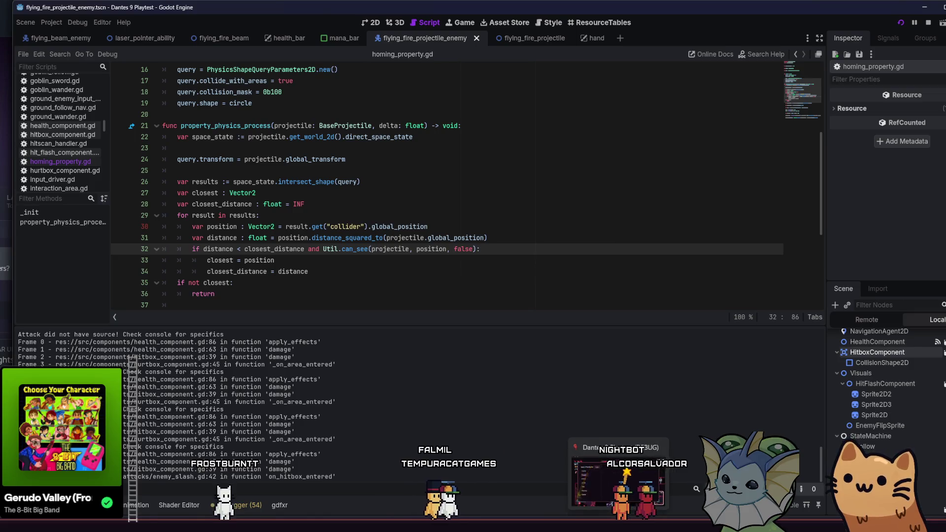
left_click(618, 482)
key("Escape")
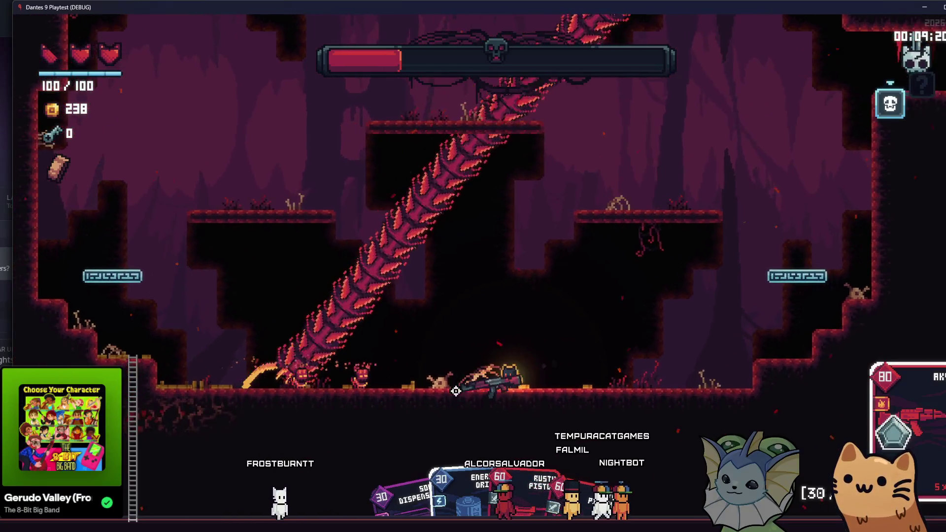
- Fight the cave enemies, running right and back left while shooting
left_click(442, 391)
key("d")
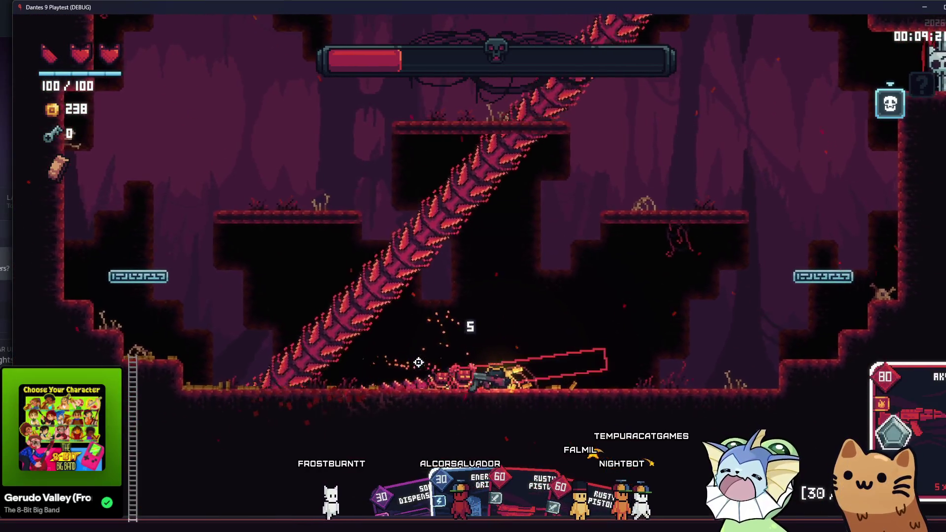
key("space")
left_click(383, 384)
key("d")
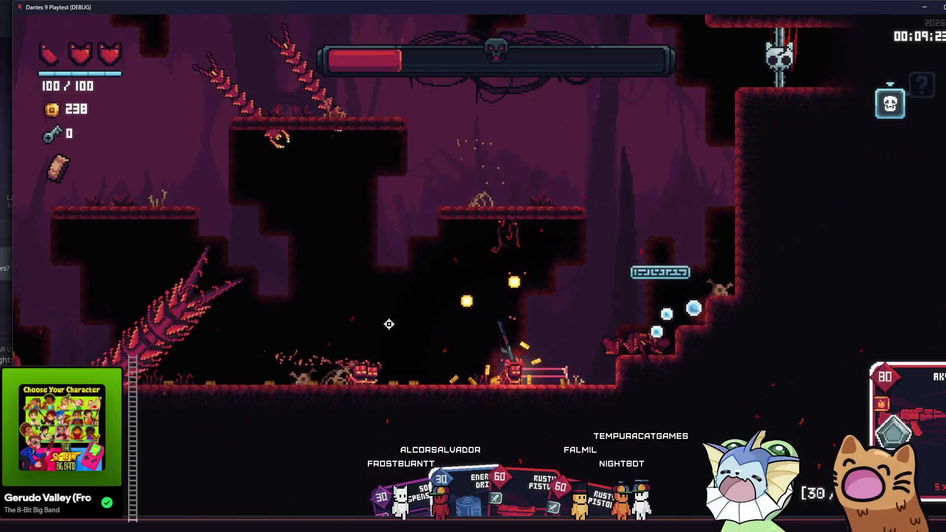
left_click(325, 374)
key("d")
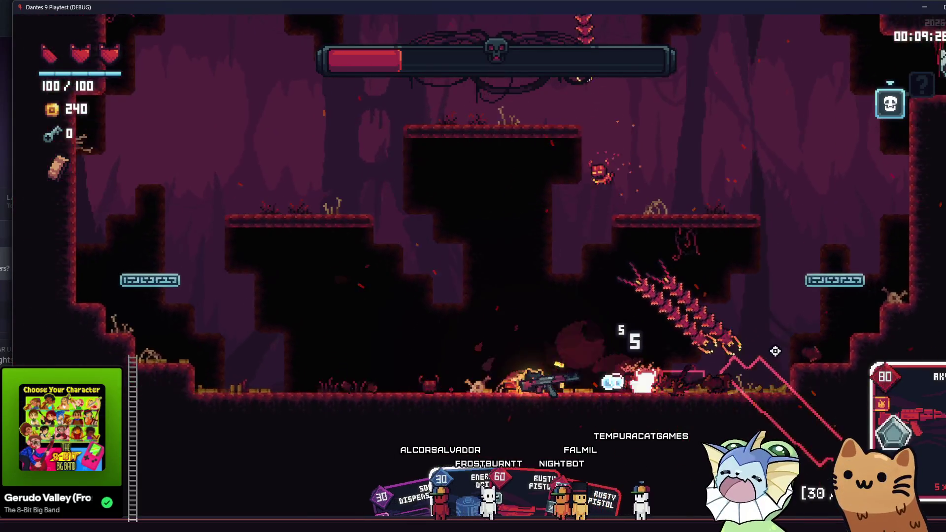
left_click(790, 352)
key("a")
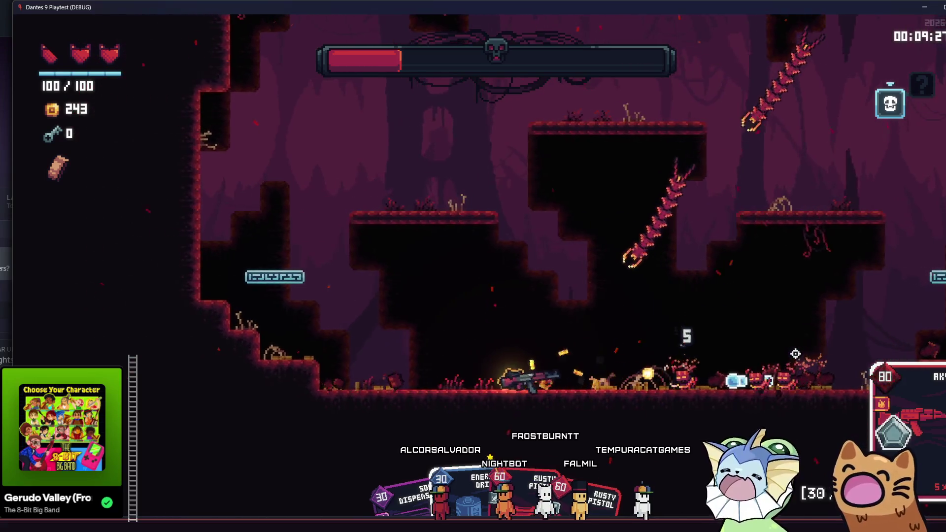
left_click(748, 352)
key("a")
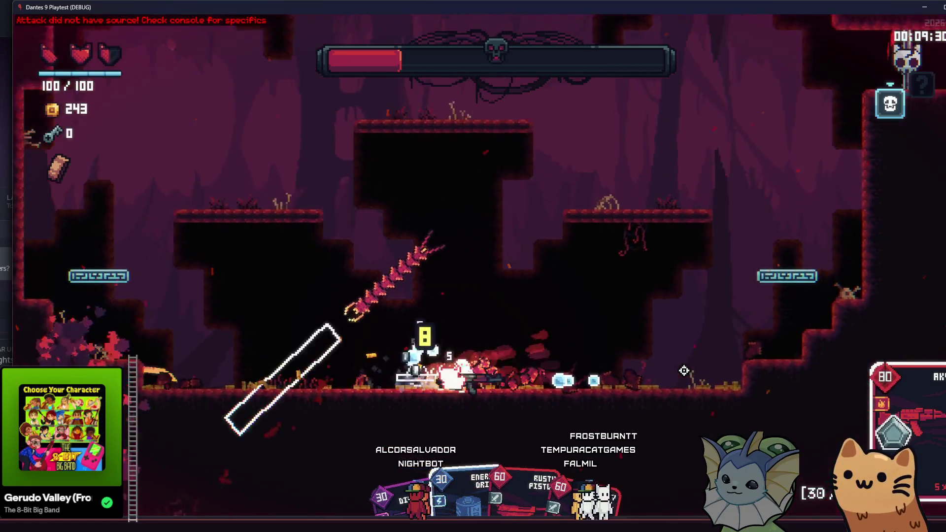
left_click(790, 134)
- Move into the next room, drop onto the lower ledge, and bring up the debug menu
key("d")
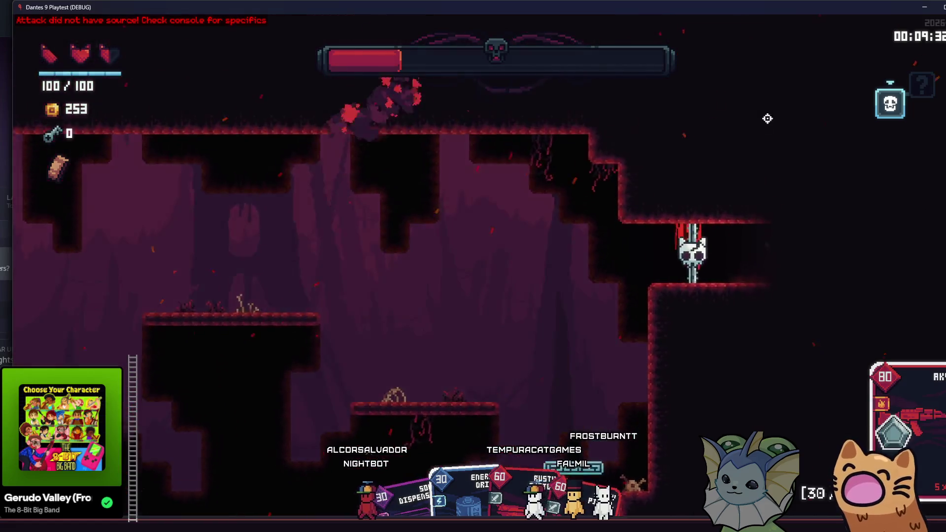
key("d")
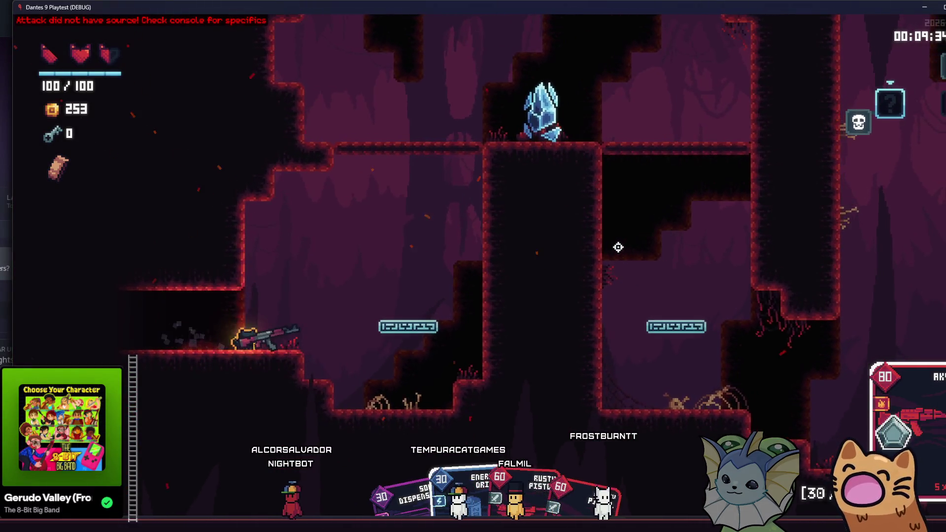
key("space")
key("d")
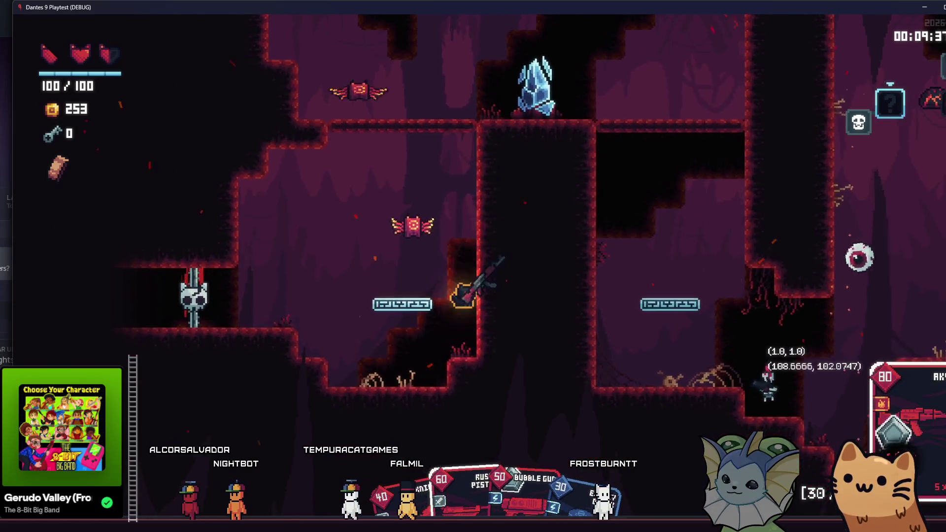
key("grave")
- Kill all enemies, then redeal the card hand three times from the debug menu
left_click(161, 245)
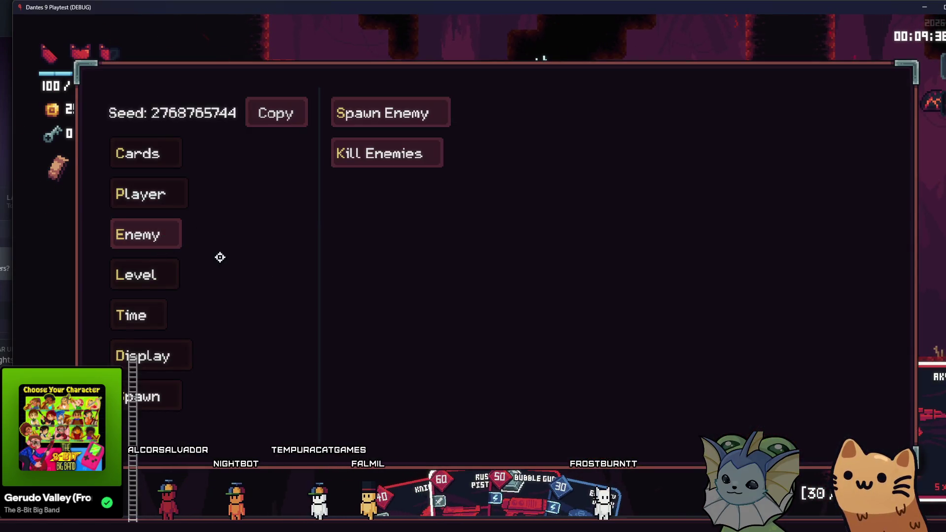
left_click(394, 162)
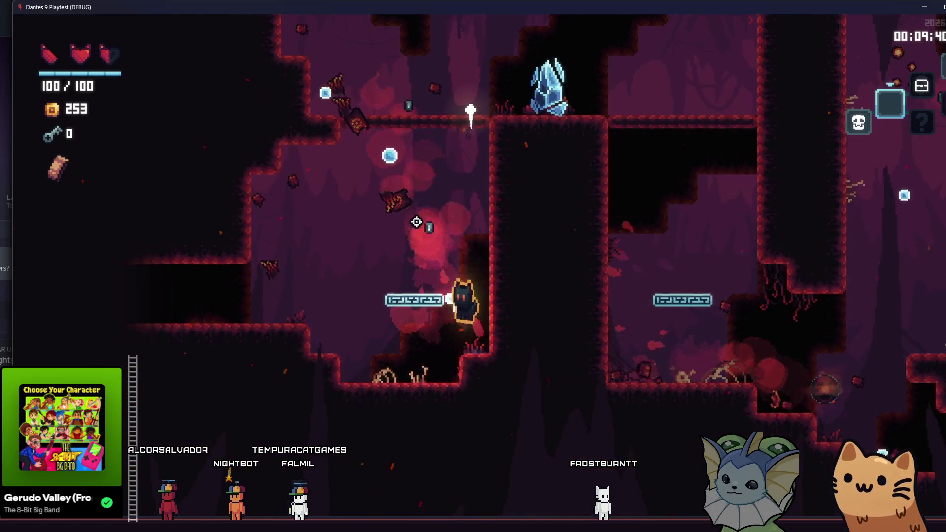
key("grave")
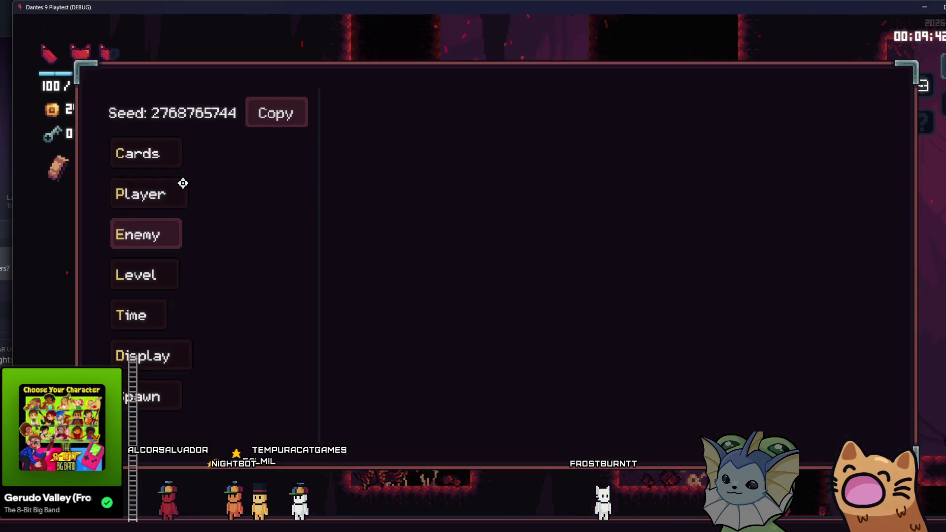
left_click(153, 156)
double_click(403, 180)
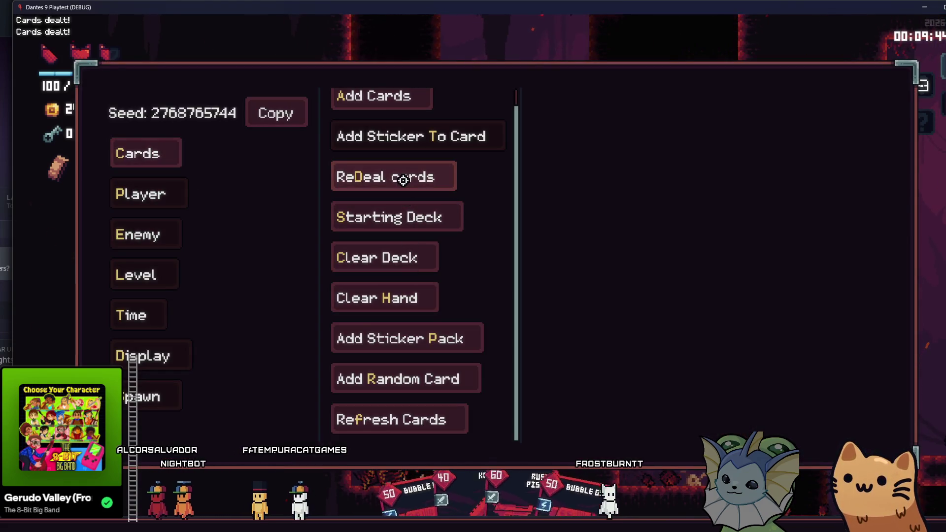
key("grave")
key("grave")
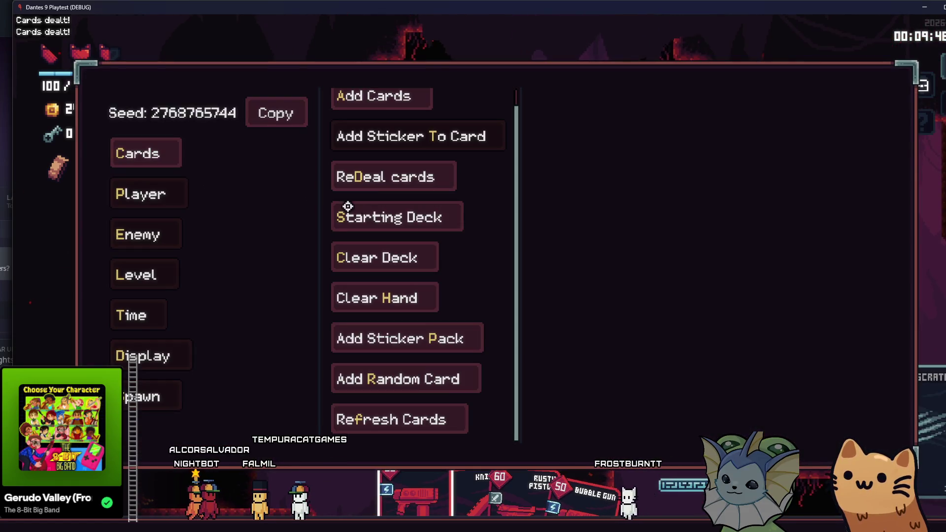
left_click(380, 187)
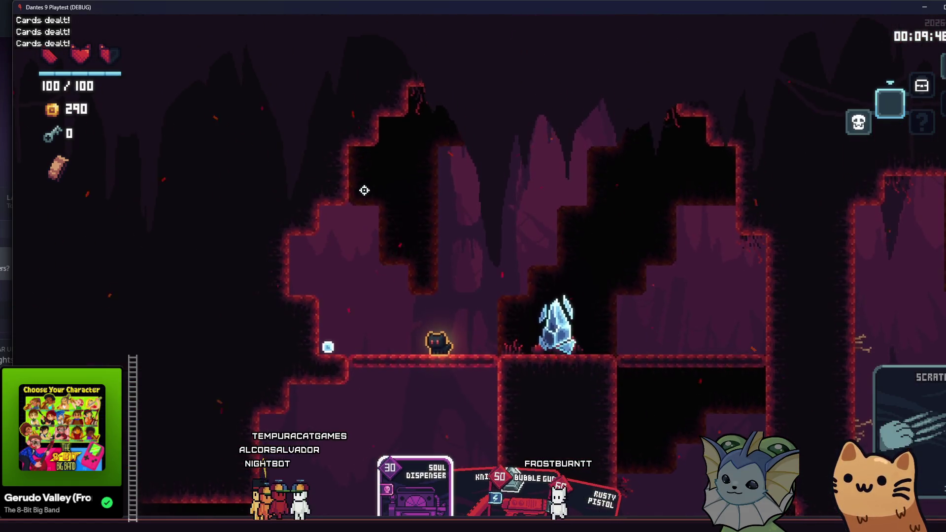
key("grave")
left_click(173, 165)
left_click(375, 181)
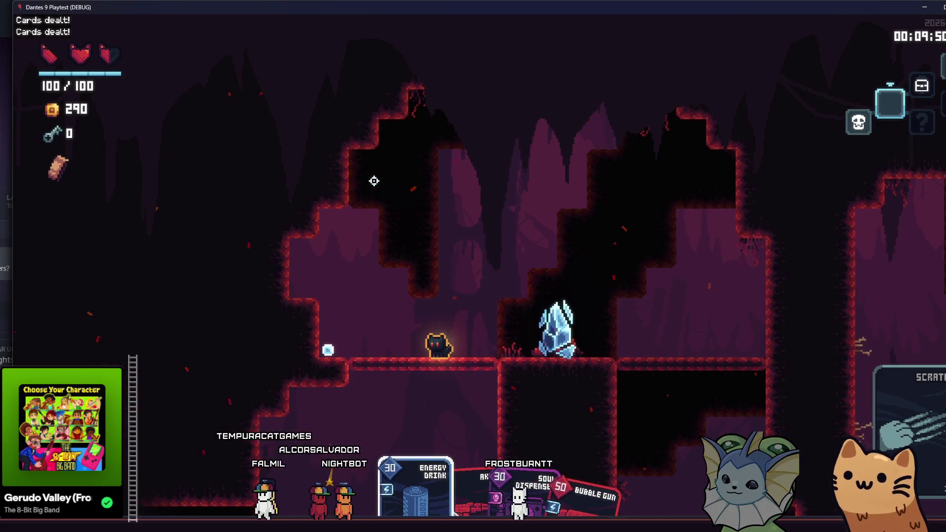
key("grave")
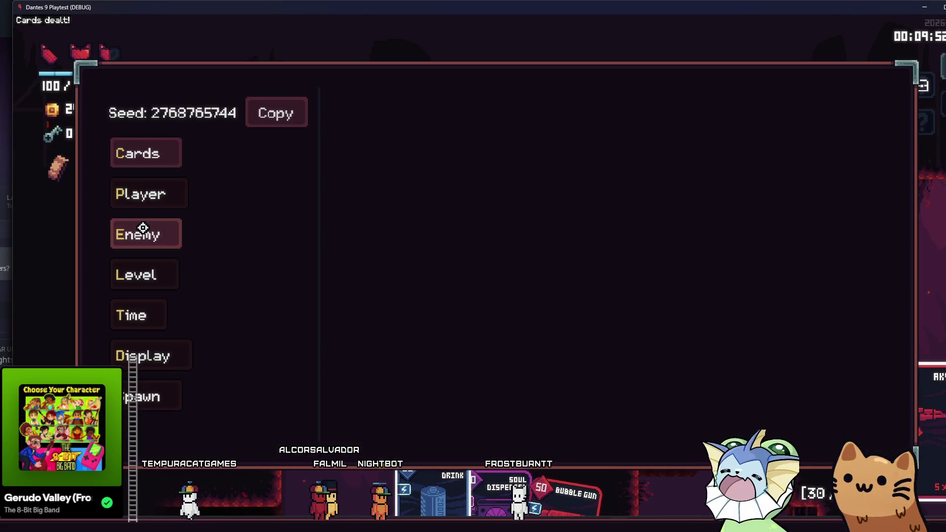
- Choose groundenemyfire from the debug Spawn Enemy list
left_click(141, 230)
left_click(378, 111)
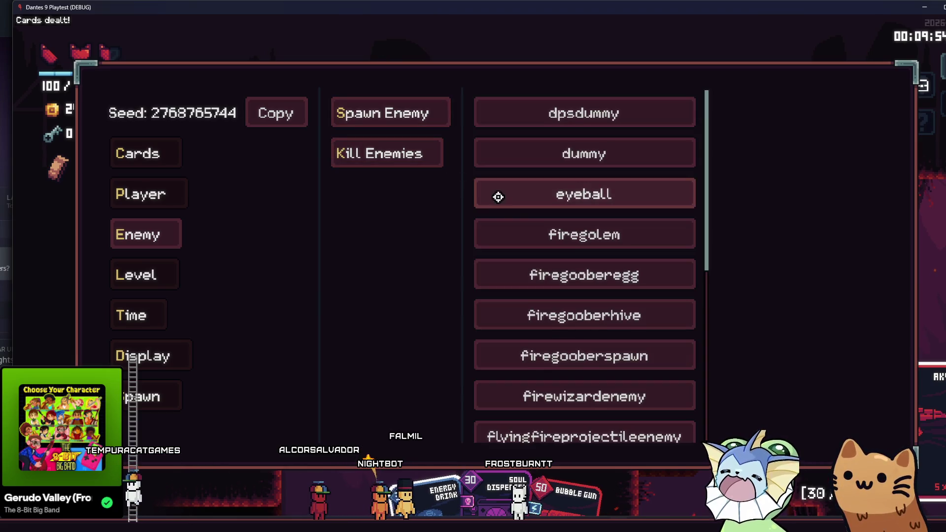
scroll(554, 338, "down", 1)
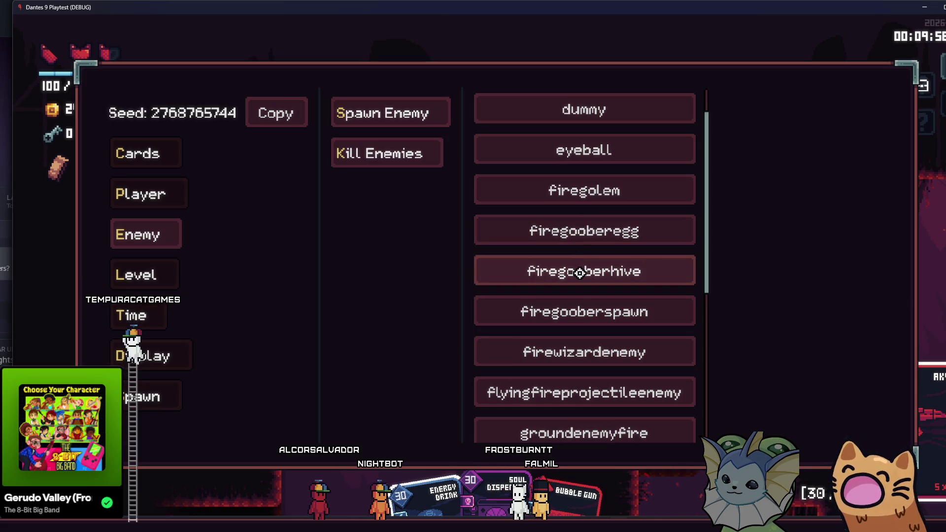
scroll(580, 272, "down", 1)
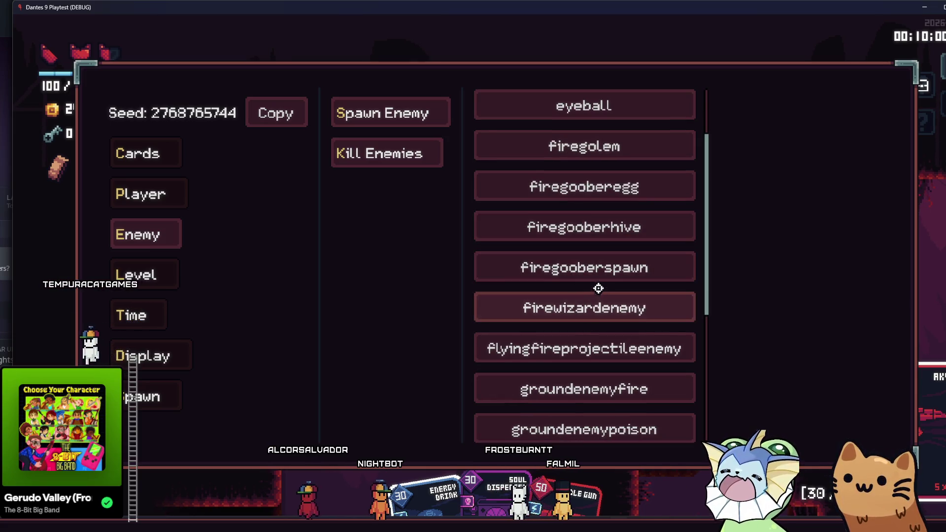
left_click(581, 385)
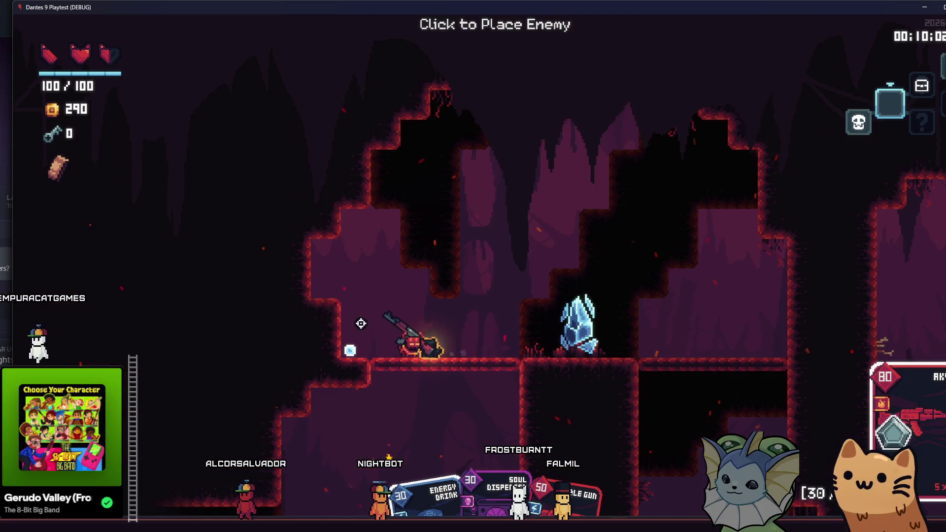
- Place the groundenemyfire enemy in the cave and fire at it while moving
left_click(252, 292)
key("Escape")
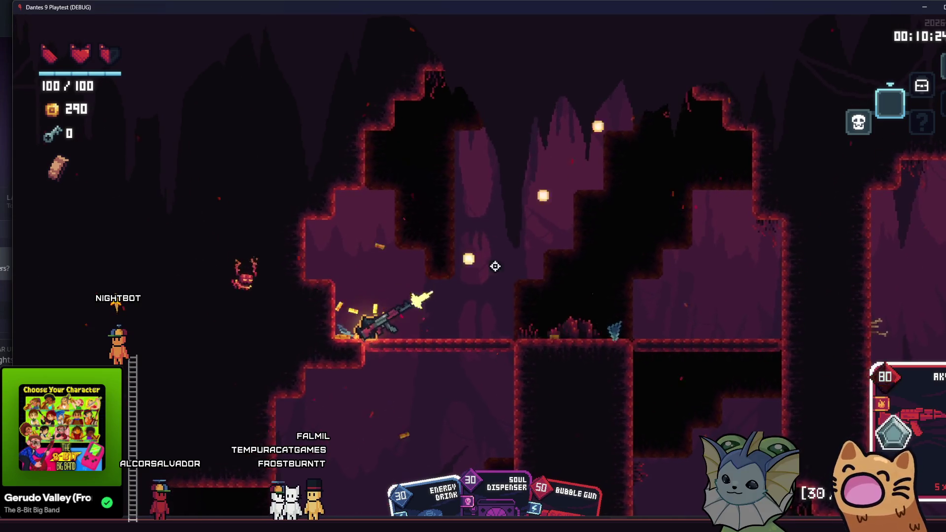
key("d")
mouse_move(522, 273)
left_mouse_down()
mouse_move(583, 270)
mouse_move(638, 285)
left_mouse_up()
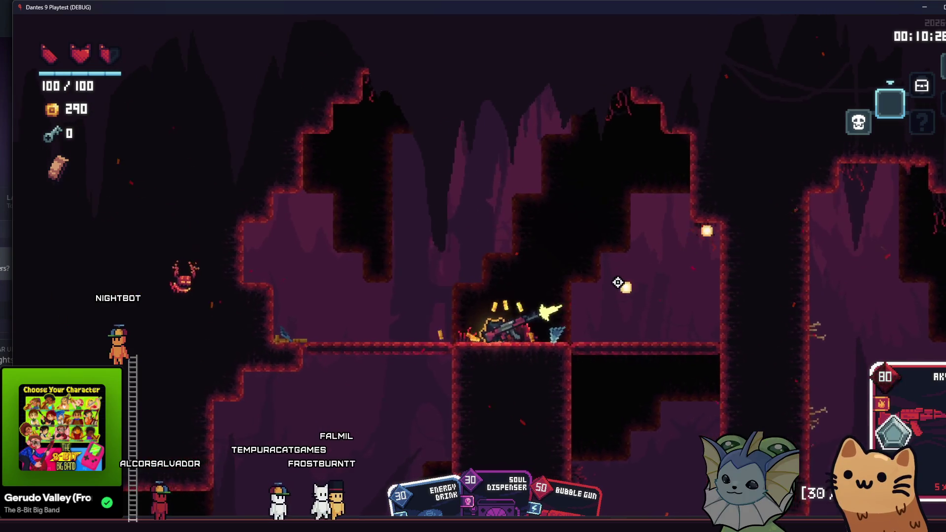
key("a")
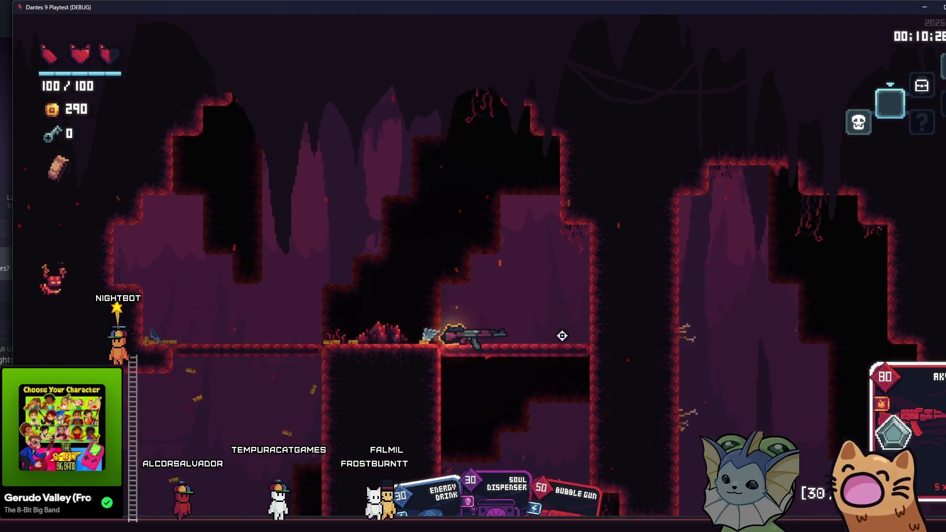
- Drop to a new ledge, fight across the ledges, then bring up the debug menu
key("s")
key("space")
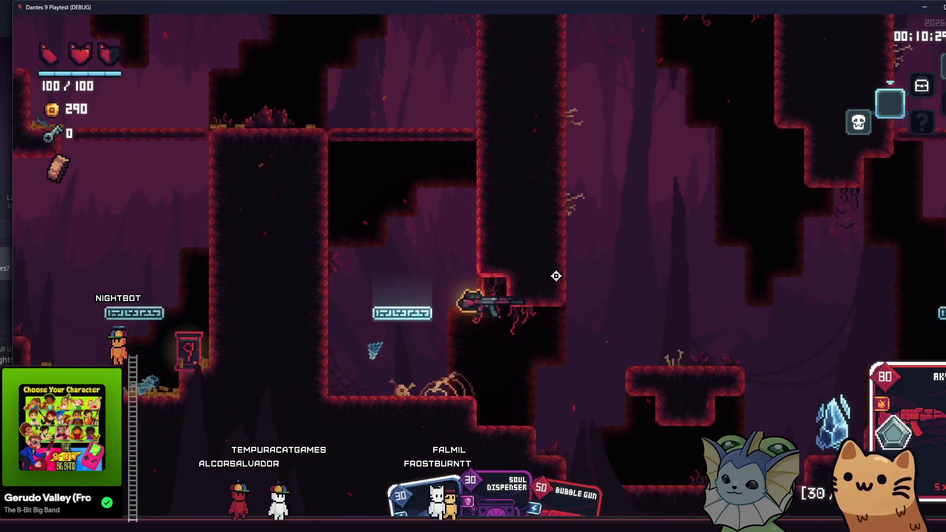
key("space")
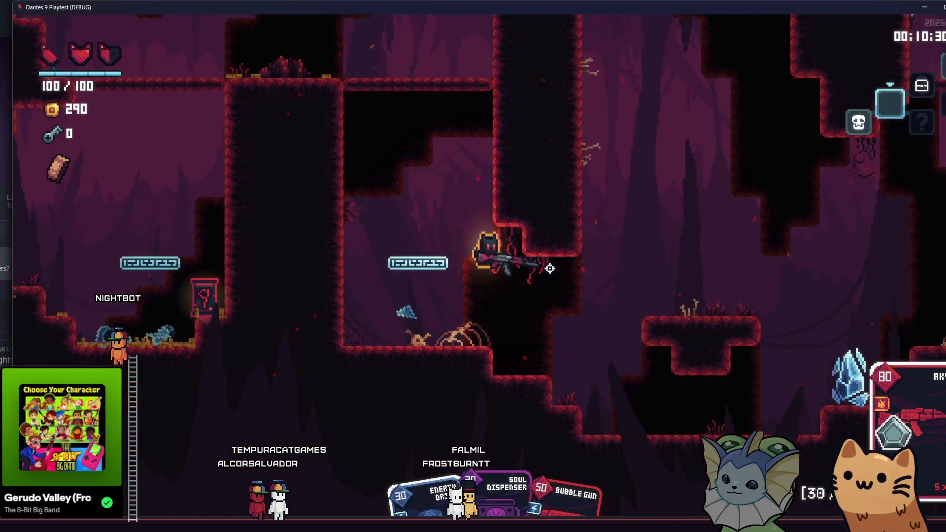
left_click_drag(612, 238, 561, 203)
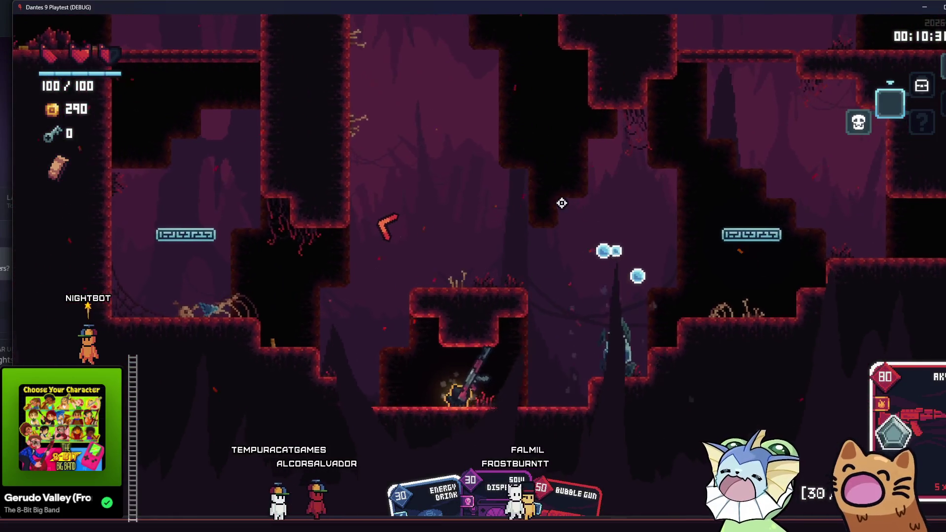
key("d")
key("space")
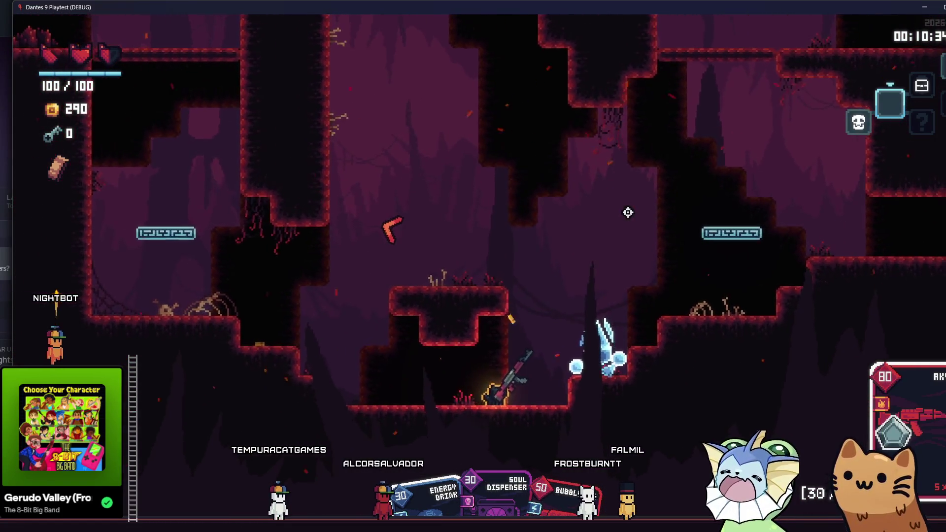
key("grave")
- Spawn two debug enemies in the cave, including groundenemyfire, via Enemy > Spawn Enemy
left_click(154, 223)
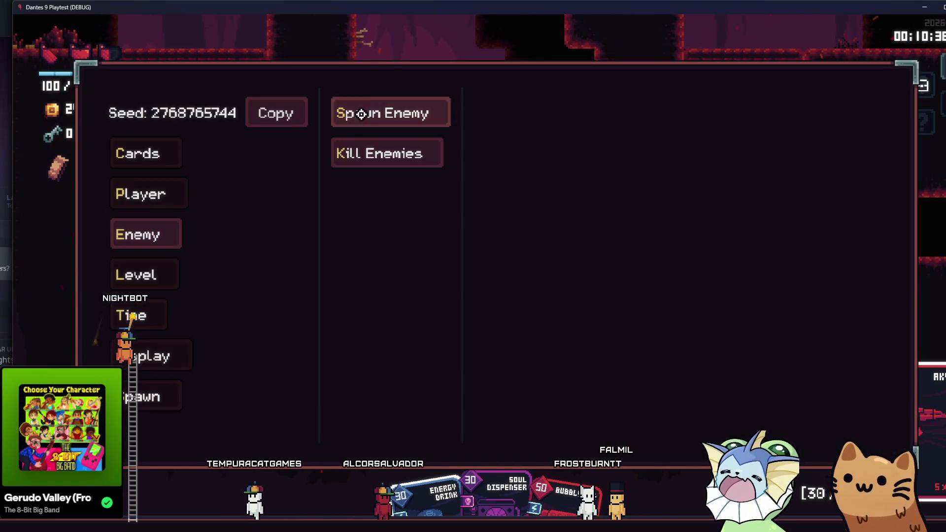
left_click(387, 113)
left_click(590, 305)
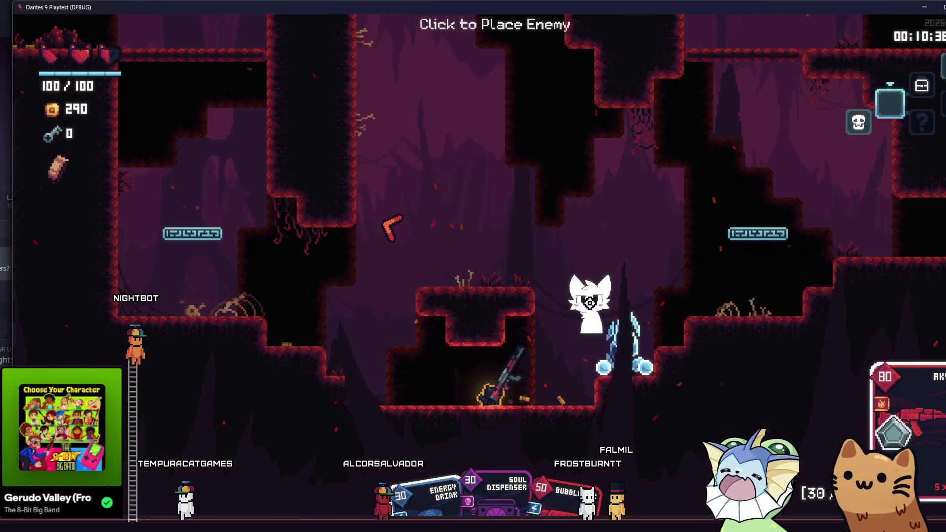
left_click(585, 227)
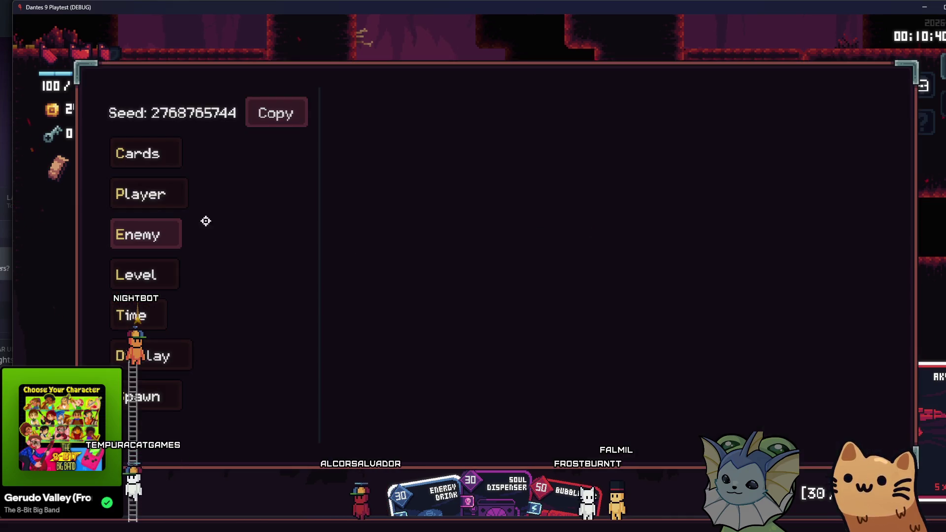
left_click(387, 113)
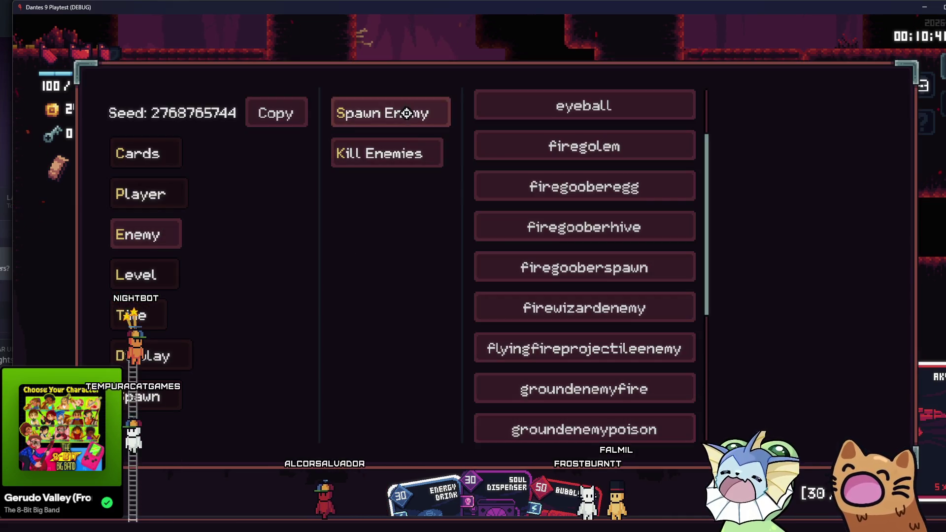
left_click(534, 373)
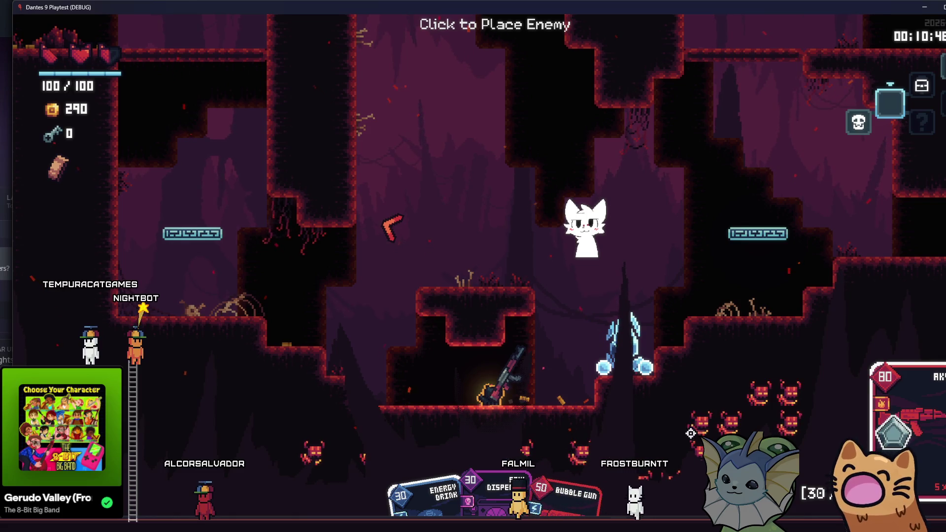
key("a")
left_click(655, 258)
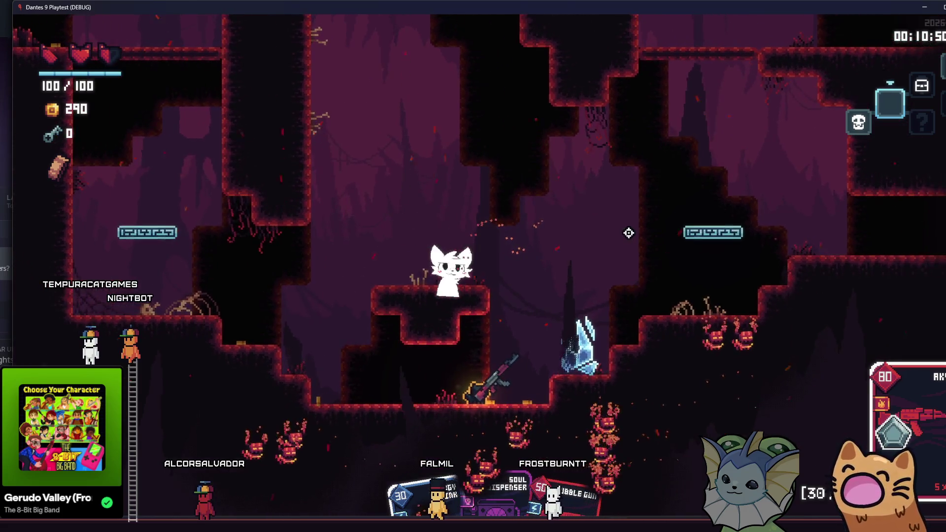
- Run left onto the raised platform and shoot at the enemies, including the white cat
key("a")
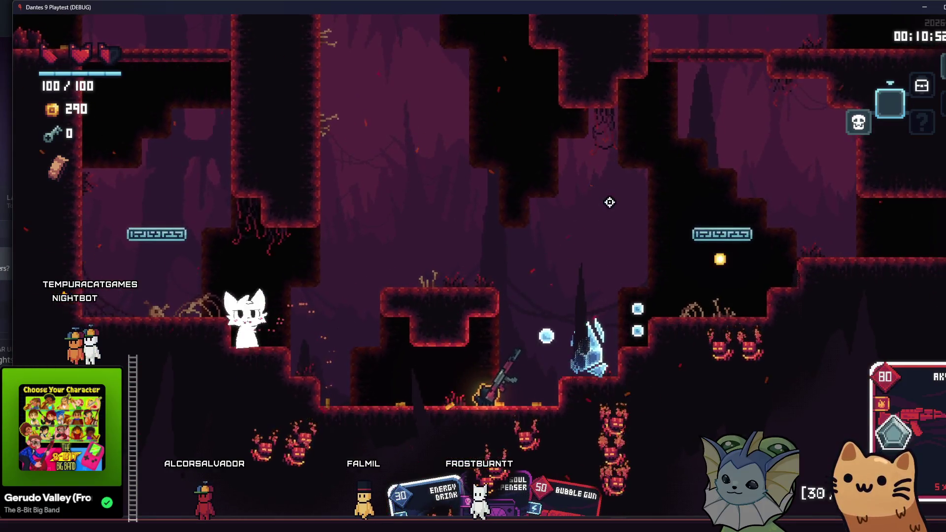
key("space")
key("a")
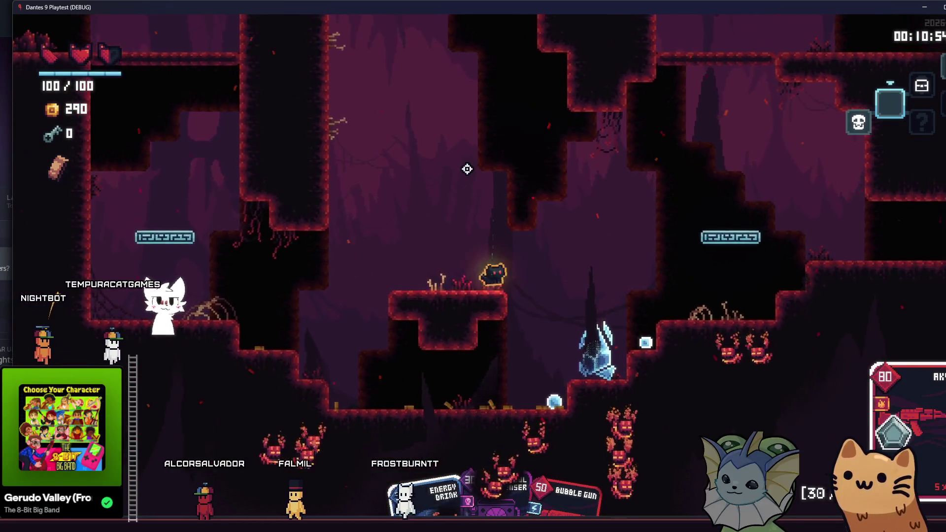
left_click(466, 185)
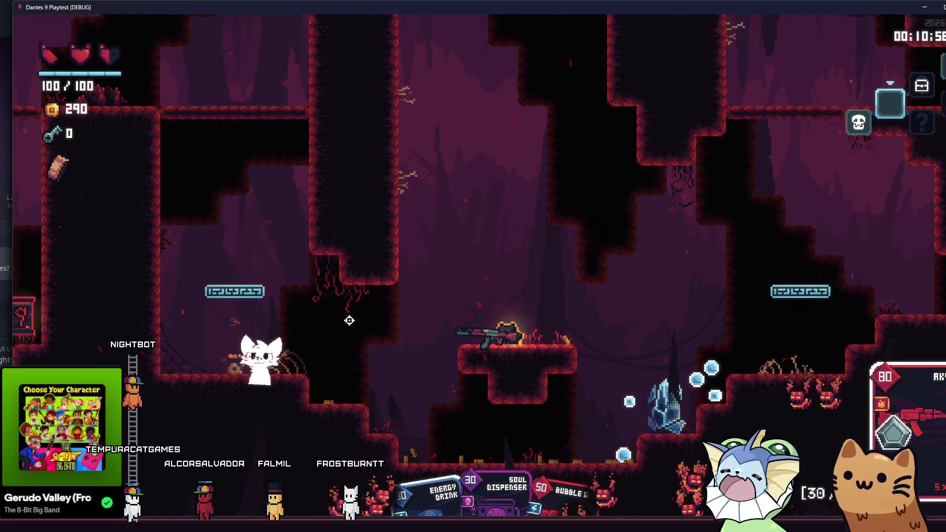
left_click(353, 341)
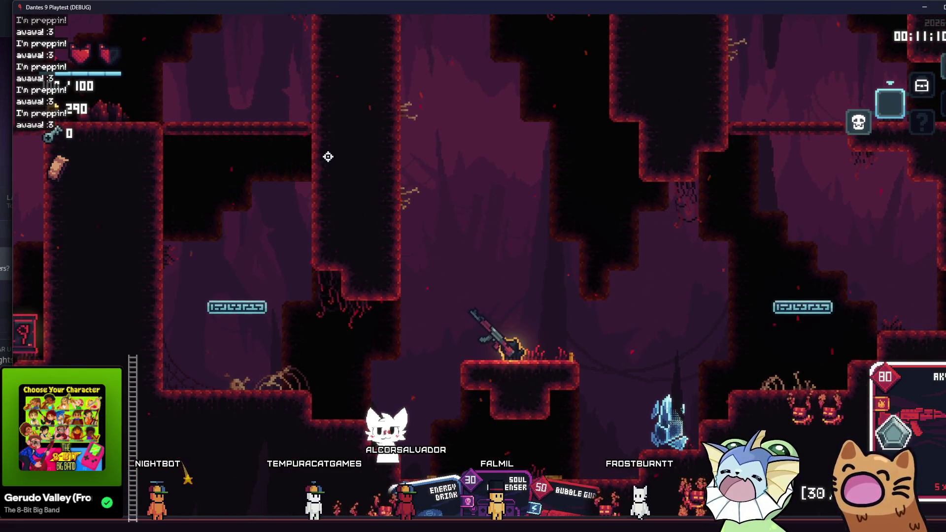
key("space")
key("a")
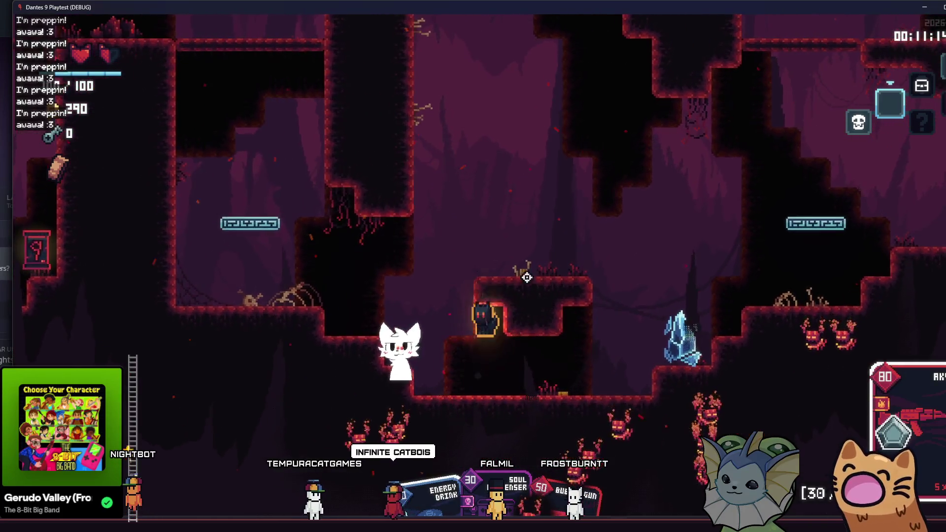
key("space")
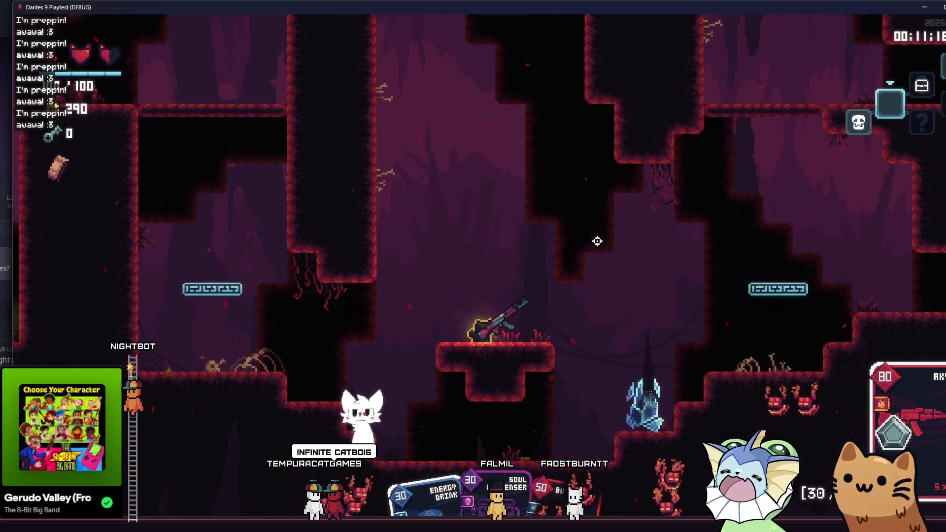
- Use the F1 debug menu to place two more enemy types in the cave
key("F1")
left_click(118, 233)
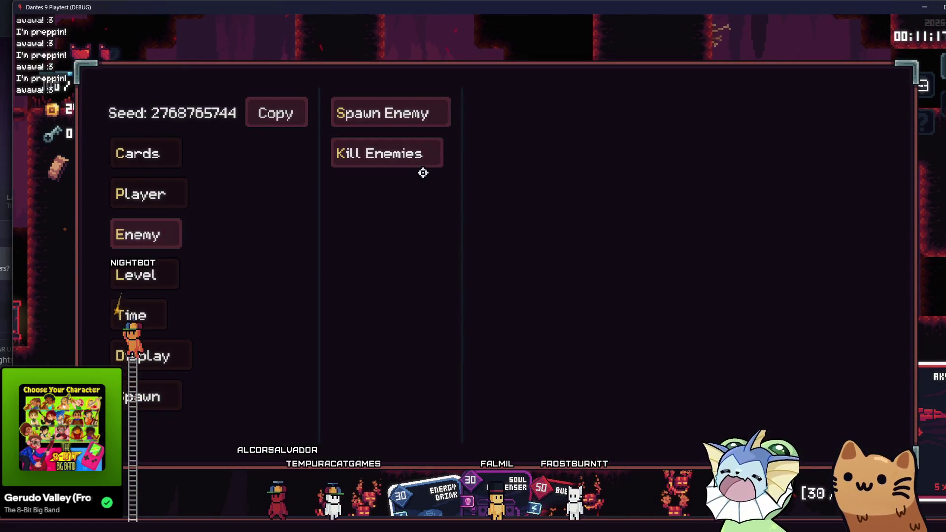
left_click(393, 119)
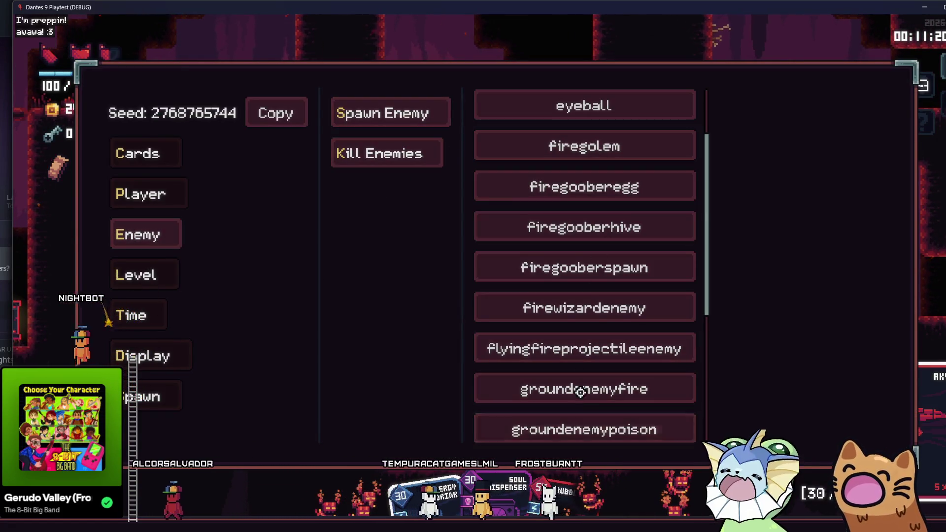
left_click(566, 308)
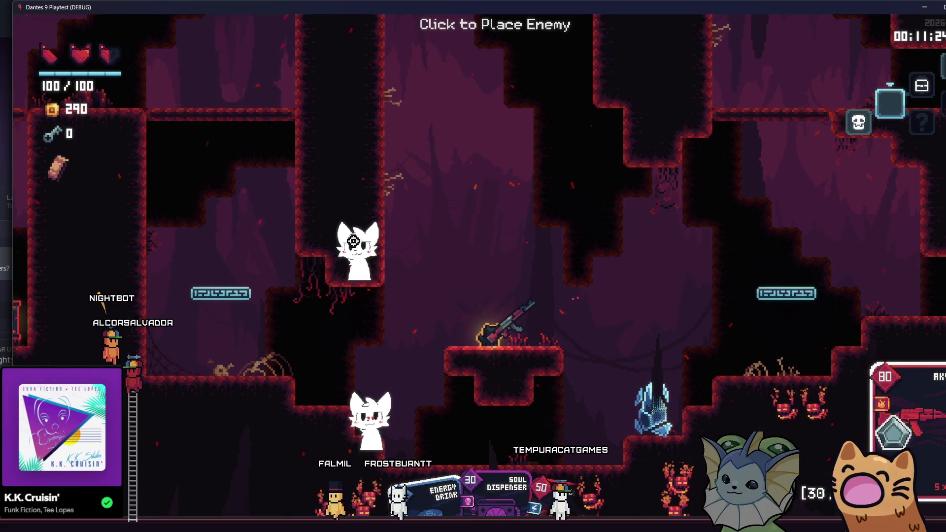
left_click(353, 241)
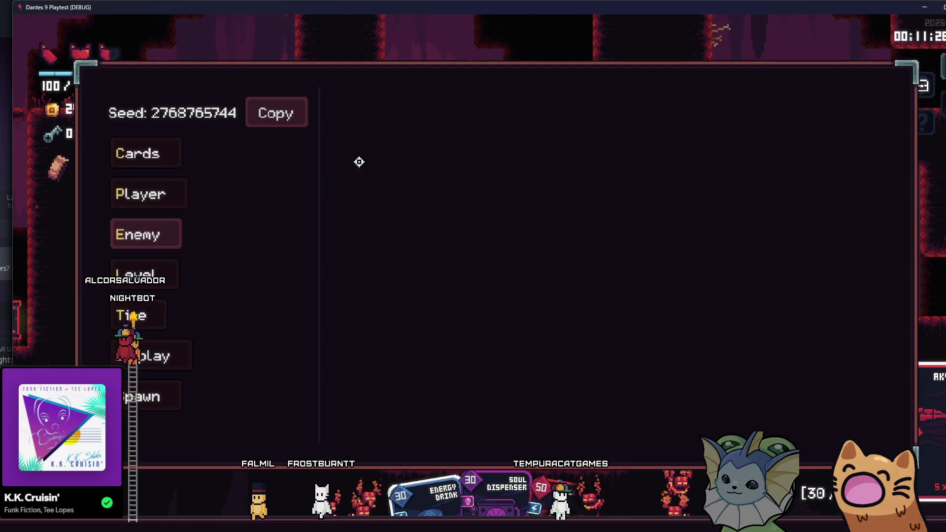
left_click(164, 235)
left_click(376, 116)
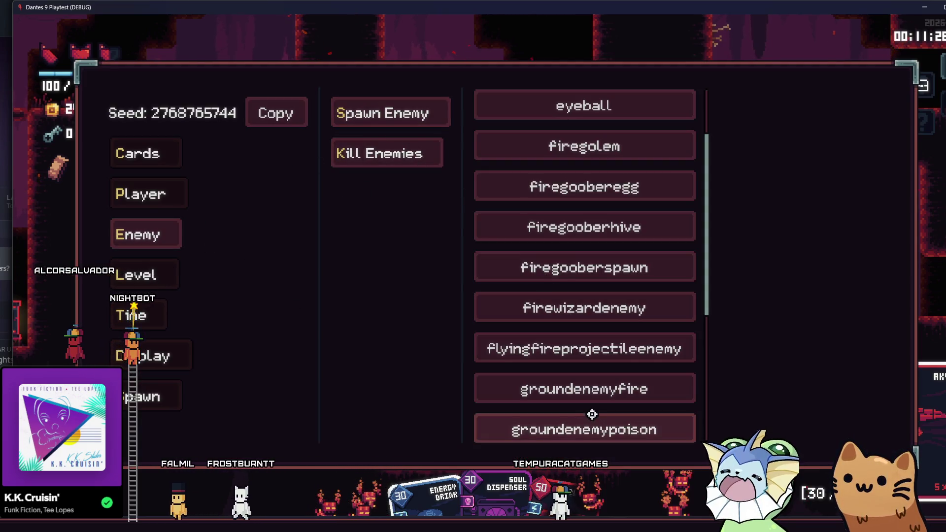
left_click(606, 397)
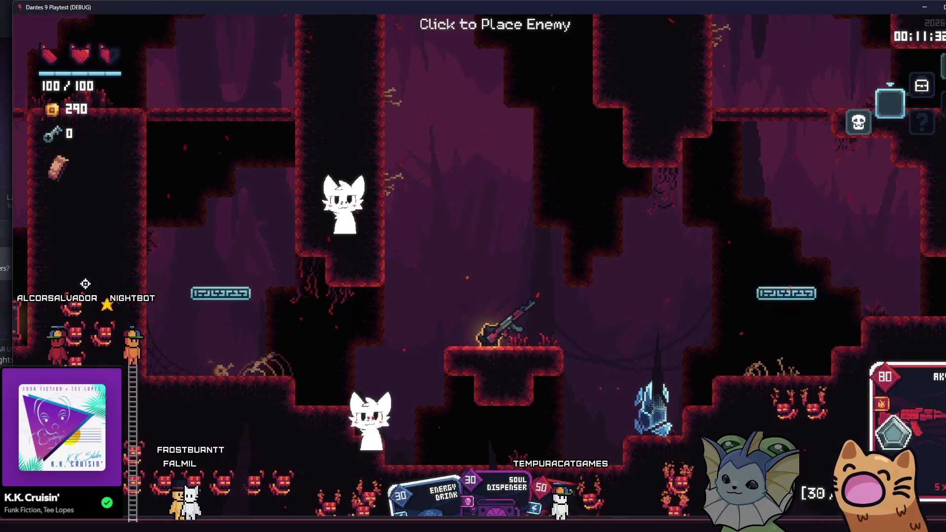
left_click(356, 271)
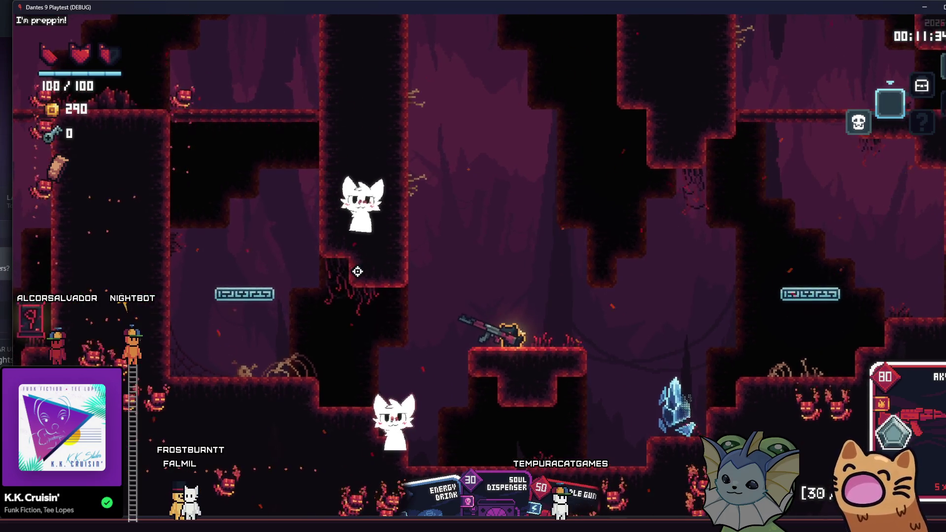
- Move right and jump around the cave, then bring back the debug enemy options
key("d")
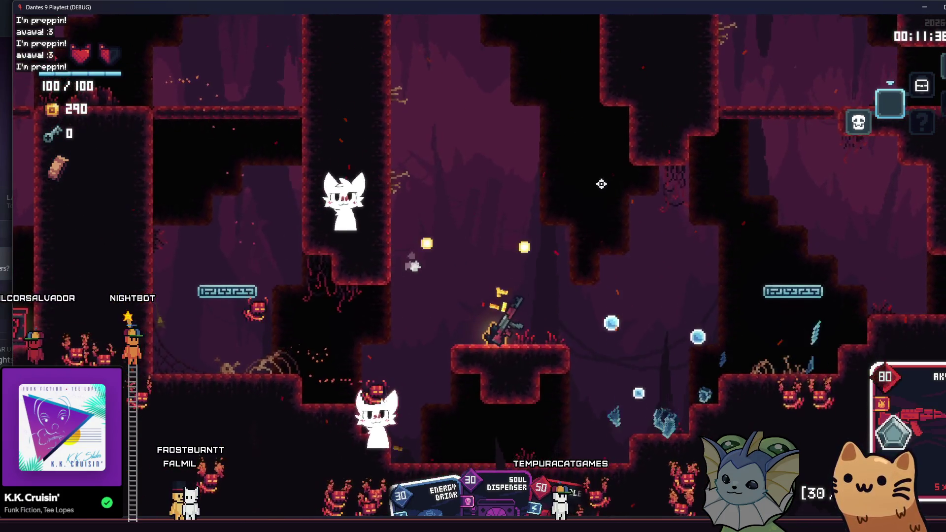
key("d")
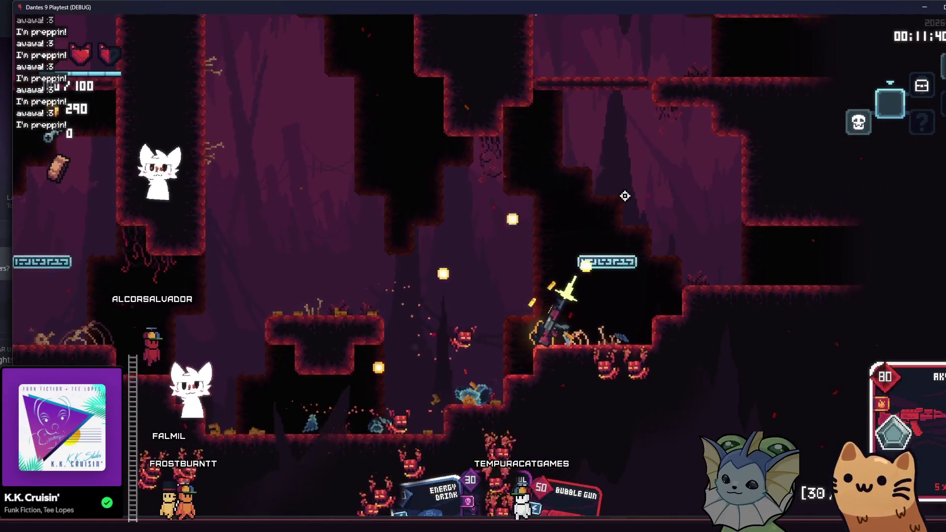
key("space")
key("a")
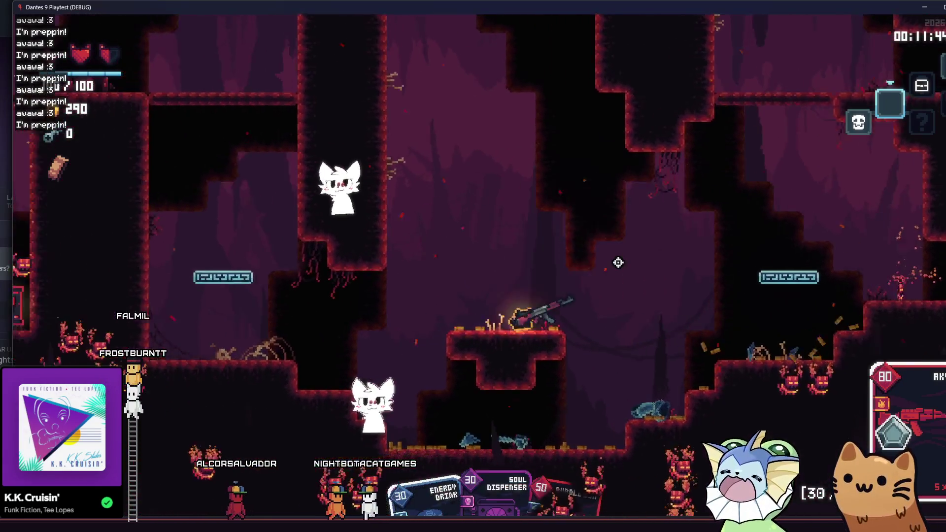
key("F1")
left_click(144, 232)
- Place a groundenemyfire enemy in the cave and fire at the enemies
left_click(420, 102)
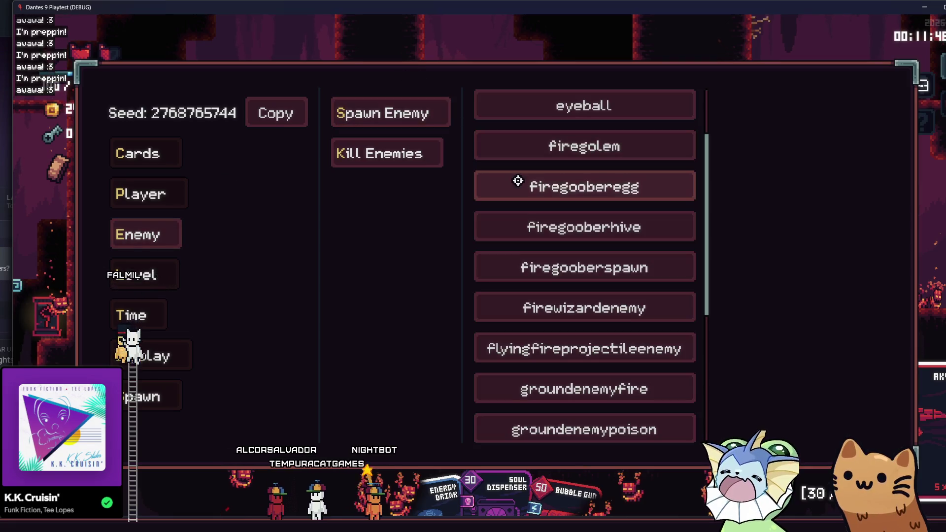
left_click(565, 393)
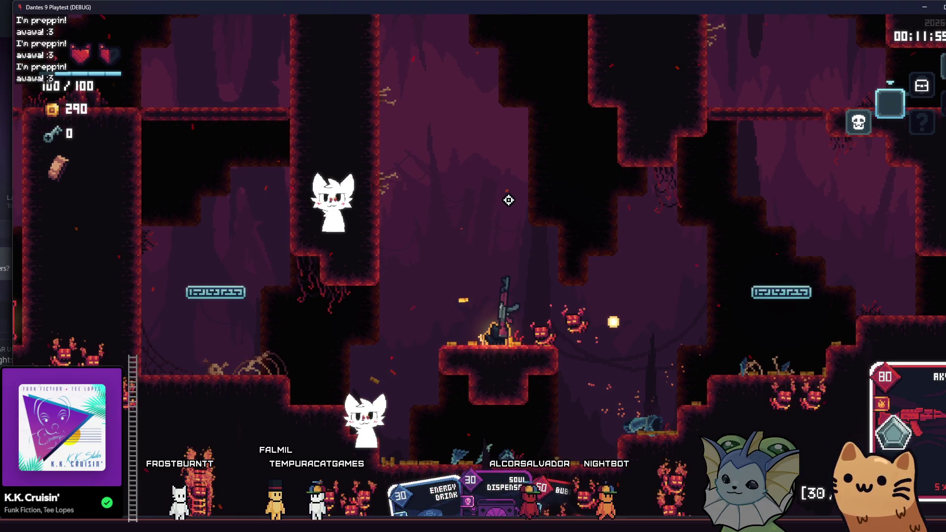
key("d")
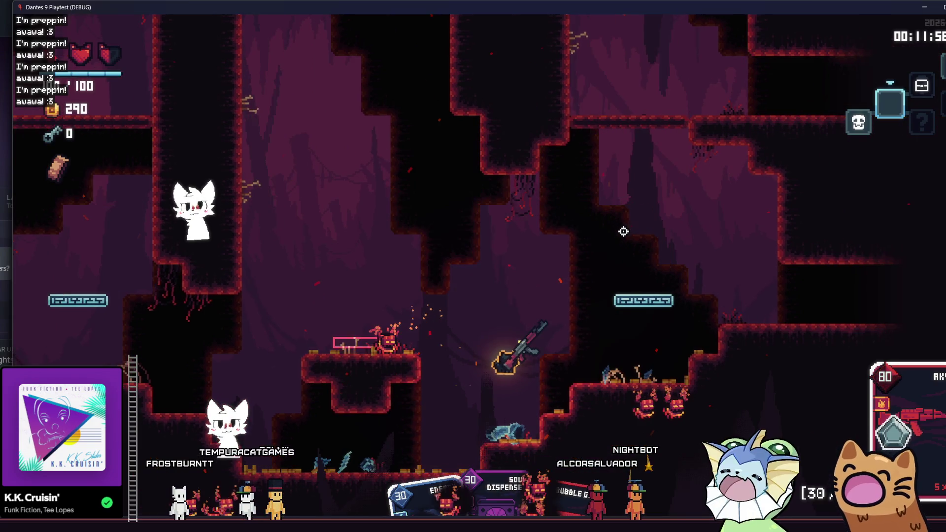
left_click(613, 239)
- Jump and run left through the cave, firing repeated shots at the enemies
key("space")
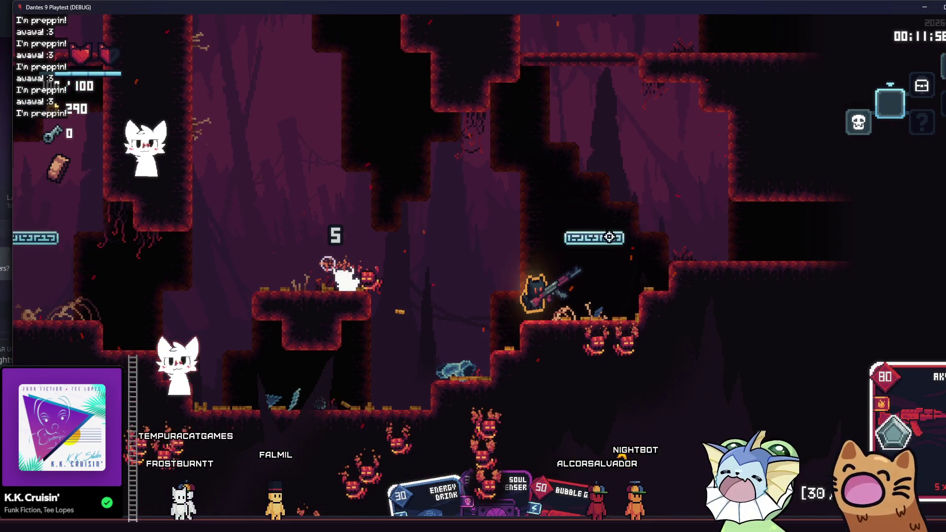
key("a")
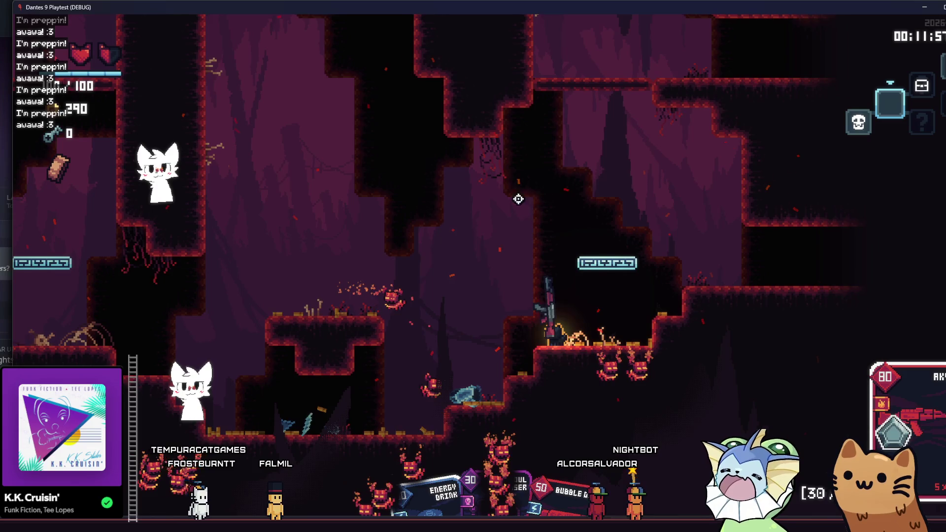
key("space")
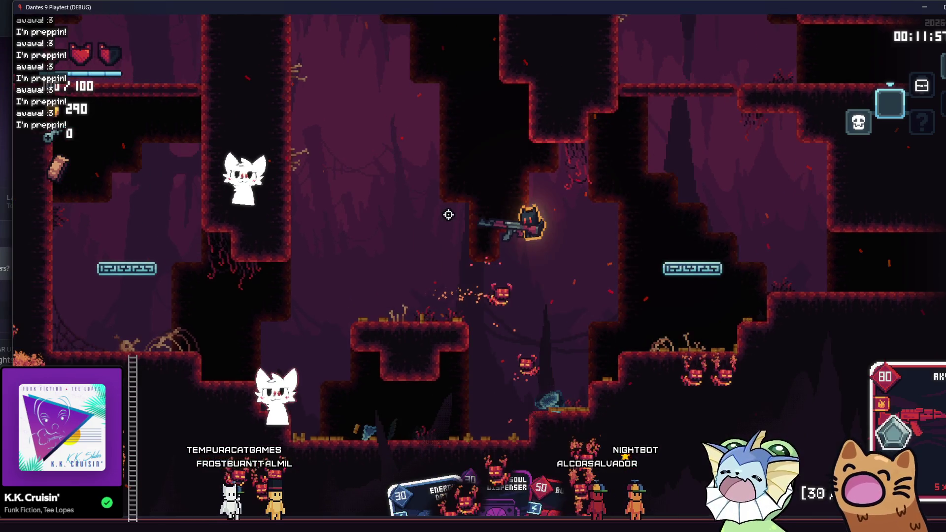
key("a")
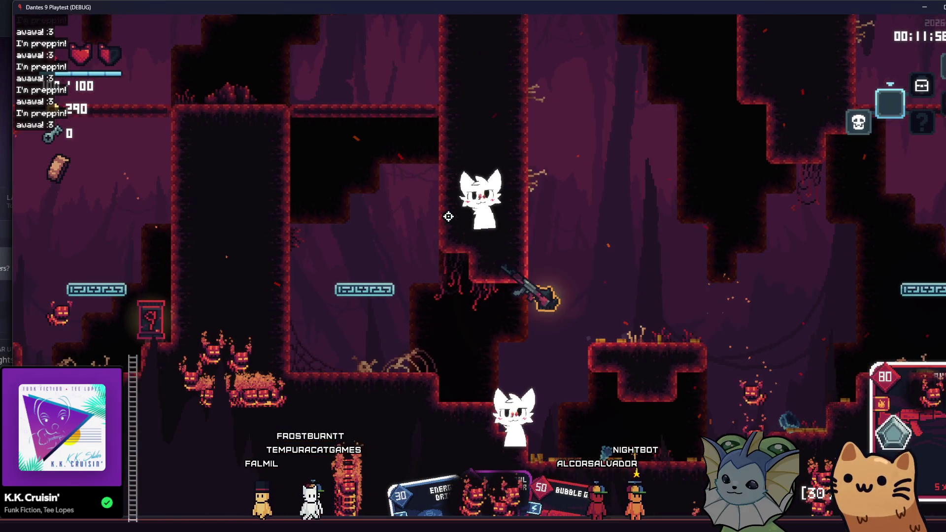
key("a")
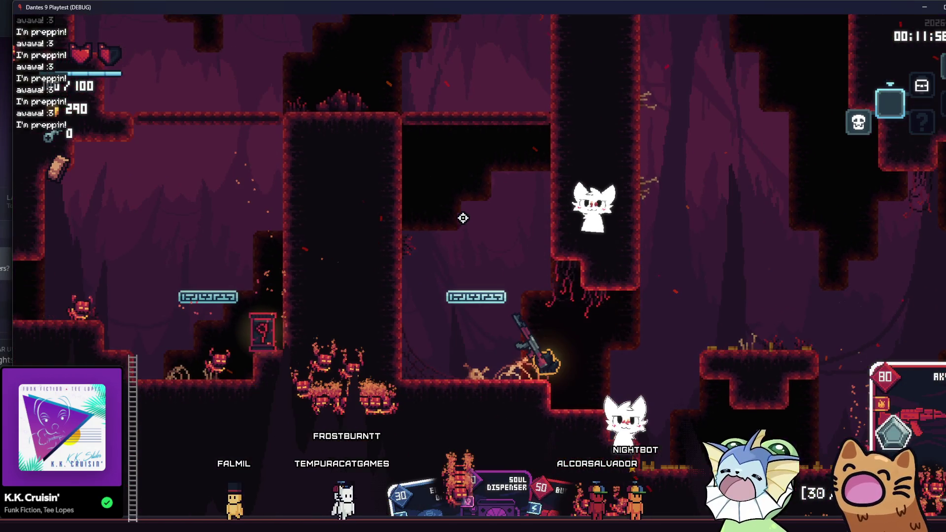
key("space")
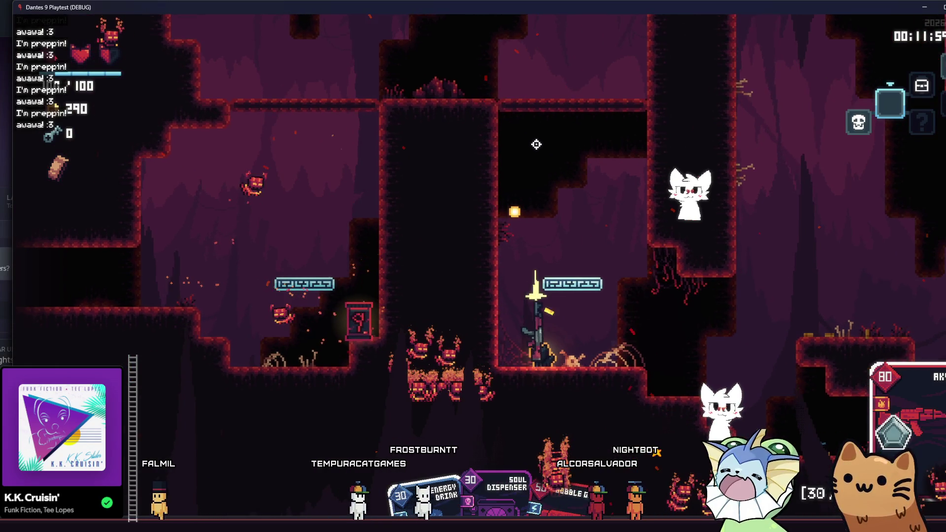
left_click(530, 142)
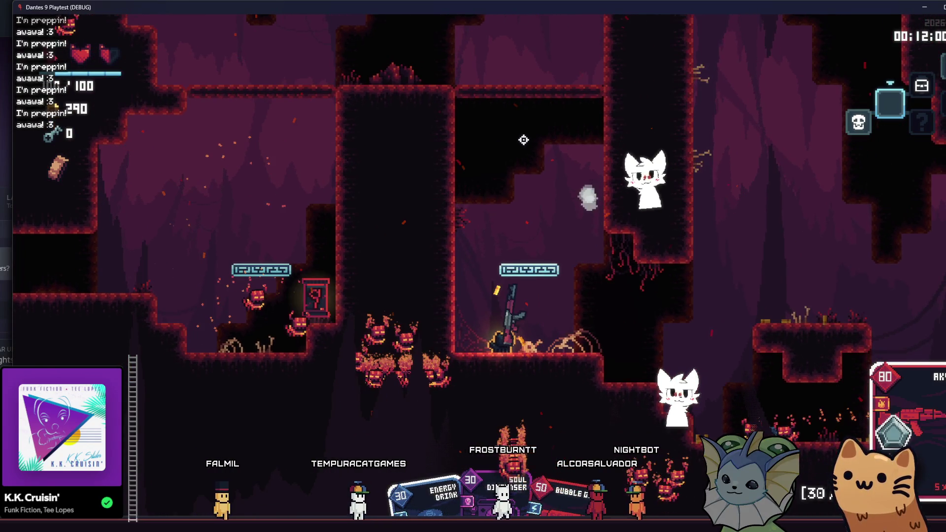
left_click(510, 136)
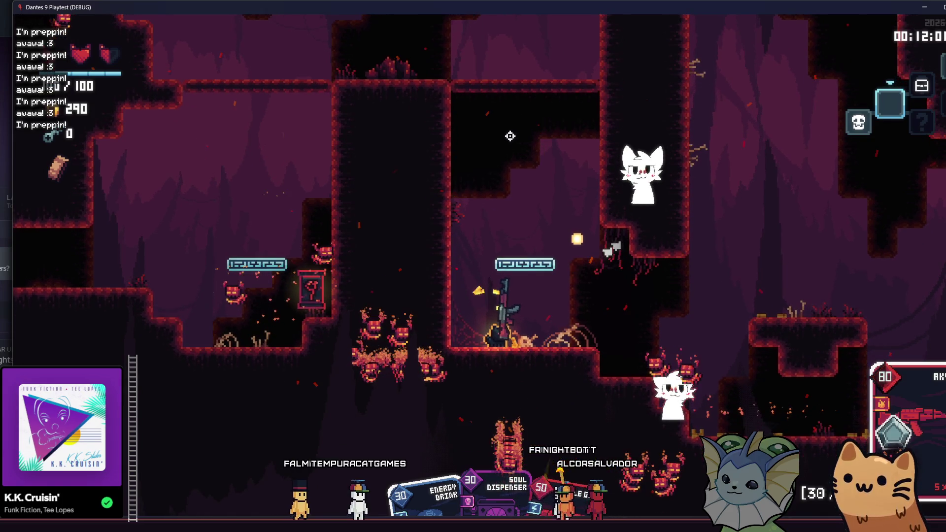
left_click(505, 136)
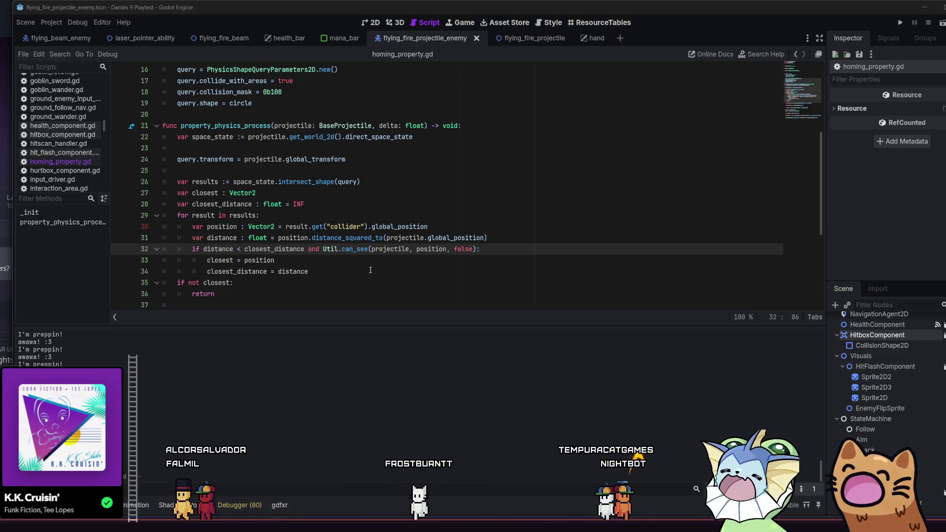
- Jump from Util.can_see on line 32 to its static can_see definition in util.gd
left_click_drag(251, 249, 485, 248)
left_click(309, 251)
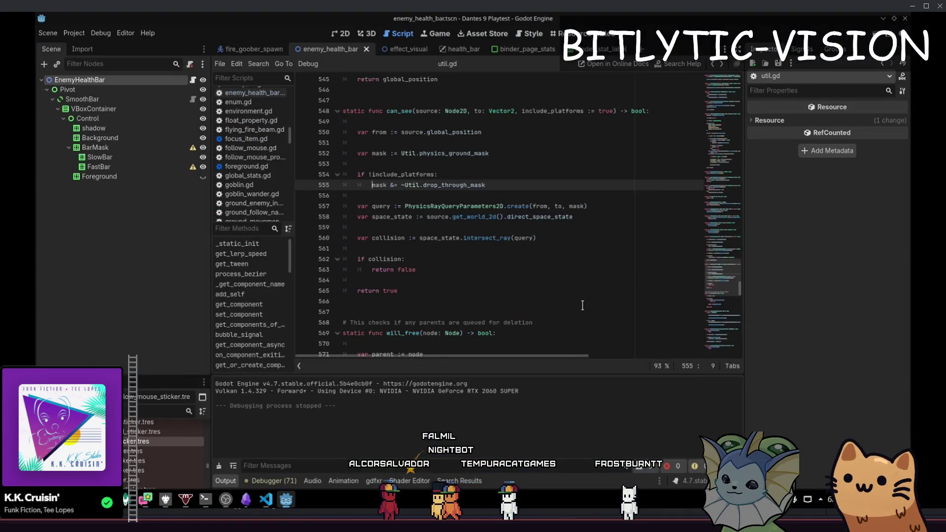
- Save util.gd unchanged and open follow_mouse_property.gd through the quick file search
key("Return")
key("Return")
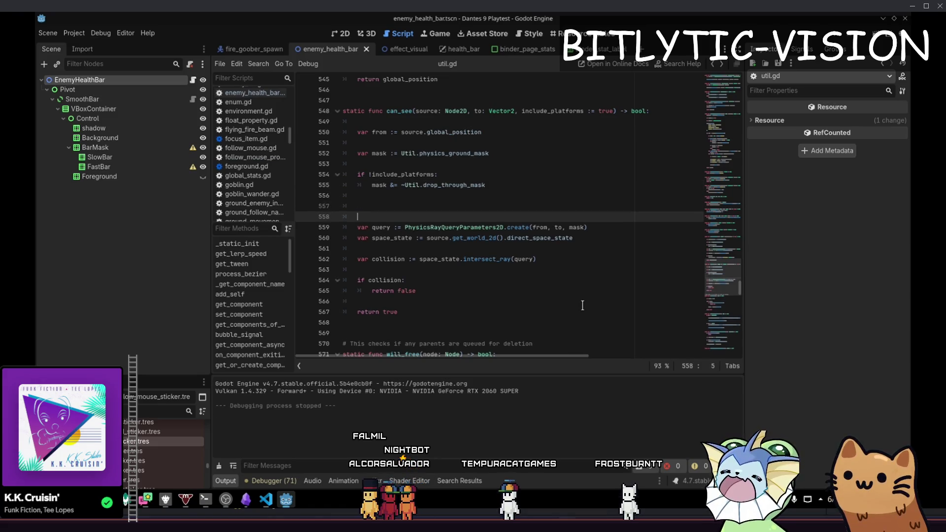
key("ctrl+z")
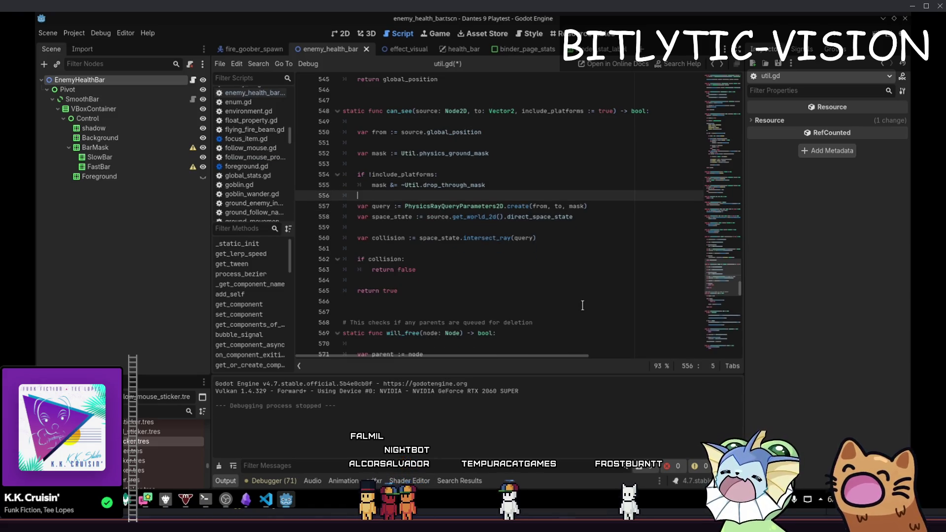
key("ctrl+s")
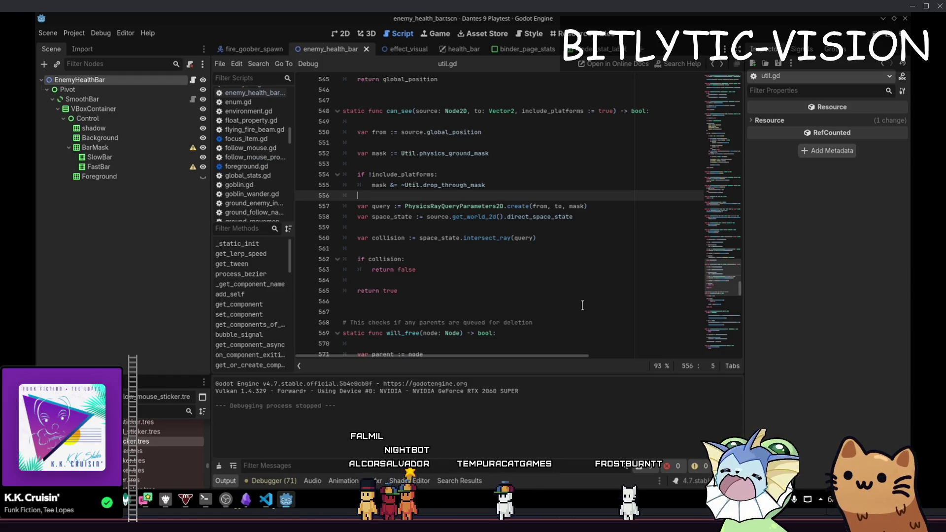
key("shift+alt+o")
type("follow_mou")
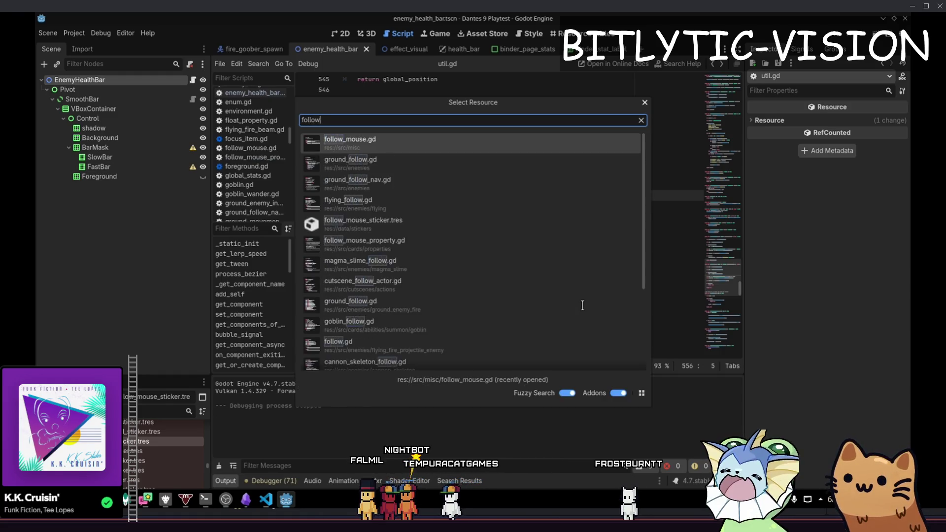
key("Down")
key("Down")
key("Return")
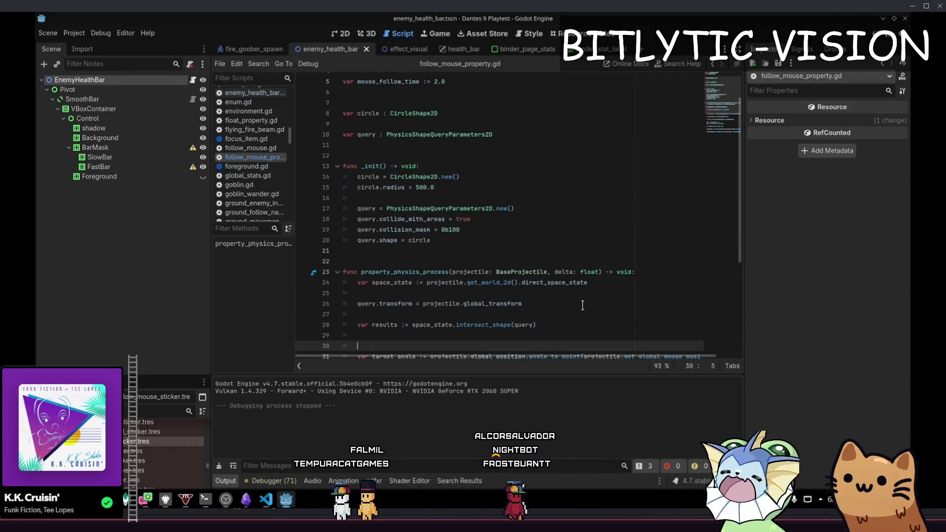
key("ctrl+s")
- Add a new line reading 0b100 below the collision_mask line 19
left_click_drag(459, 219, 357, 215)
left_click(466, 229)
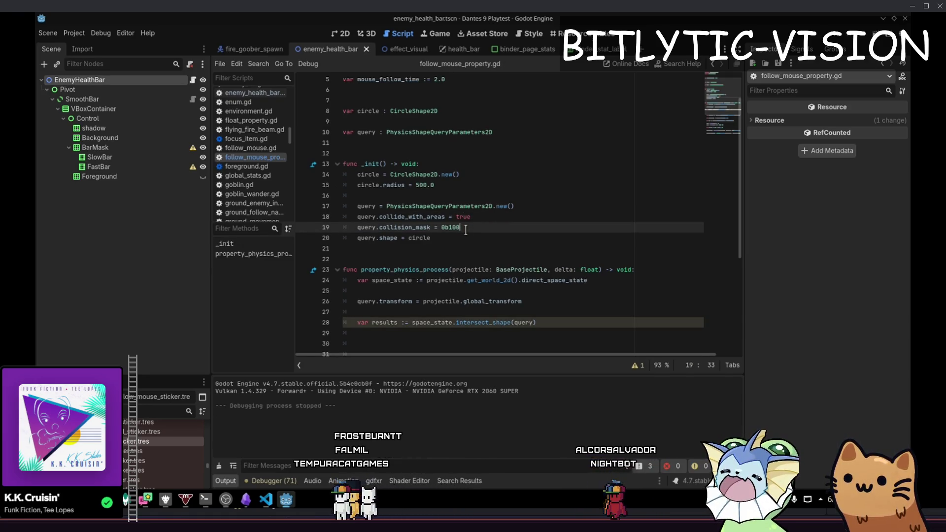
key("Return")
type("0b")
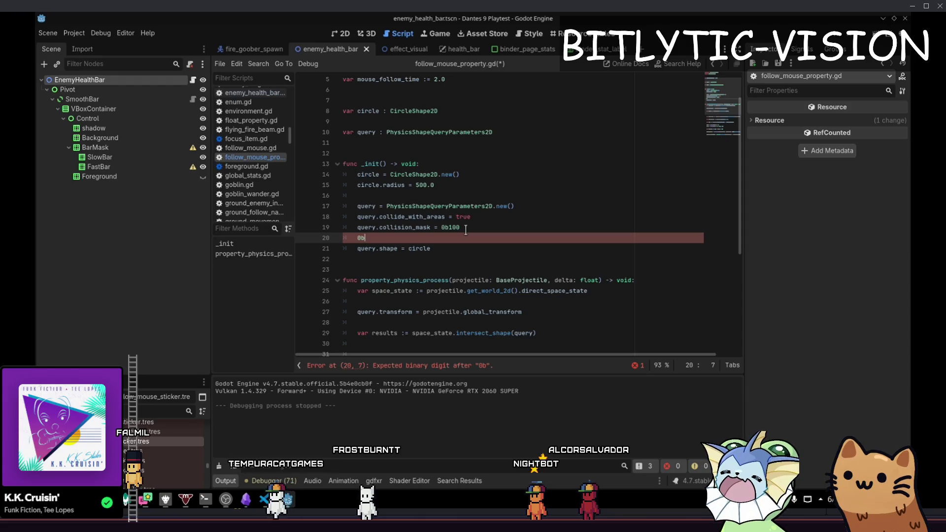
type("100")
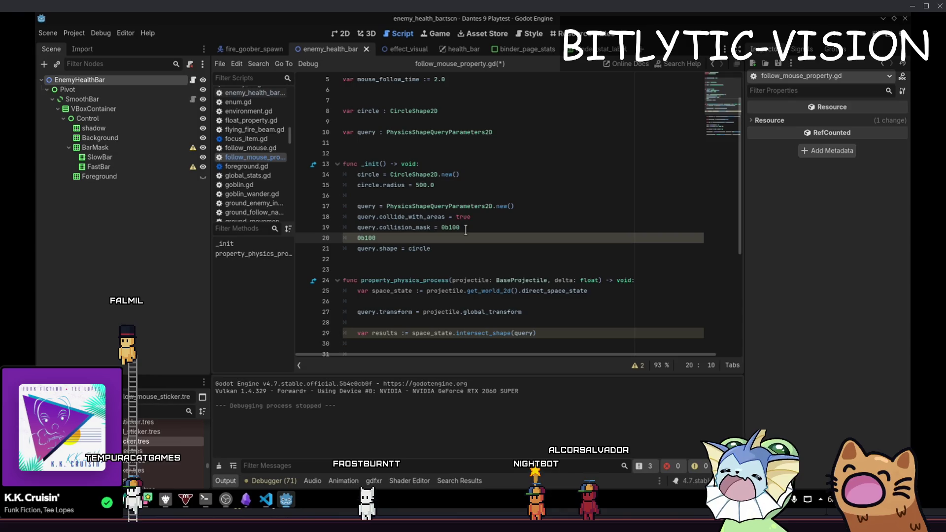
- Capture the query code region and write red bit position numbers over it with the pen
key("Print")
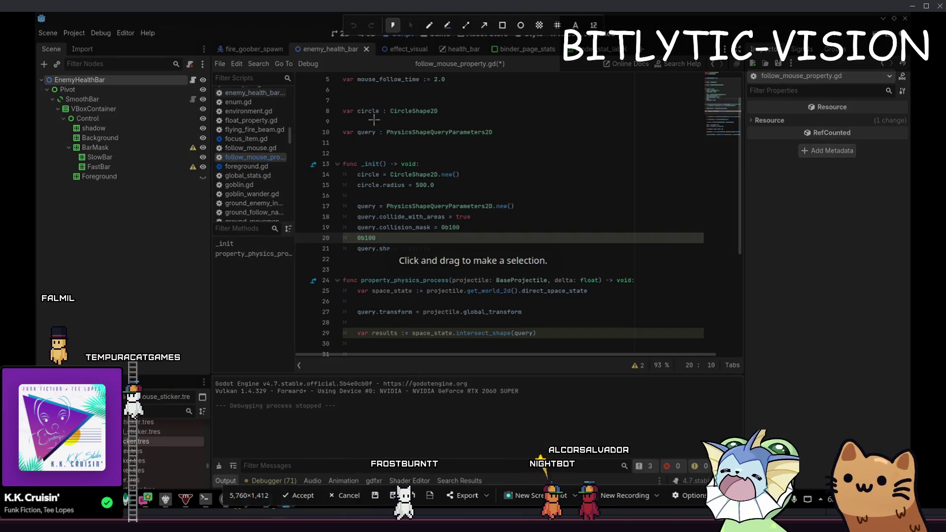
mouse_move(384, 141)
left_mouse_down()
mouse_move(728, 342)
mouse_move(753, 367)
left_mouse_up()
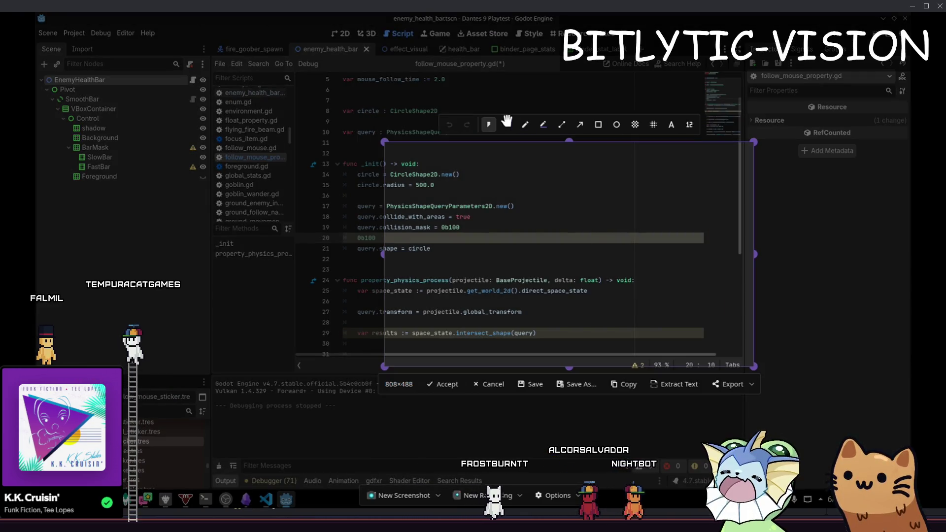
left_click(526, 126)
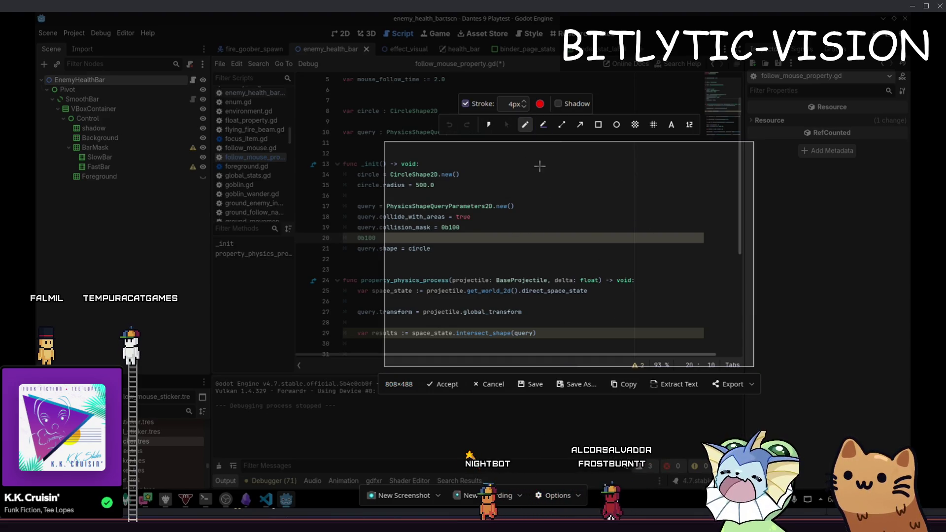
mouse_move(540, 163)
left_mouse_down()
mouse_move(541, 178)
mouse_move(577, 184)
left_mouse_up()
mouse_move(602, 157)
left_mouse_down()
mouse_move(614, 170)
mouse_move(604, 187)
left_mouse_up()
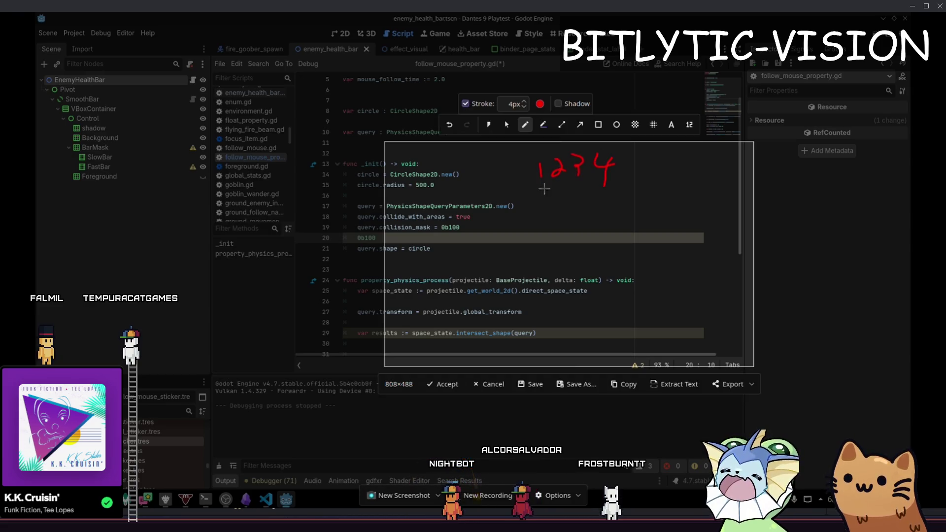
mouse_move(547, 194)
left_mouse_down()
mouse_move(542, 216)
mouse_move(558, 192)
left_mouse_up()
mouse_move(566, 193)
left_mouse_down()
mouse_move(562, 207)
mouse_move(578, 217)
mouse_move(593, 192)
left_mouse_up()
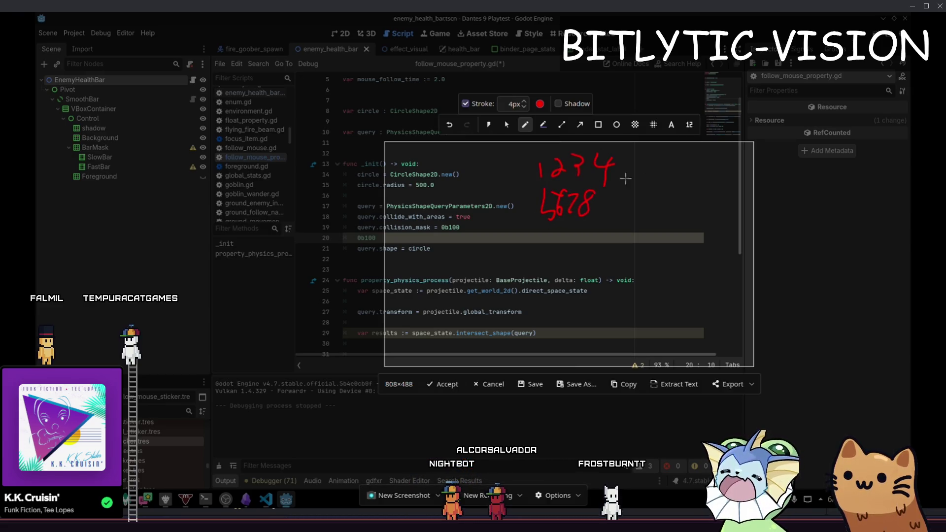
mouse_move(680, 165)
left_mouse_down()
mouse_move(707, 164)
mouse_move(712, 234)
left_mouse_up()
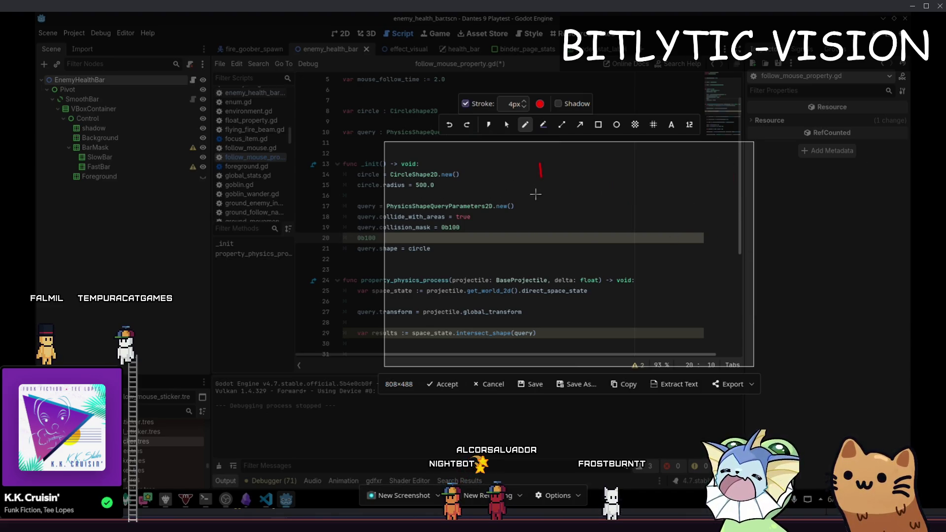
- Draw the two groups of zero bits with arrows, undoing the extra strokes
mouse_move(569, 171)
left_mouse_down()
mouse_move(678, 171)
mouse_move(694, 193)
mouse_move(699, 171)
mouse_move(709, 200)
left_mouse_up()
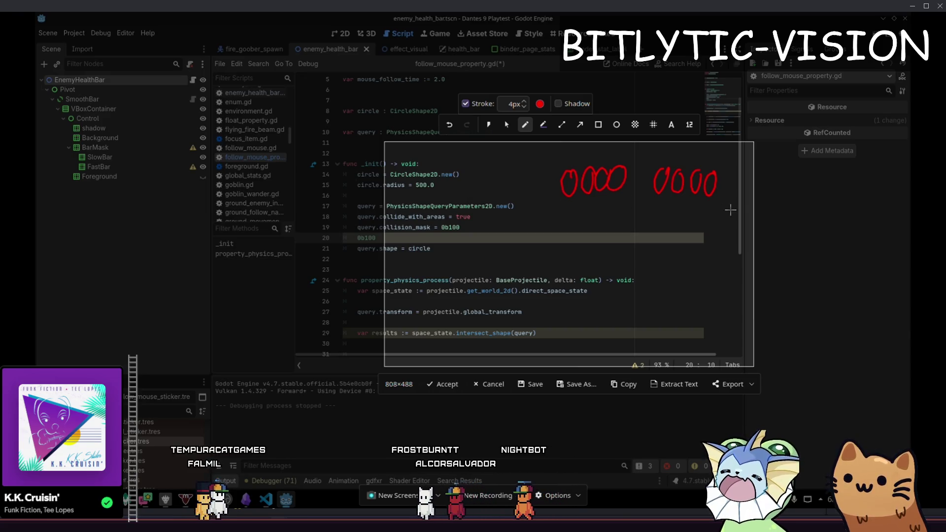
mouse_move(722, 211)
left_mouse_down()
mouse_move(676, 207)
mouse_move(689, 221)
mouse_move(708, 207)
mouse_move(715, 220)
left_mouse_up()
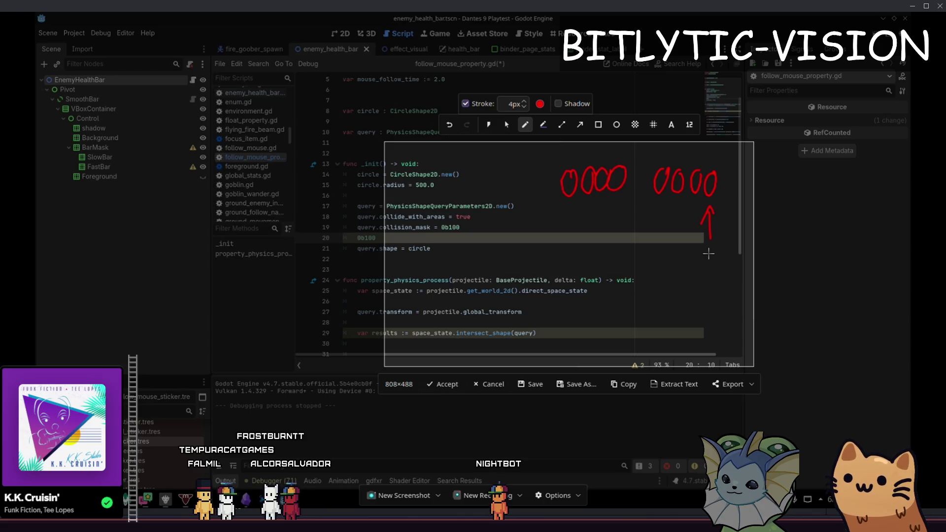
mouse_move(708, 260)
left_mouse_down()
mouse_move(713, 249)
mouse_move(689, 202)
mouse_move(700, 207)
mouse_move(691, 264)
mouse_move(702, 271)
left_mouse_up()
mouse_move(682, 229)
left_mouse_down()
mouse_move(682, 205)
mouse_move(688, 212)
left_mouse_up()
left_click_drag(666, 253, 676, 258)
key("ctrl+z")
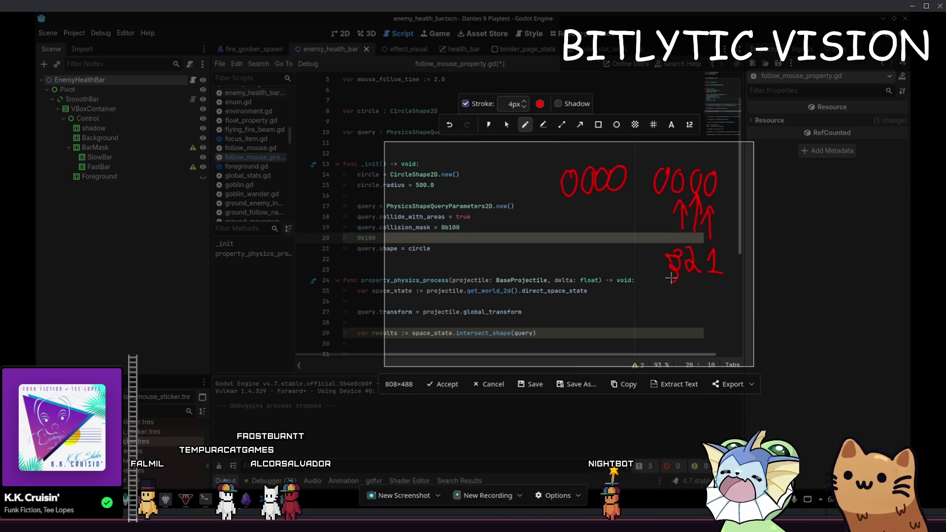
key("ctrl+z")
key("ctrl+z")
key("ctrl+z")
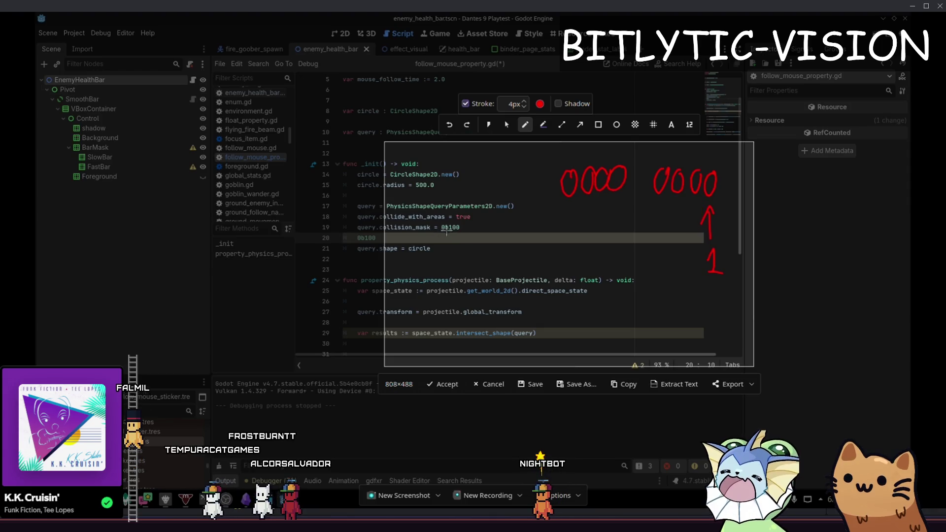
- Redraw the arrow under the right bit group and mark the set bit with a 1
left_click_drag(453, 245, 453, 234)
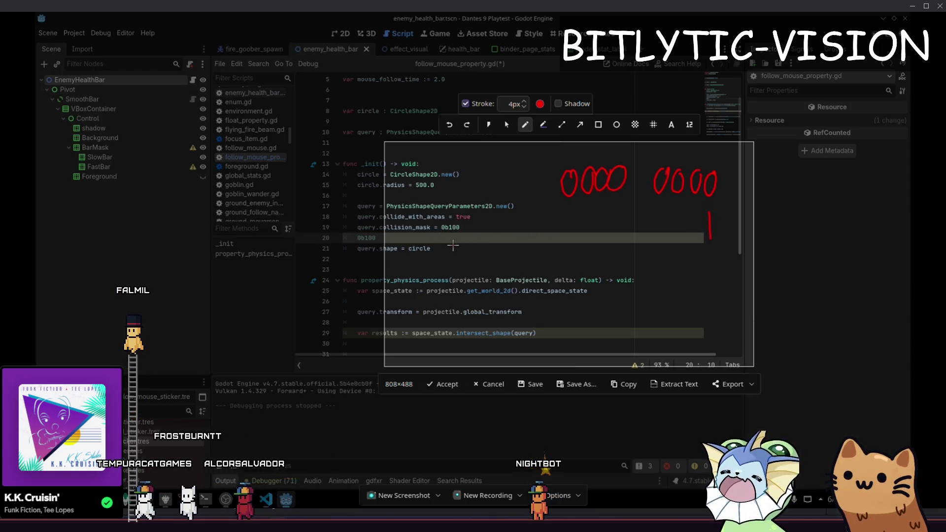
key("ctrl+z")
key("ctrl+z")
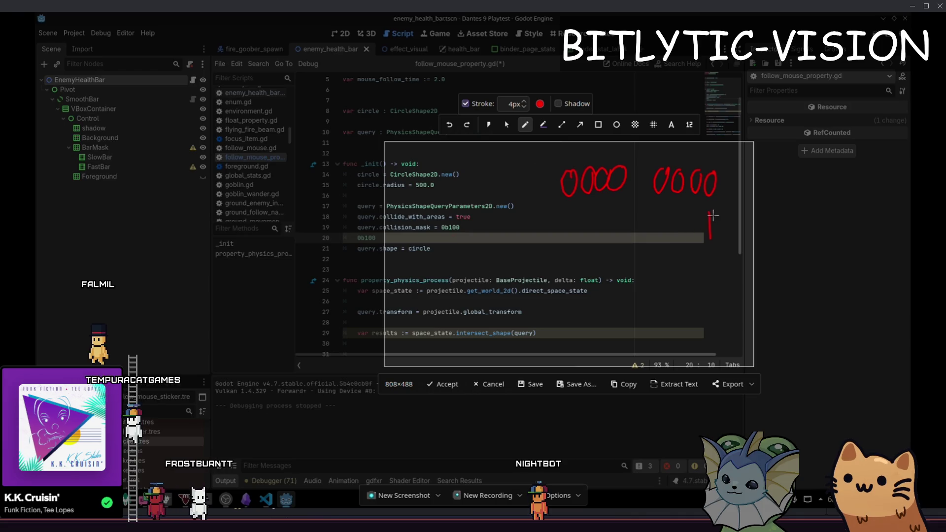
mouse_move(714, 204)
left_mouse_down()
mouse_move(726, 222)
mouse_move(684, 198)
left_mouse_up()
left_click_drag(677, 207, 700, 206)
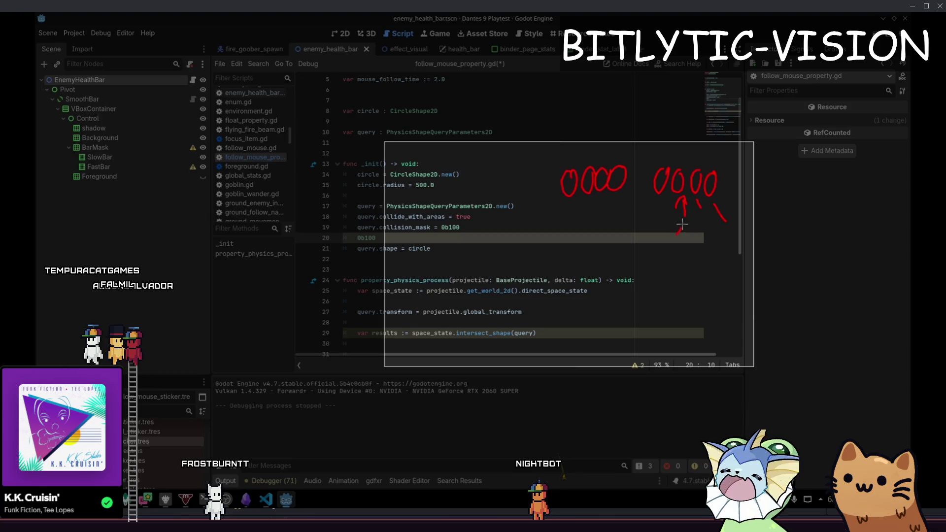
left_click_drag(678, 236, 694, 251)
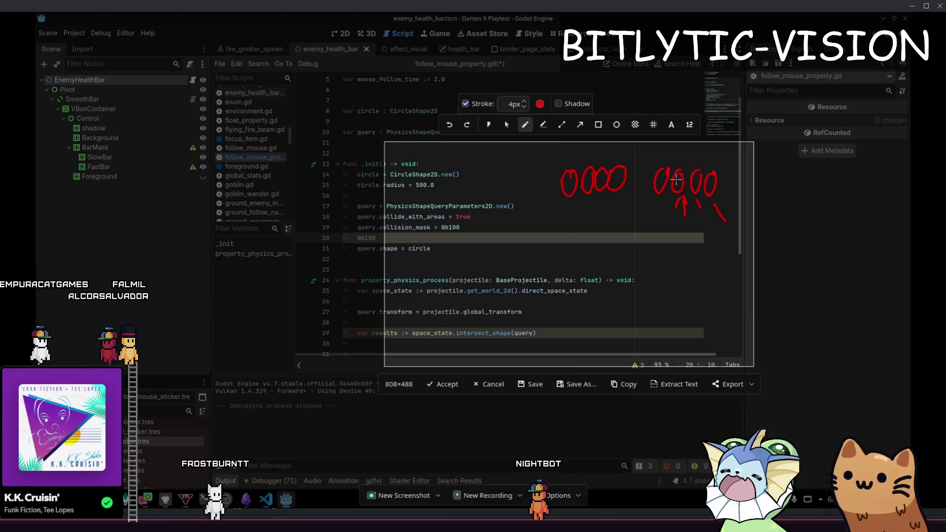
mouse_move(676, 177)
left_mouse_down()
mouse_move(679, 195)
mouse_move(567, 214)
left_mouse_up()
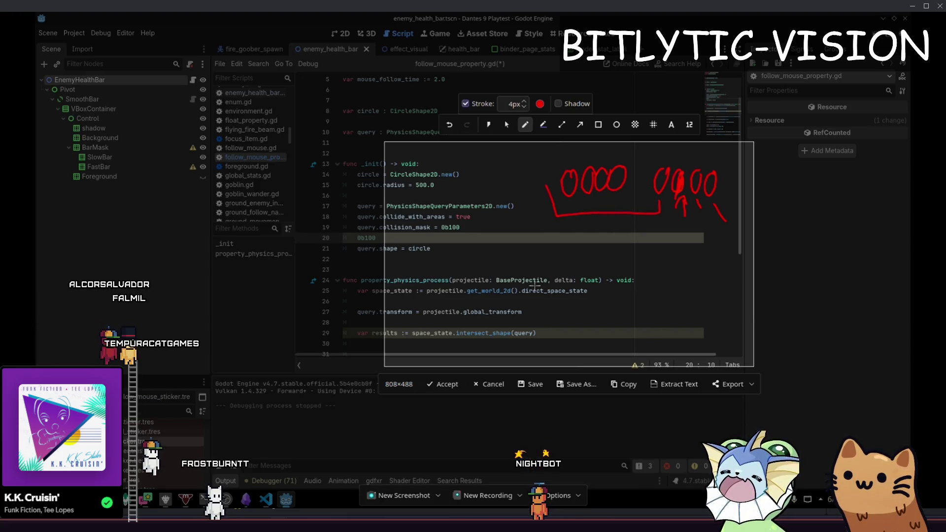
- Discard the capture and pad line 19's mask with zeros and an underscore to 0b0000_0100
key("Escape")
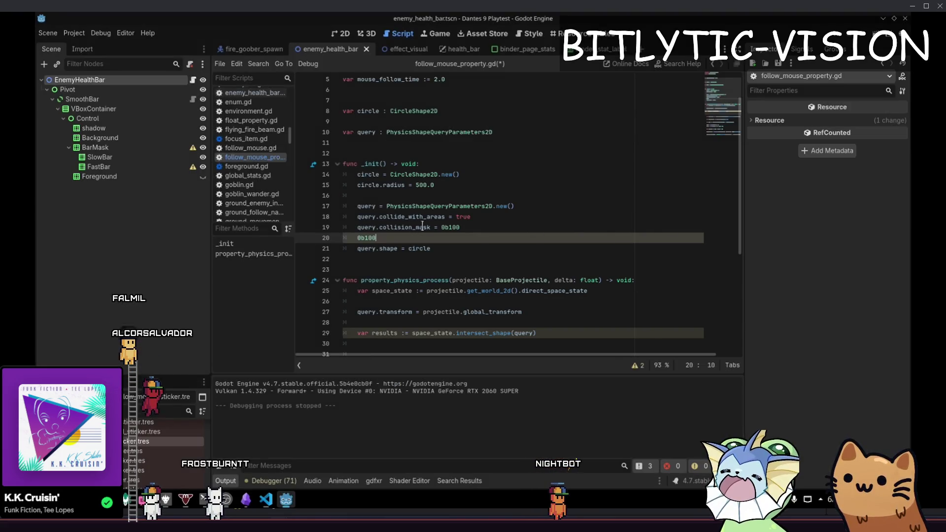
left_click(448, 227)
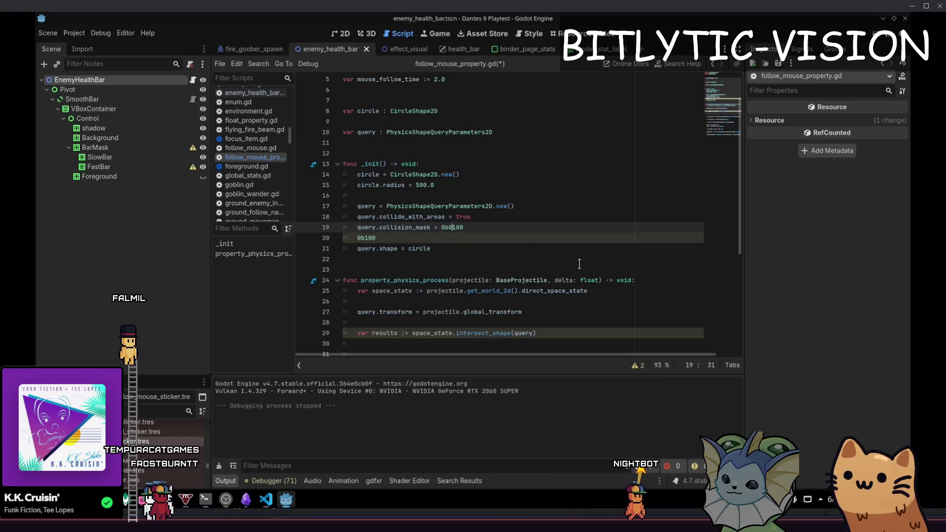
type("000_0")
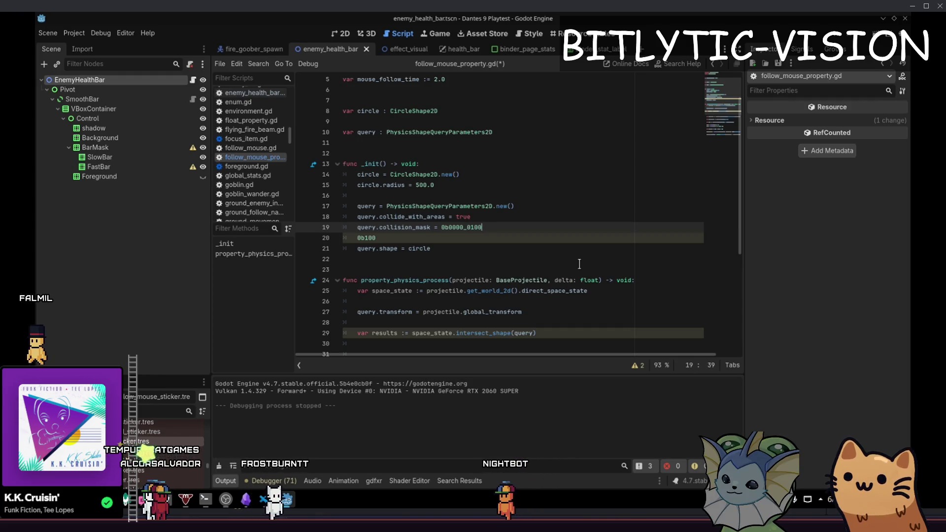
key("End")
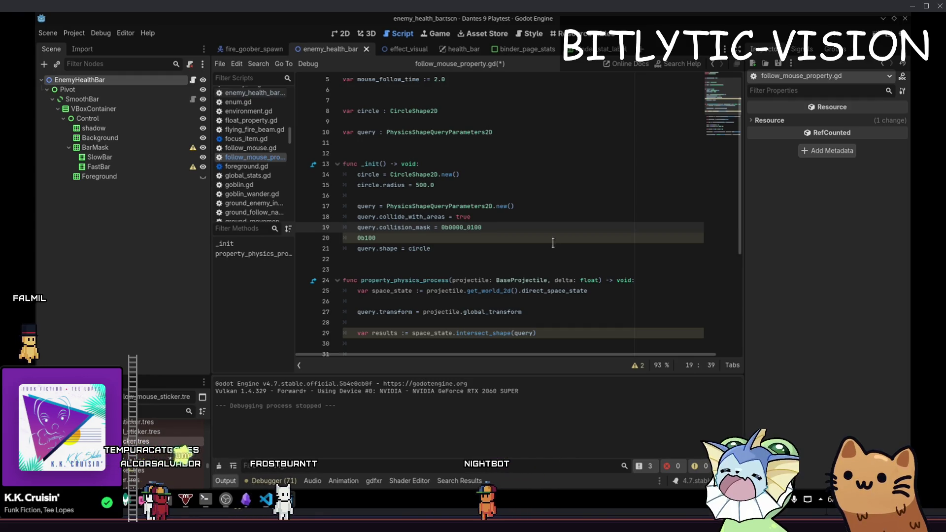
left_click(467, 227)
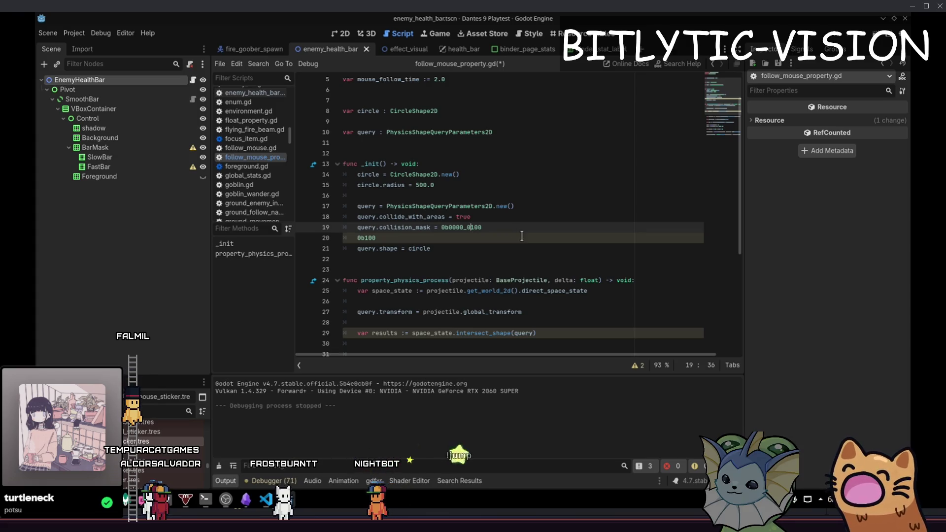
key("Right")
key("Right")
key("Right")
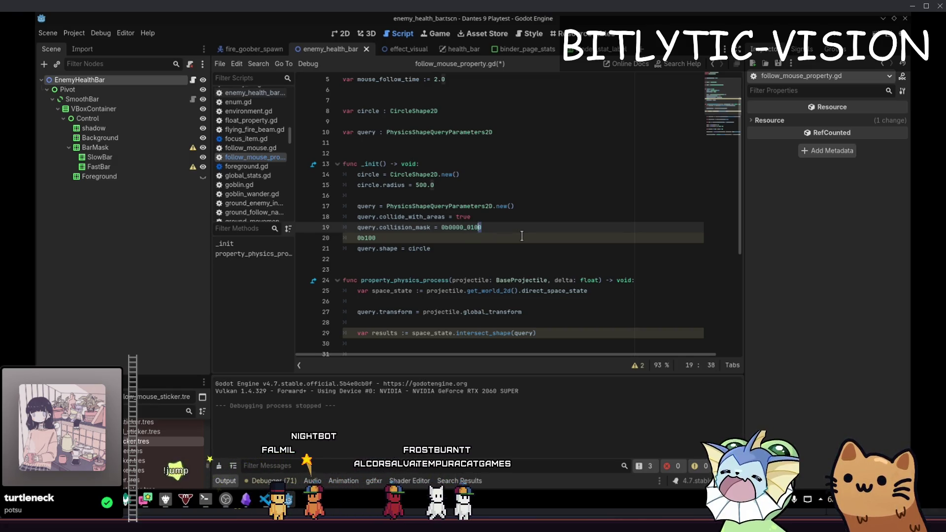
key("Left")
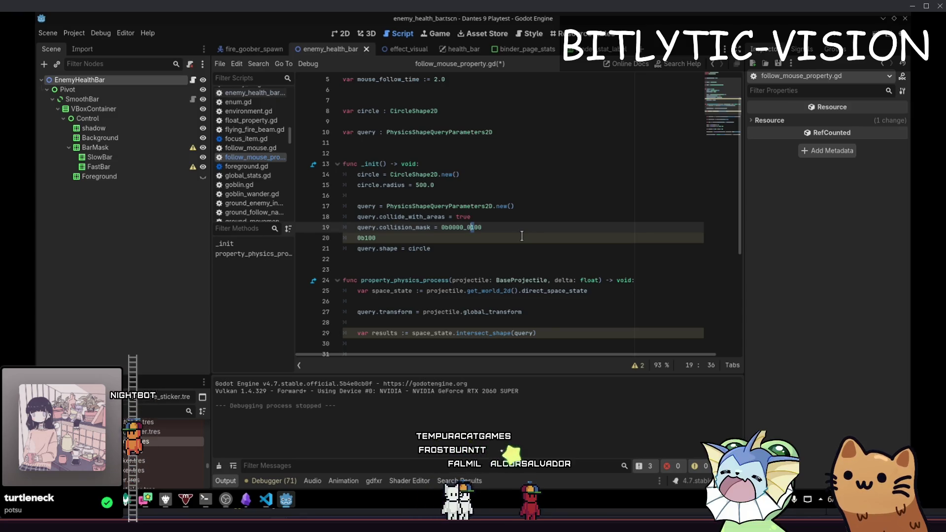
left_click(522, 236)
- Delete the stray 0b100 line, revert the mask to 0b100, and start a shift expression below
key("ctrl+shift+k")
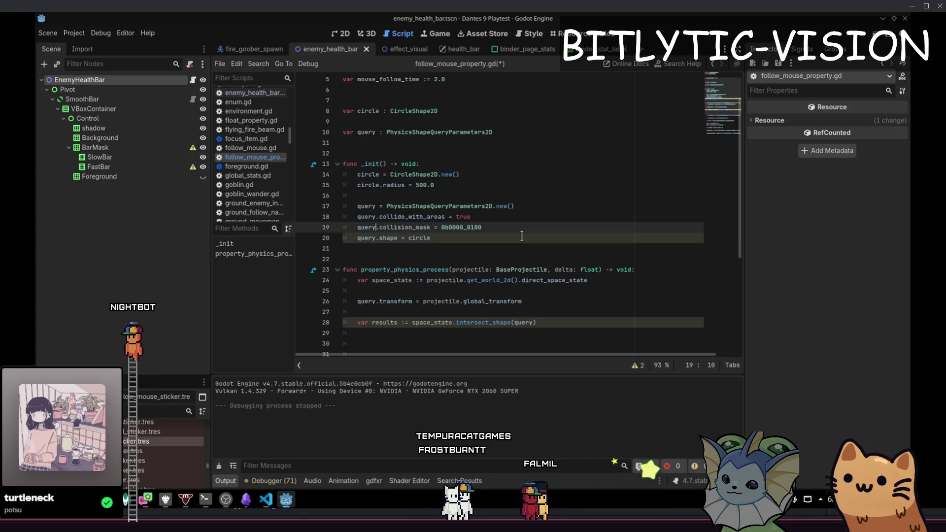
key("Left")
key("Left")
key("Left")
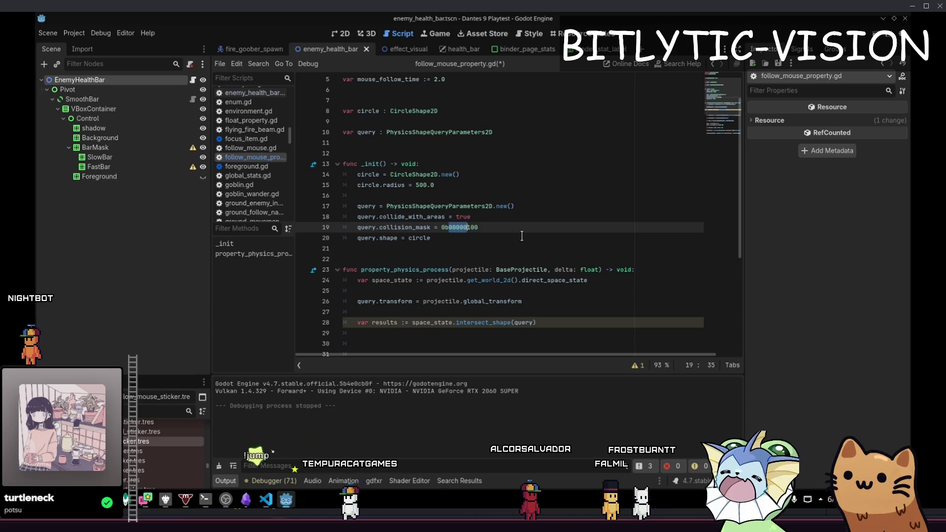
key("BackSpace")
key("BackSpace")
key("BackSpace")
key("Delete")
key("Delete")
key("End")
key("Return")
key("Return")
key("Up")
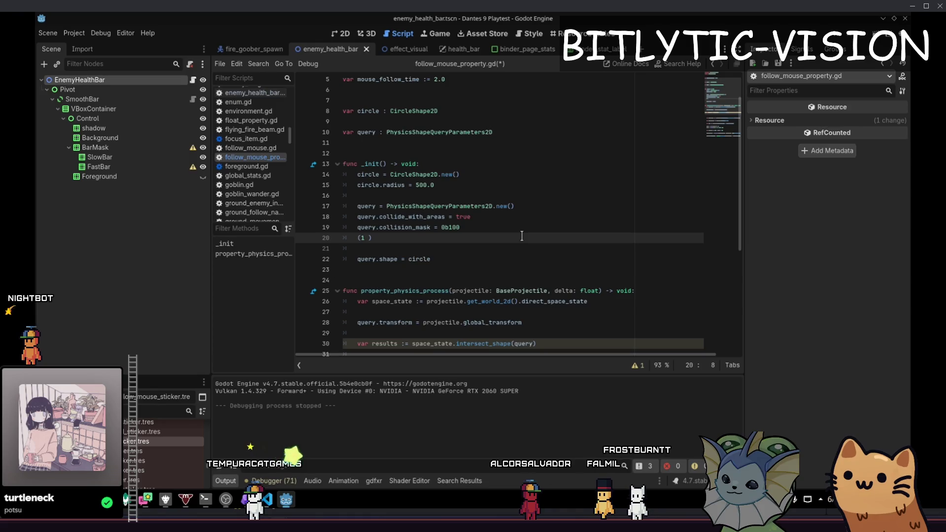
type("<< ")
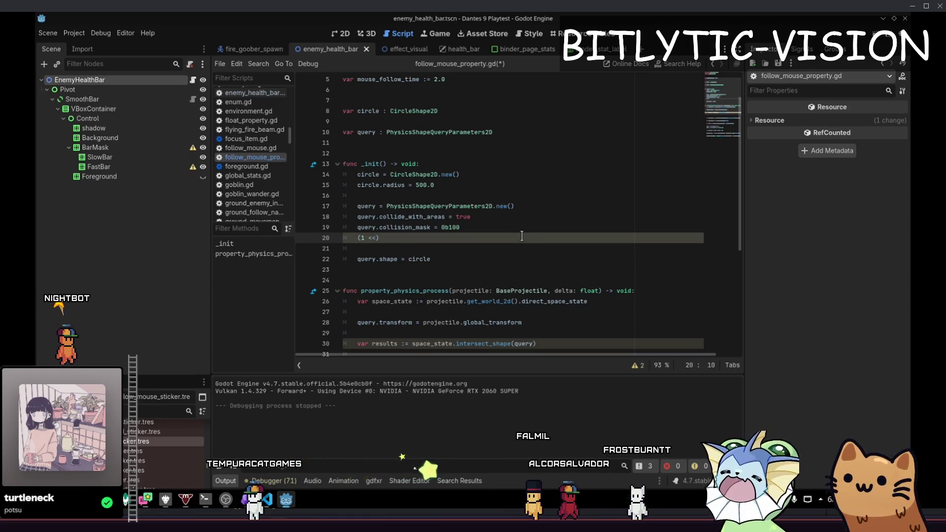
type("2)")
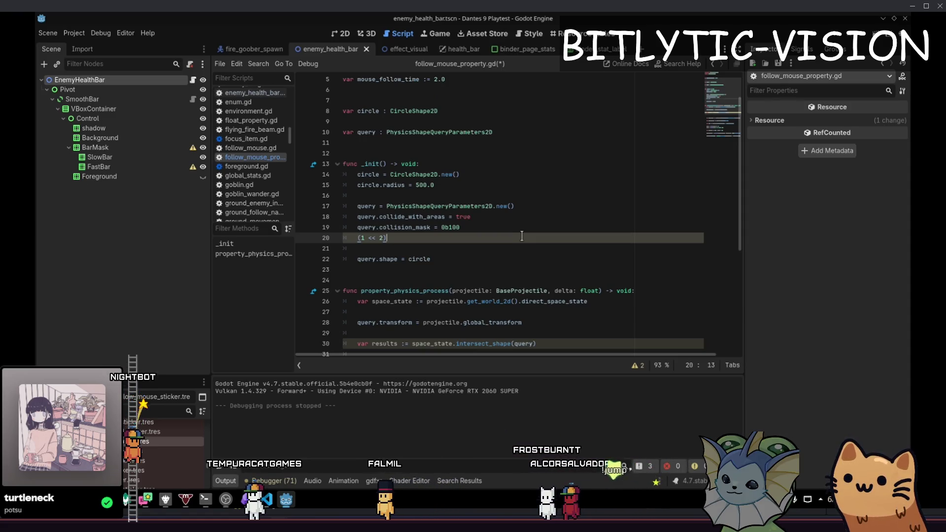
- Correct the name to physics_layer and add a var declaration line above the expression
key("Home")
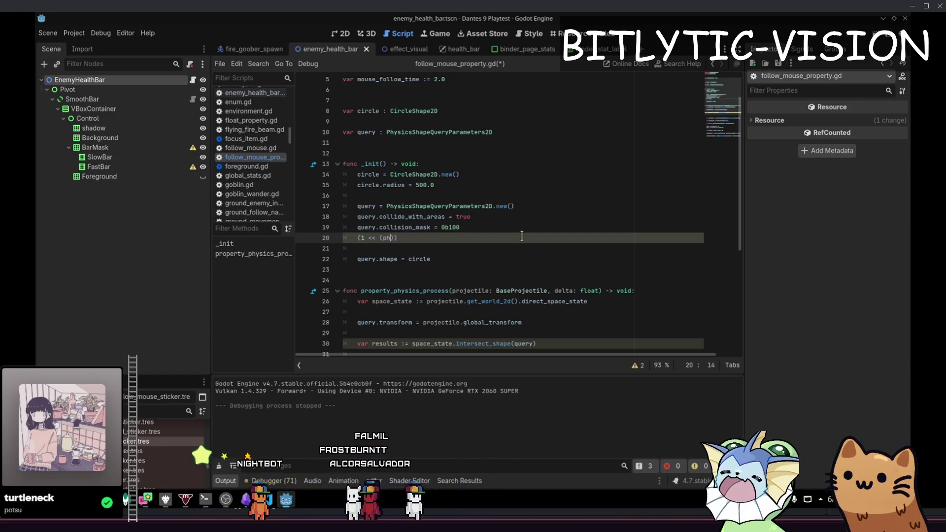
key("BackSpace")
key("BackSpace")
type("s_layer -=")
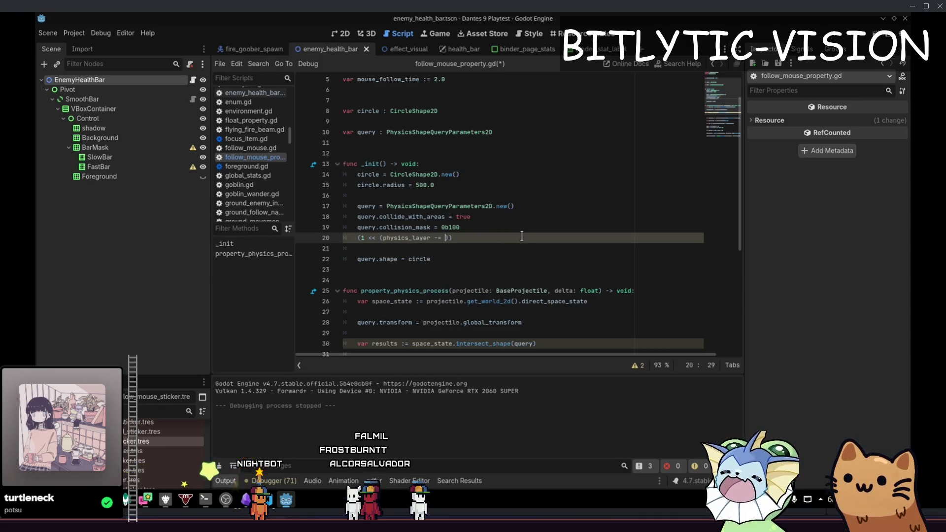
key("BackSpace")
key("BackSpace")
key("Return")
key("Return")
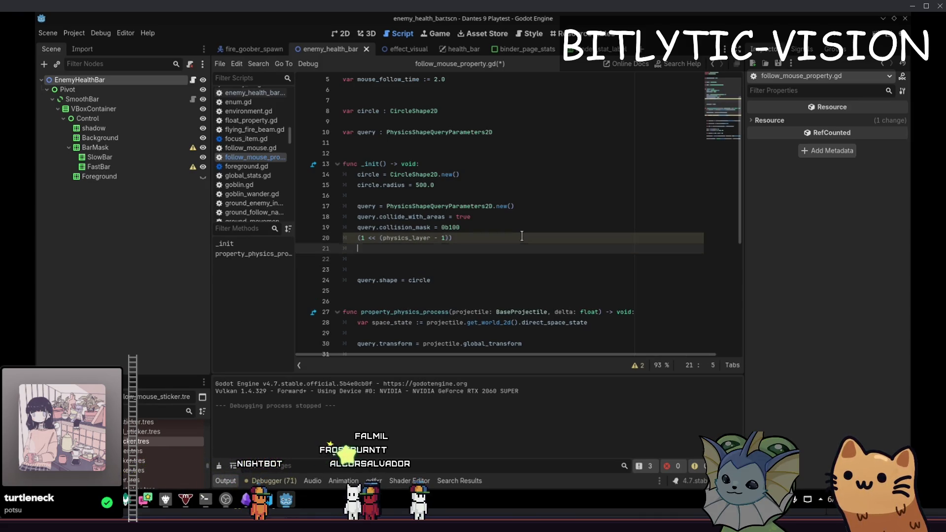
key("Up")
key("Up")
key("ctrl+shift+Return")
key("ctrl+shift+Return")
type("var physics_layer := 3")
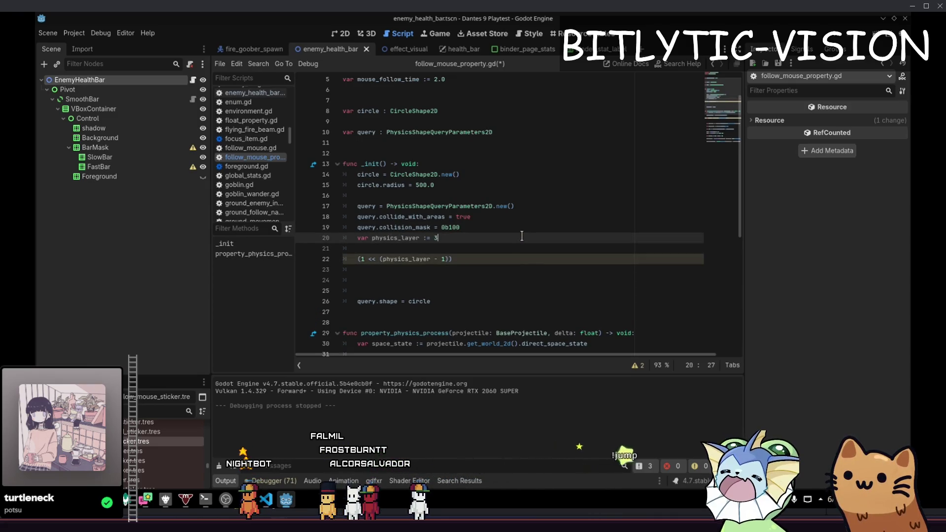
- Close the parenthesis, substitute 3 for physics_layer, and reduce the expression to (1 << 2)
key("Down")
key("Down")
key("End")
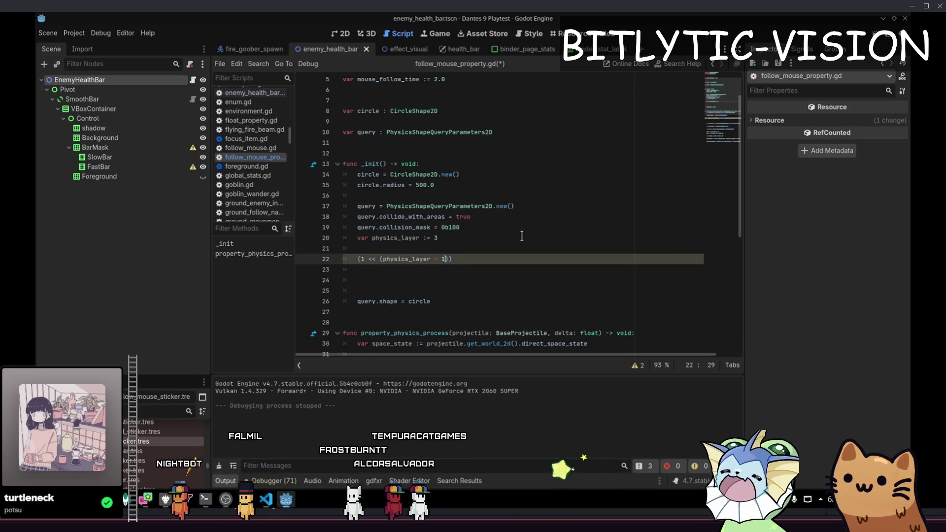
type(")")
key("Home")
key("Right")
key("Right")
key("Right")
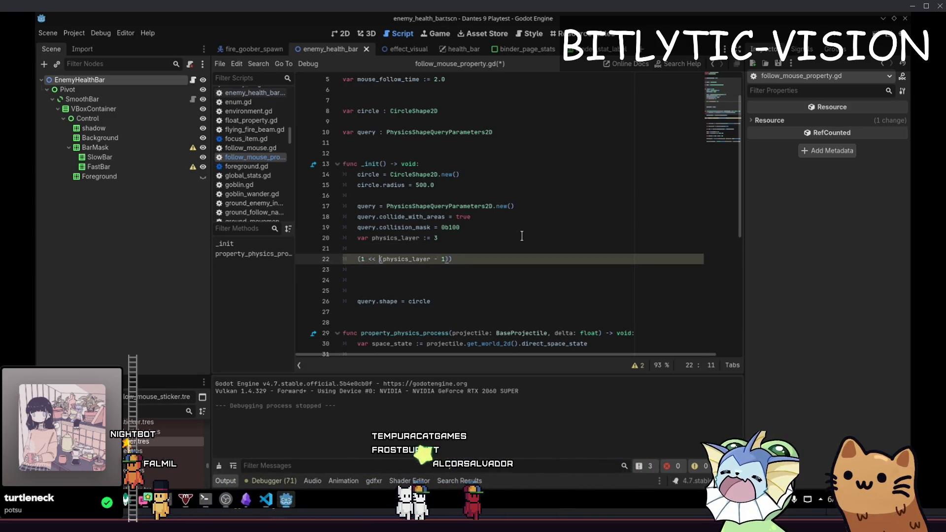
key("ctrl+Delete")
type("3")
key("Right")
key("Right")
key("Right")
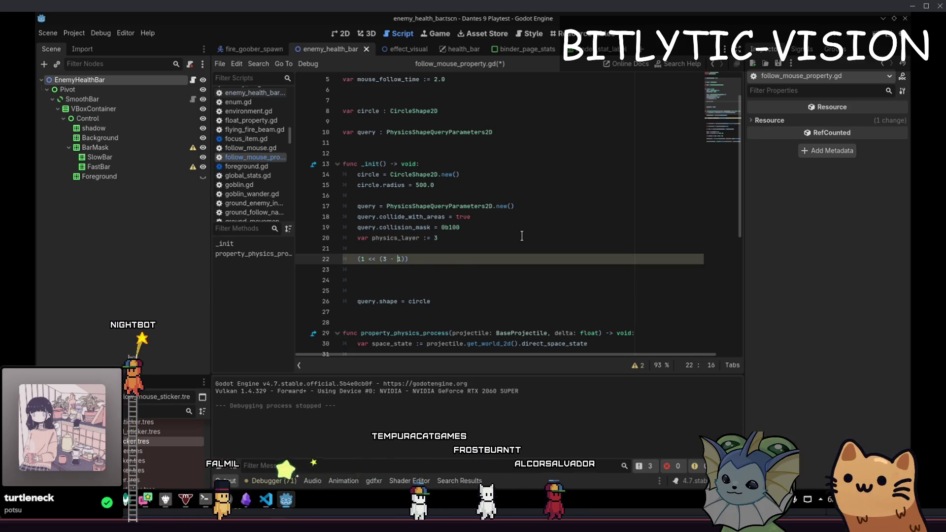
key("Delete")
key("Delete")
key("Delete")
key("BackSpace")
key("BackSpace")
key("BackSpace")
type("2")
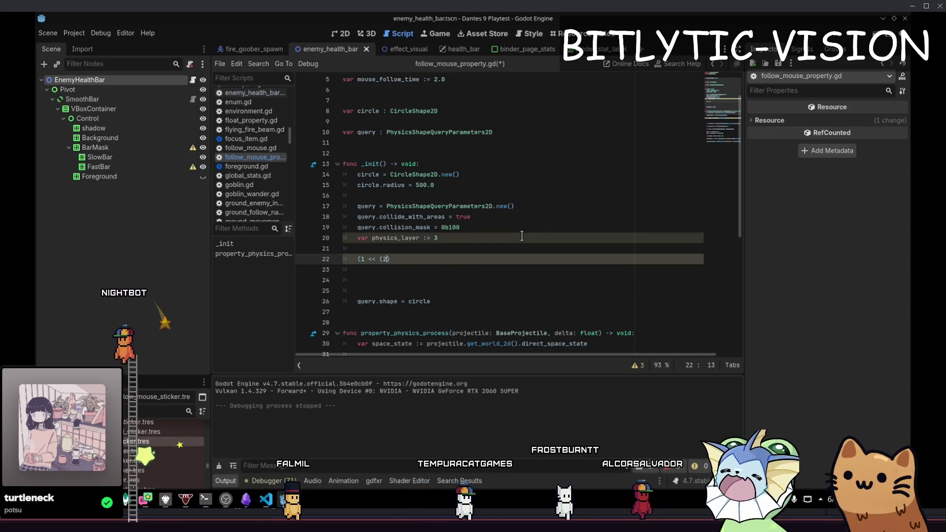
key("BackSpace")
key("BackSpace")
type("2")
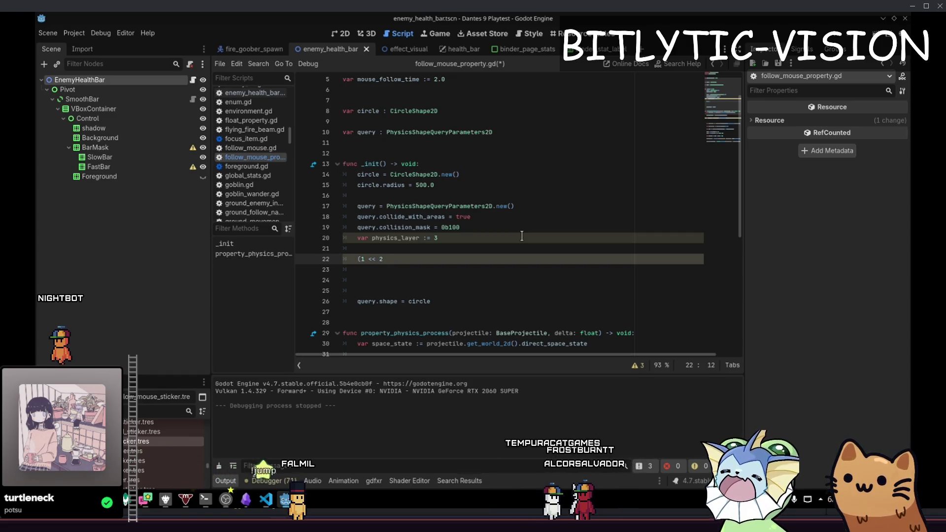
type(")")
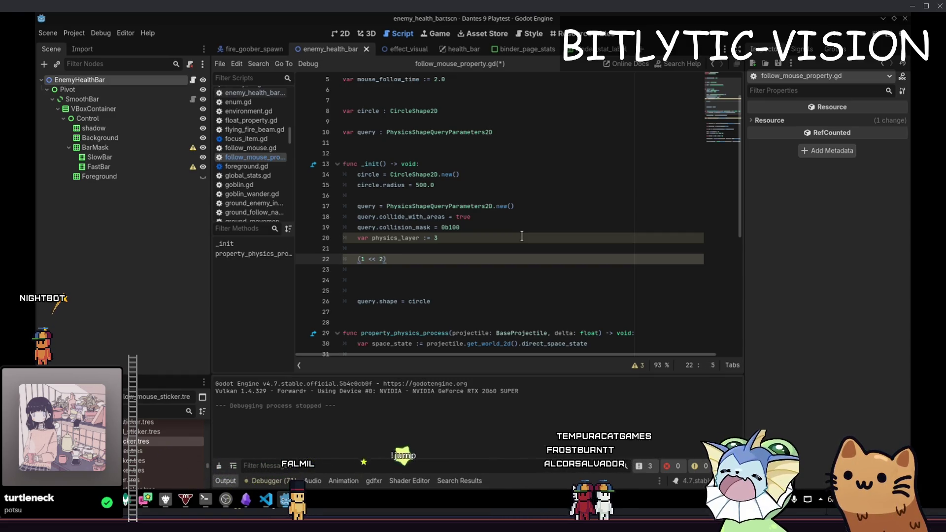
key("super+shift+Print")
left_click_drag(411, 145, 752, 349)
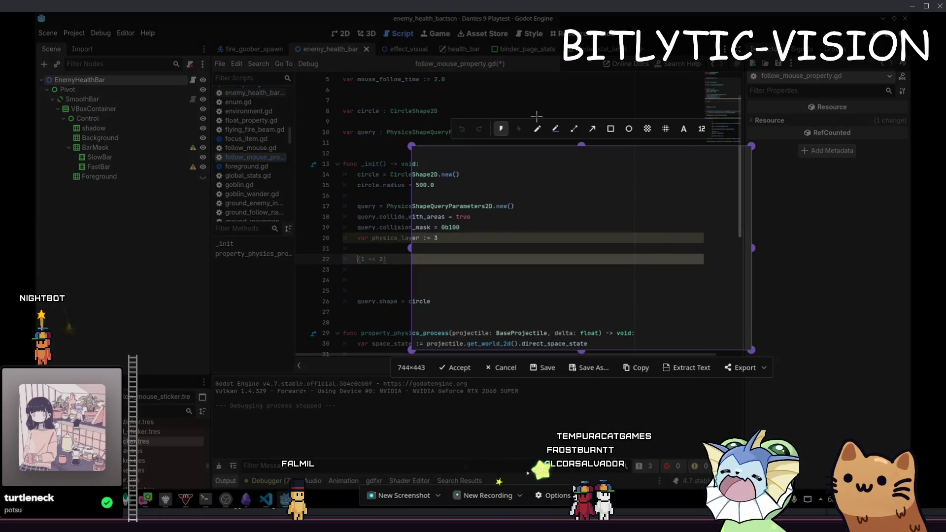
left_click(538, 129)
mouse_move(593, 185)
left_mouse_down()
mouse_move(611, 184)
mouse_move(627, 209)
mouse_move(630, 185)
mouse_move(645, 202)
mouse_move(646, 231)
mouse_move(611, 255)
mouse_move(634, 270)
mouse_move(597, 273)
mouse_move(670, 269)
left_mouse_up()
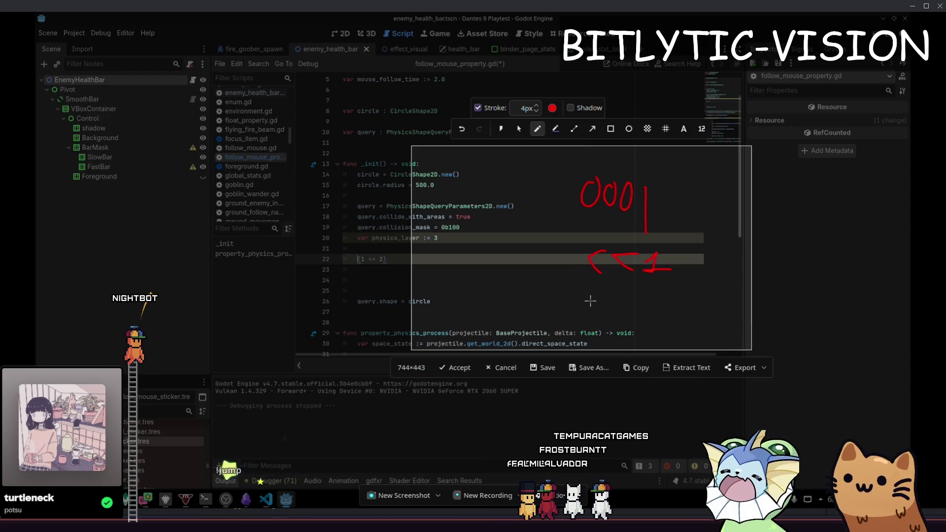
left_click_drag(593, 293, 593, 294)
mouse_move(606, 293)
left_mouse_down()
mouse_move(619, 310)
mouse_move(635, 296)
left_mouse_up()
left_click_drag(645, 231, 631, 228)
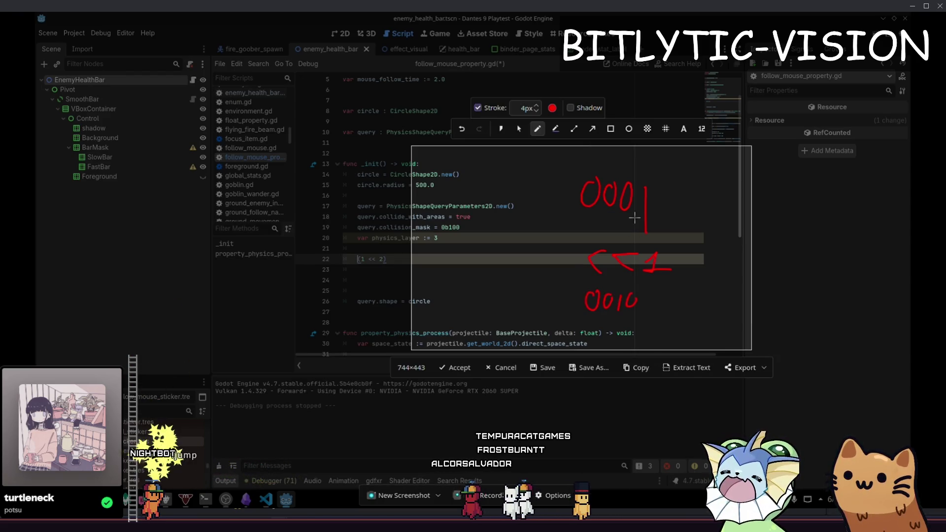
key("ctrl+z")
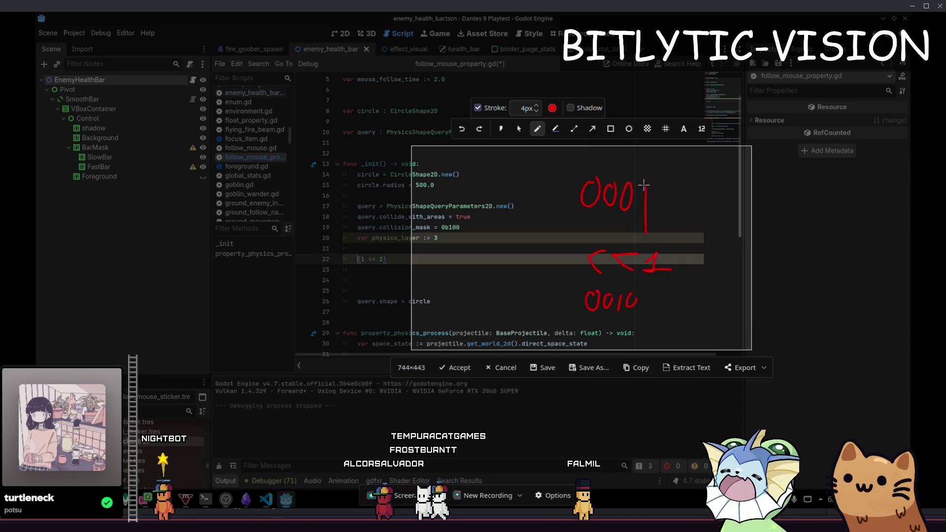
left_click_drag(634, 178, 648, 178)
left_click_drag(661, 240, 670, 235)
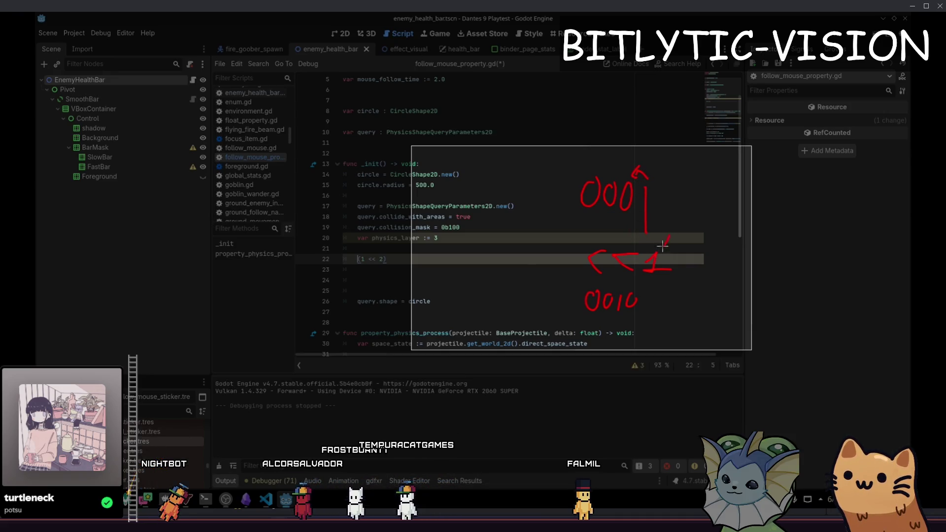
key("Escape")
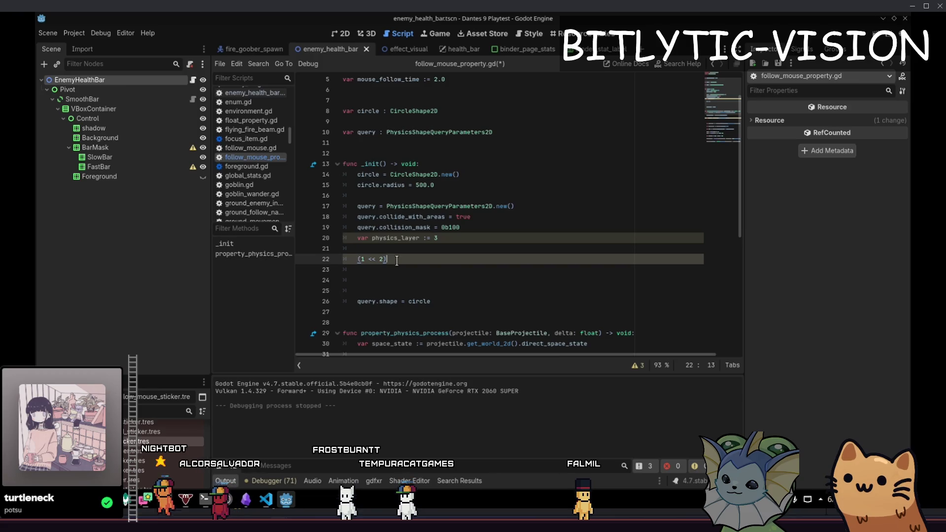
- Delete the physics_layer and (1 << 2) scratch lines, save, and open a line below the mask
key("BackSpace")
key("BackSpace")
key("BackSpace")
right_click(446, 255)
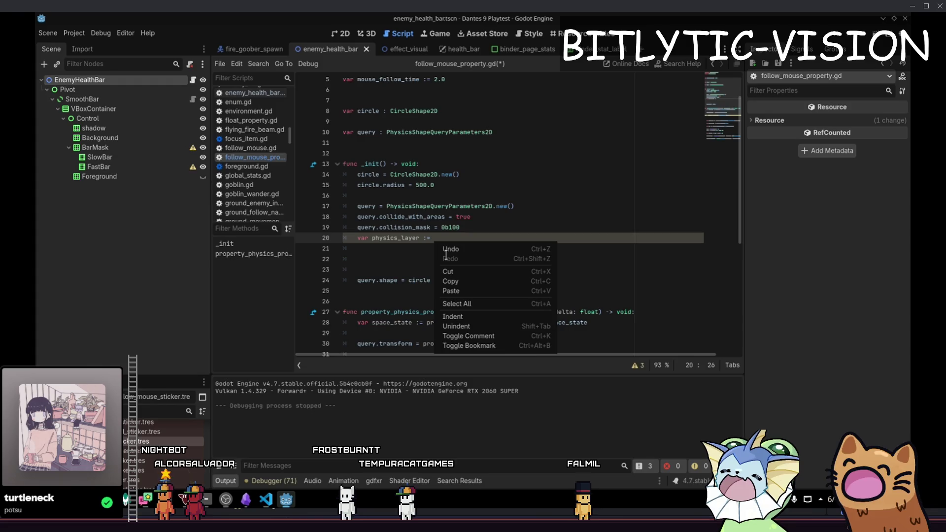
key("Escape")
key("BackSpace")
key("BackSpace")
key("Delete")
key("Delete")
key("Delete")
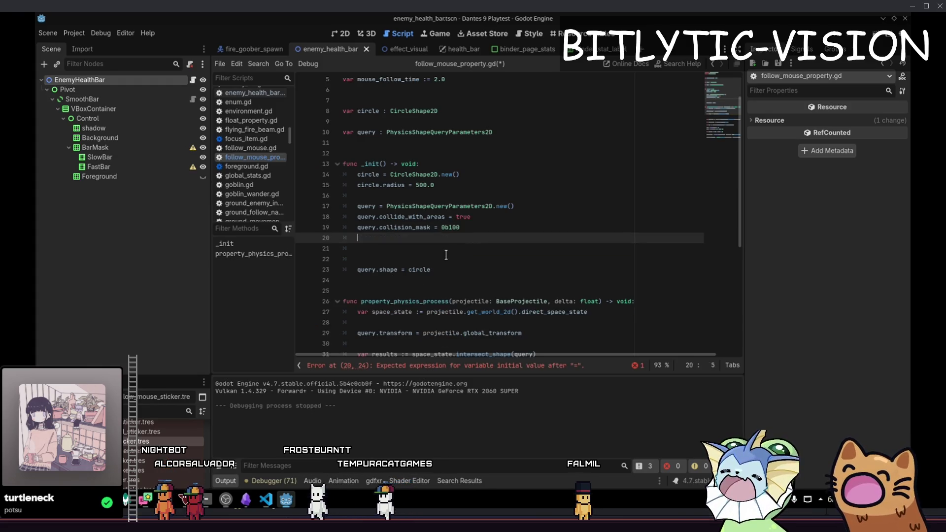
key("ctrl+s")
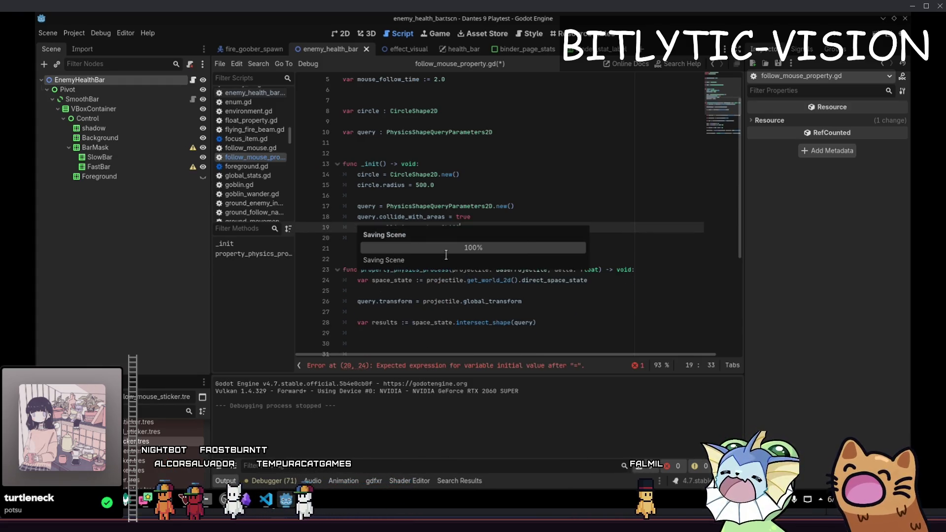
key("Return")
key("Return")
key("Up")
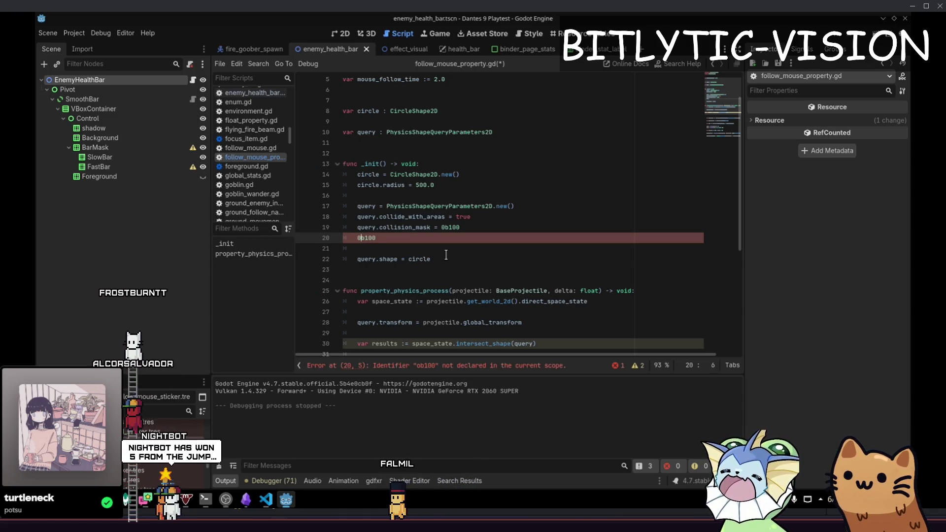
- Write scratch binary examples 0b011, 0b100 | 0b010 and 0b110 below the mask
key("Return")
key("Return")
type("0b")
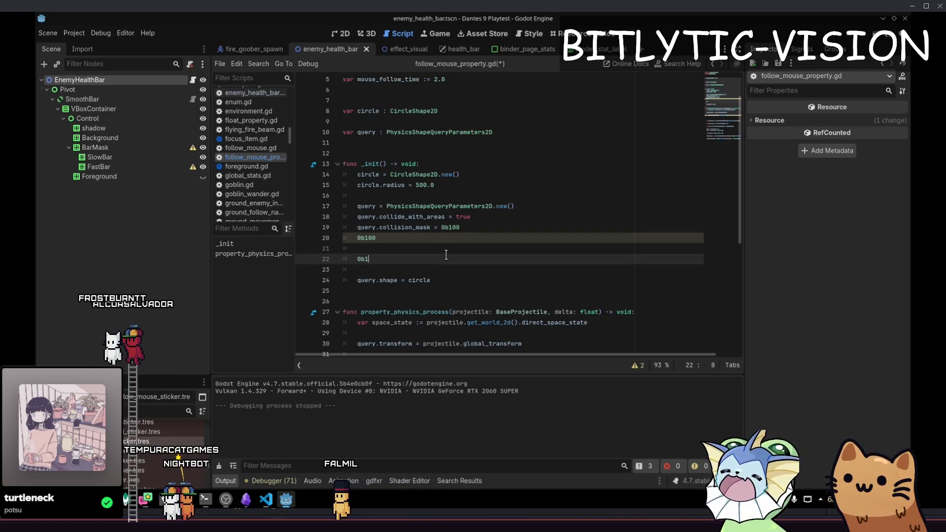
type("1")
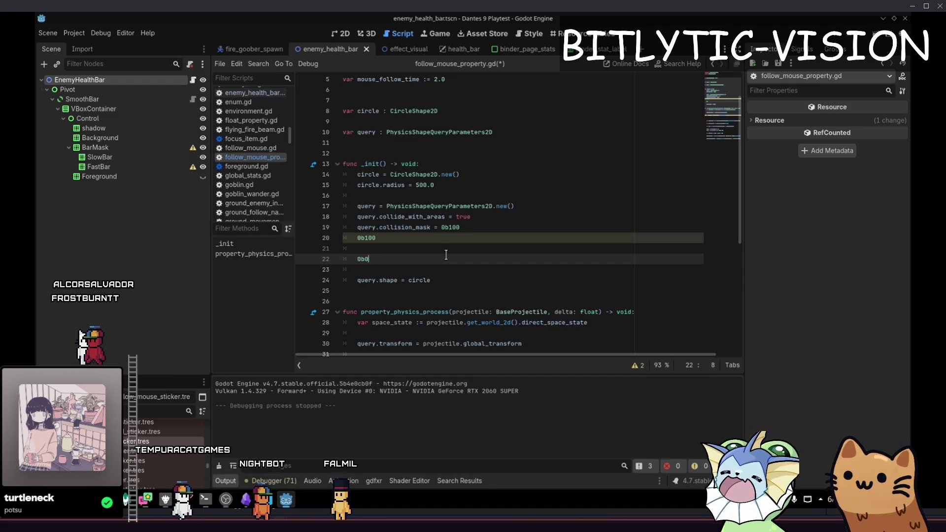
key("Up")
key("Up")
key("Home")
type("~")
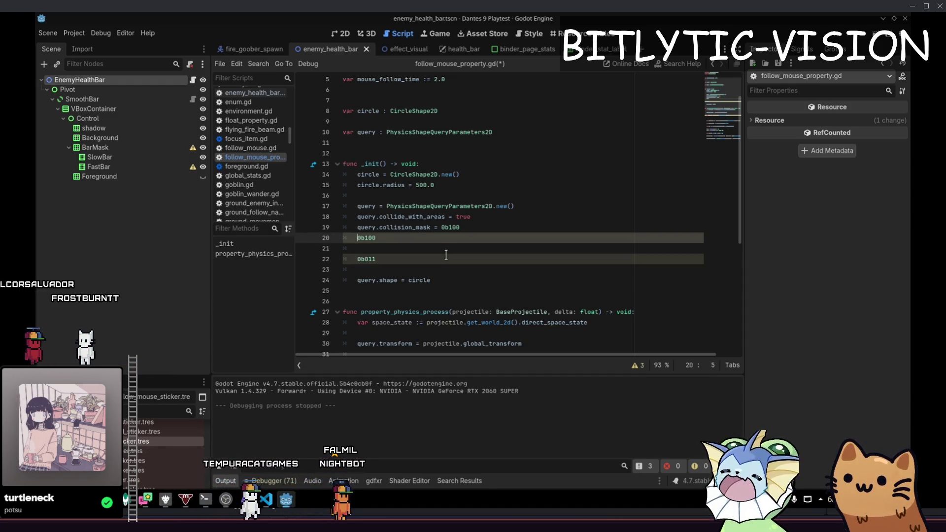
key("BackSpace")
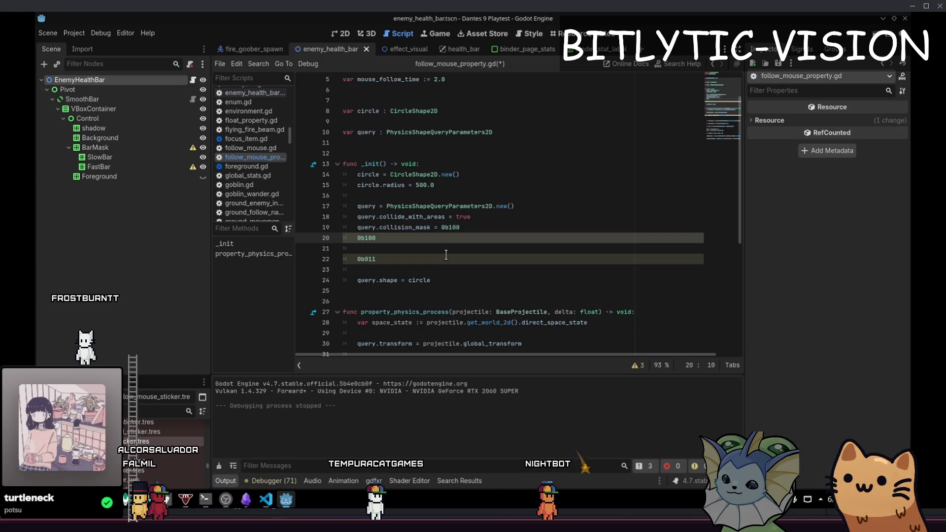
type(" | 0b010")
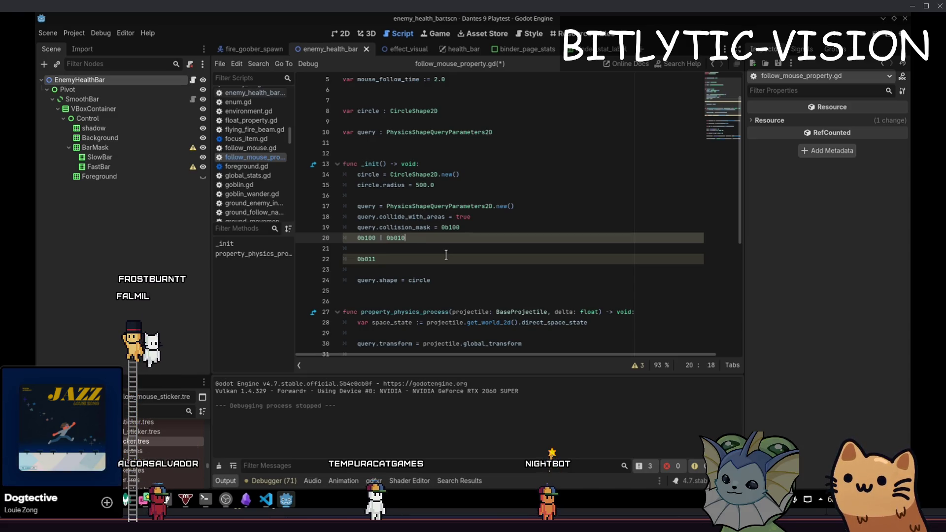
key("Return")
key("Return")
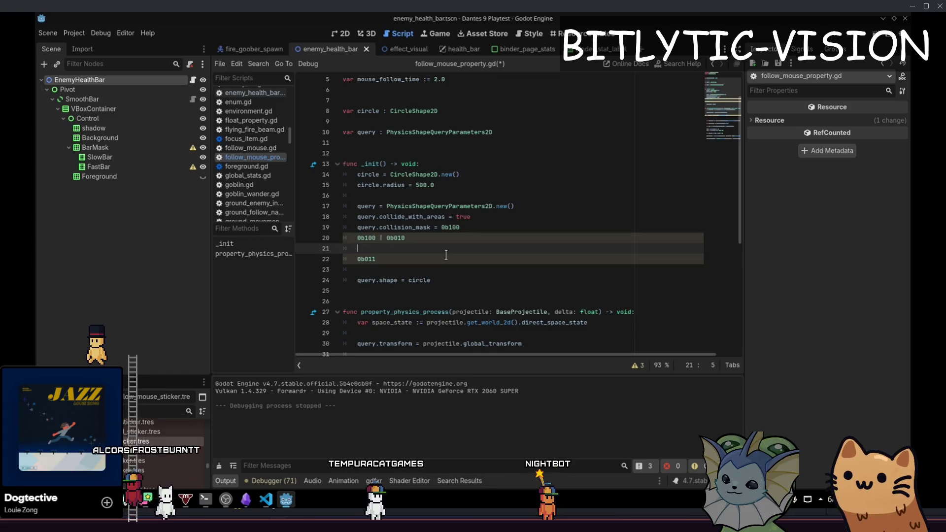
type("0b")
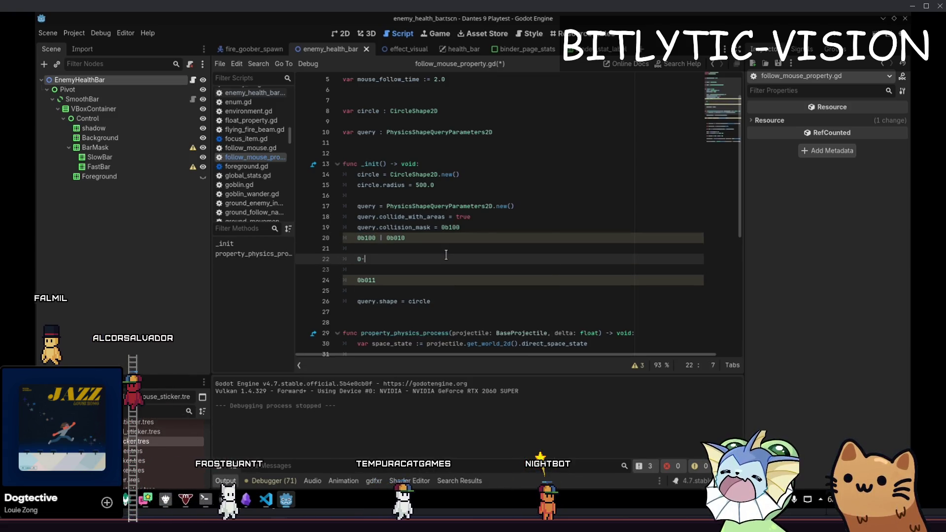
type("110")
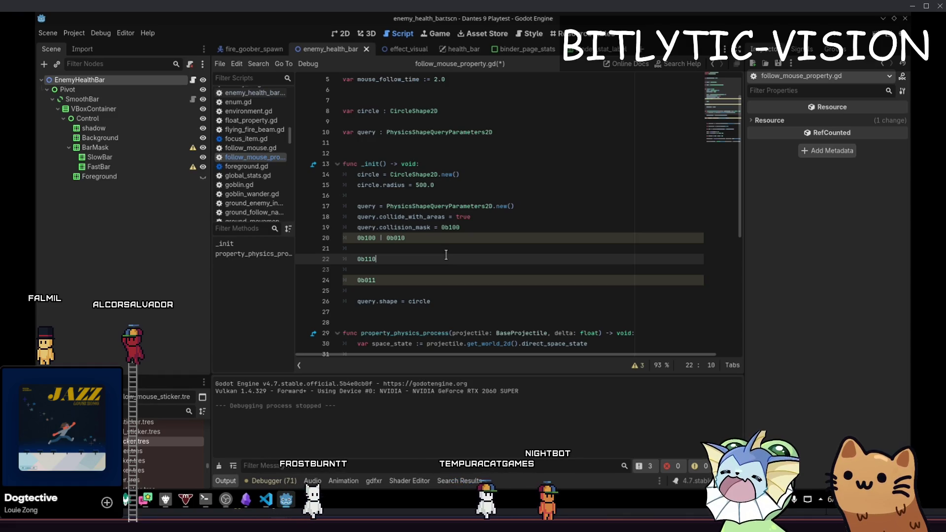
- Delete the bitwise scratch lines, save the script, and run the game
key("Up")
key("Up")
key("Home")
key("End")
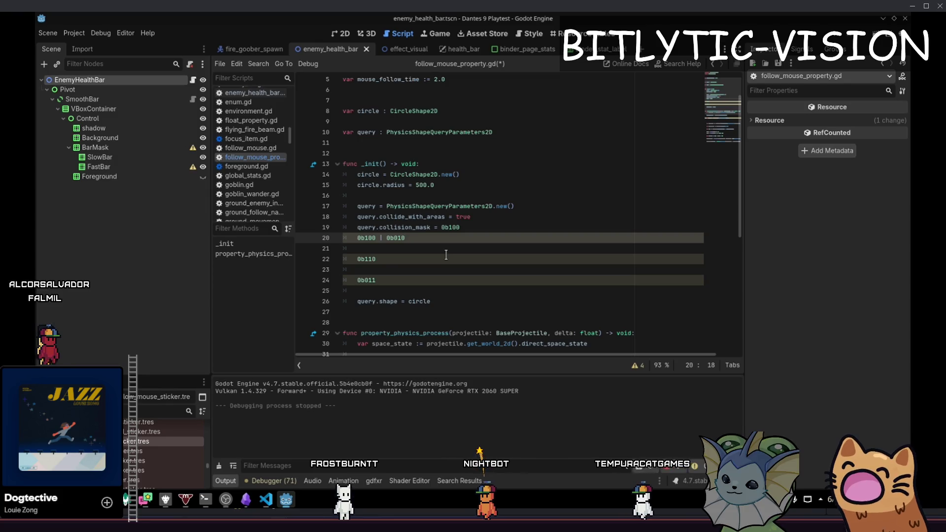
key("ctrl+shift+k")
key("ctrl+shift+k")
key("ctrl+shift+k")
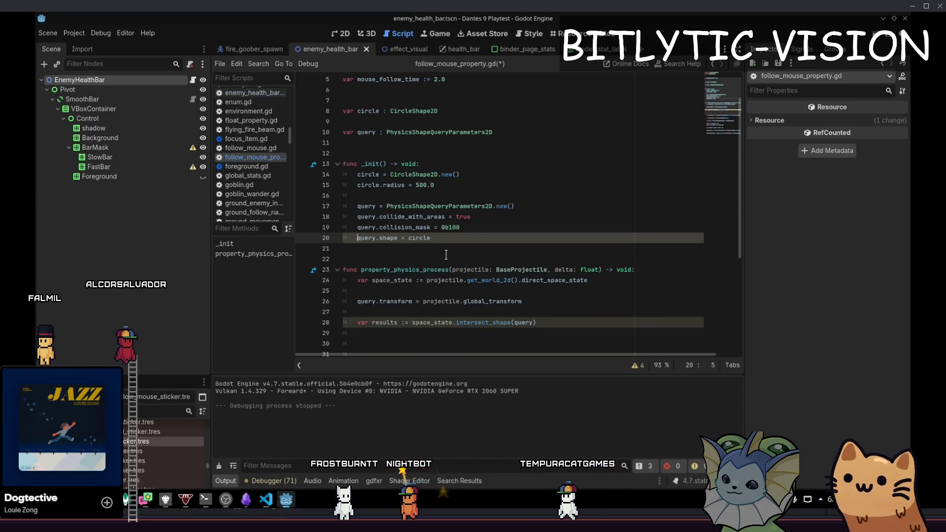
key("ctrl+s")
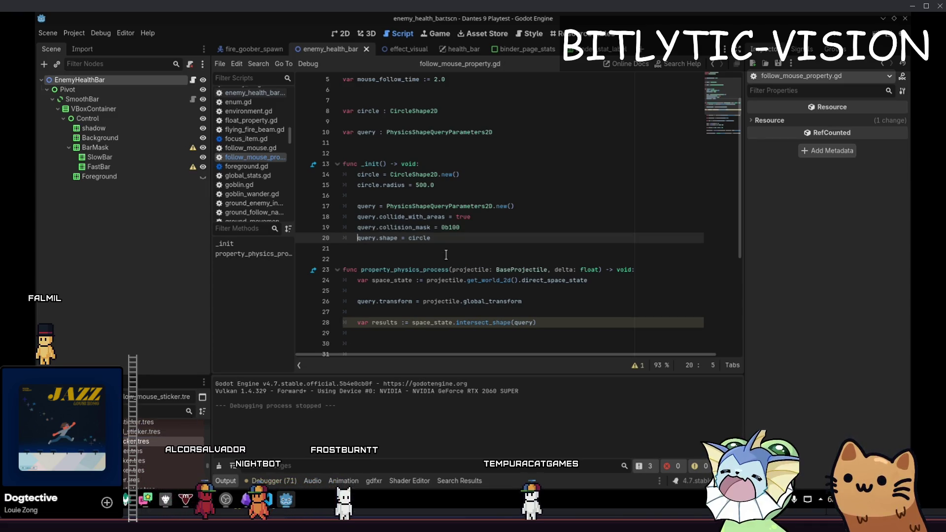
left_click(569, 187)
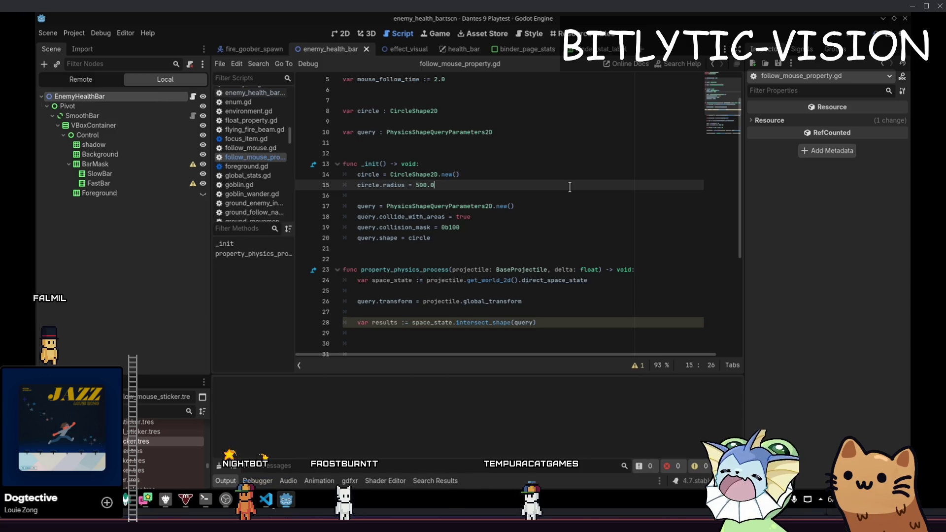
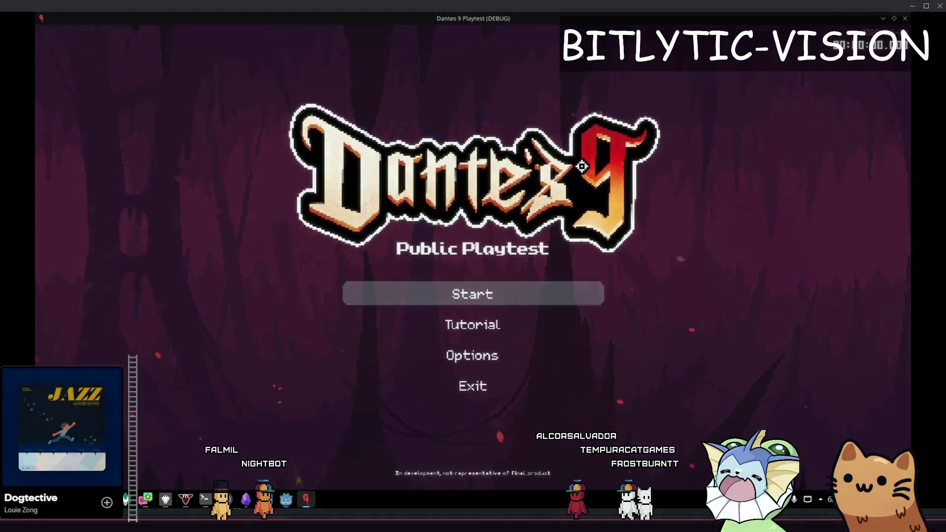
- Start a new game and move the player right through the cathedral
key("Return")
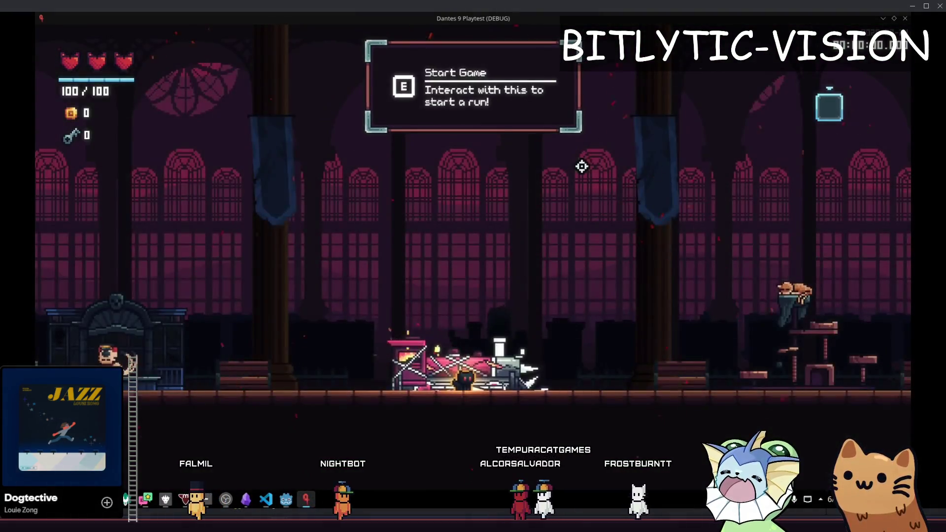
key("d")
key("space")
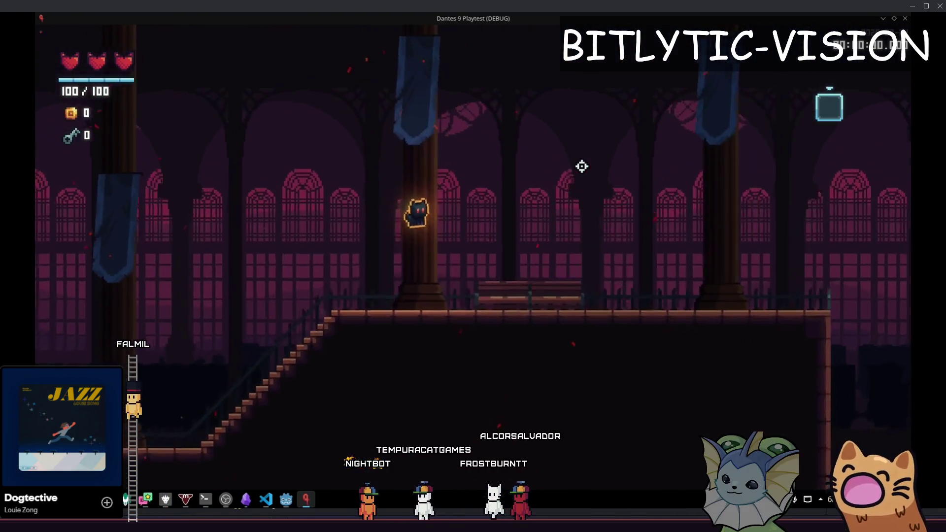
- Spawn a fire_goober_hive enemy on the upper platform via the debug spawner's 'goober' search
key("F1")
left_click(158, 379)
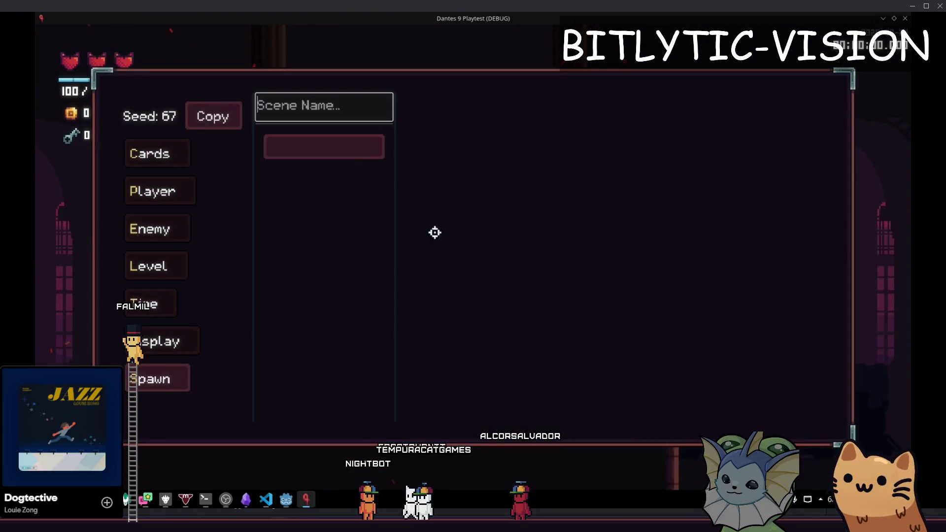
type("goober")
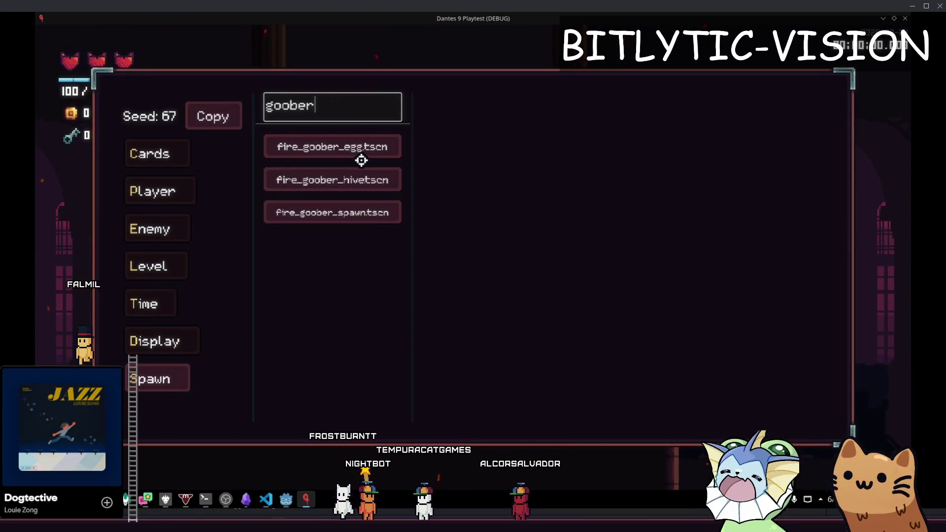
left_click(327, 184)
left_click(612, 317)
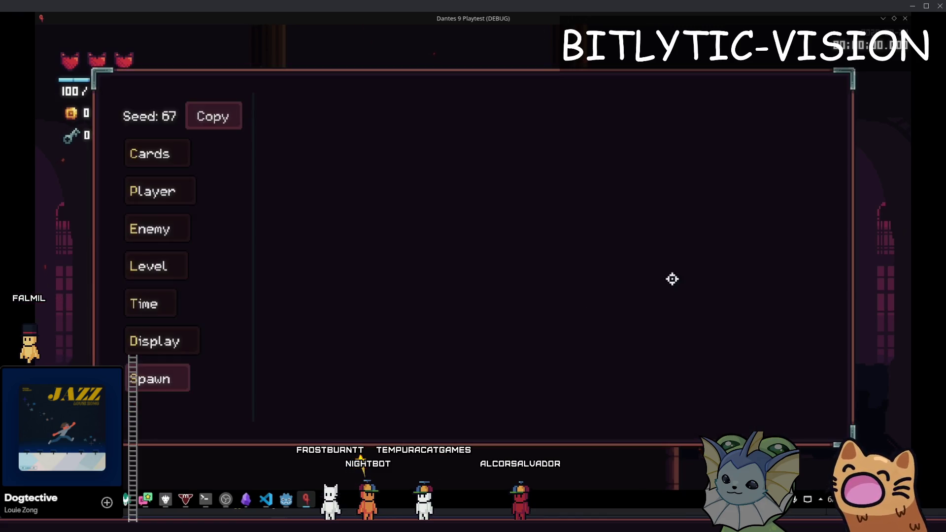
- Attack the spawned goober to damage it, then jump away to the left
key("F1")
key("Right")
key("x")
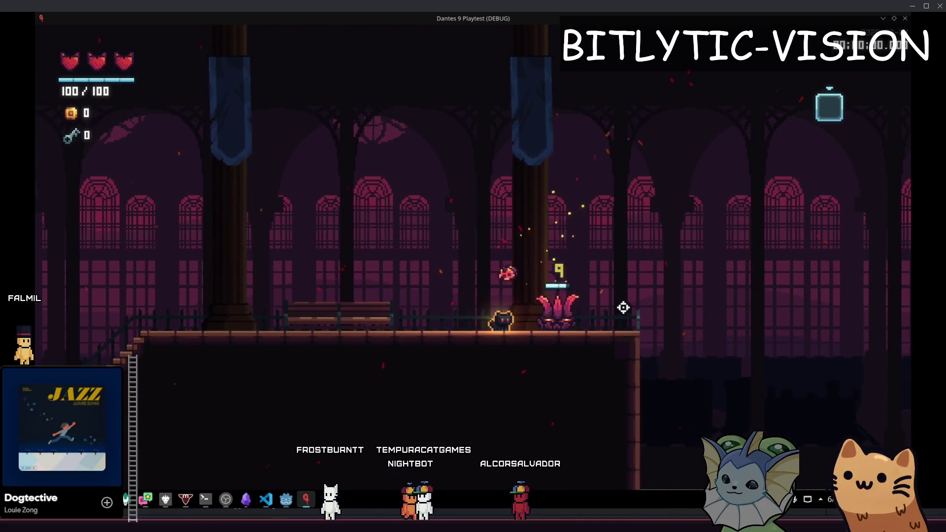
key("z")
key("Left")
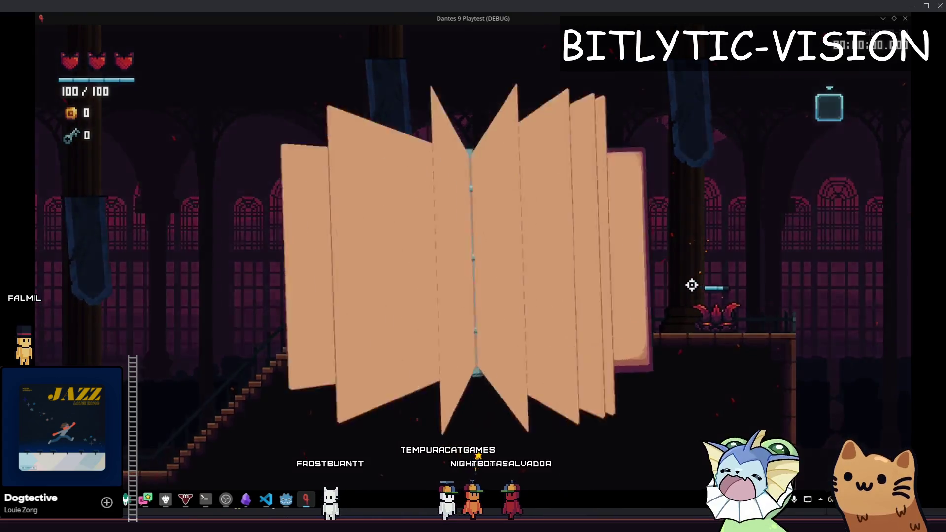
- Back in Godot, quick-open enemy_health_bar.gd by searching 'health_bar'
key("alt+Tab")
key("shift+alt+o")
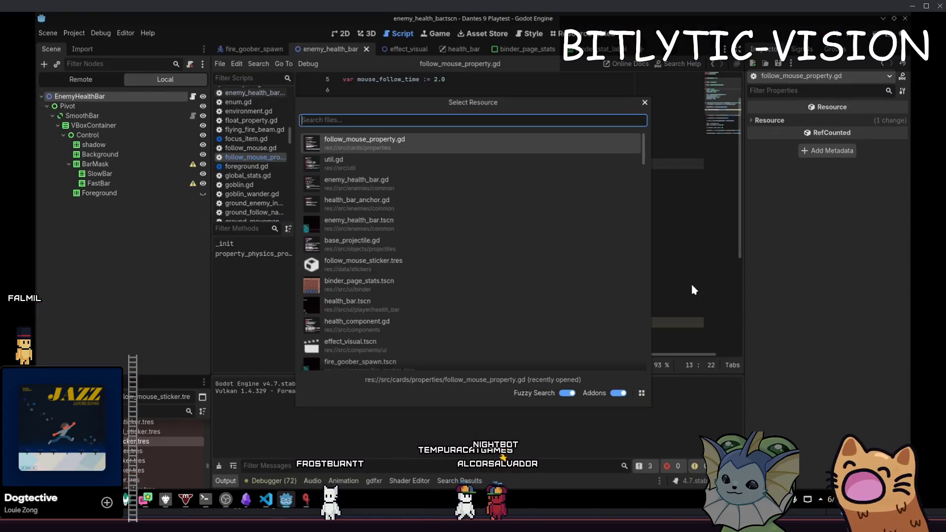
type("health_bar")
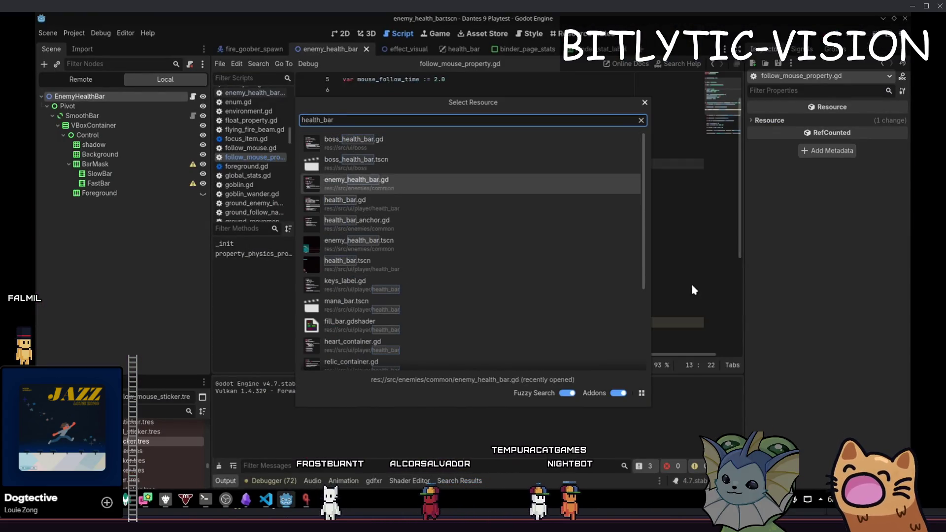
key("Return")
- Add 'visible = false' at the end of the _ready function
key("Up")
key("Up")
key("Down")
key("Down")
key("Down")
key("Up")
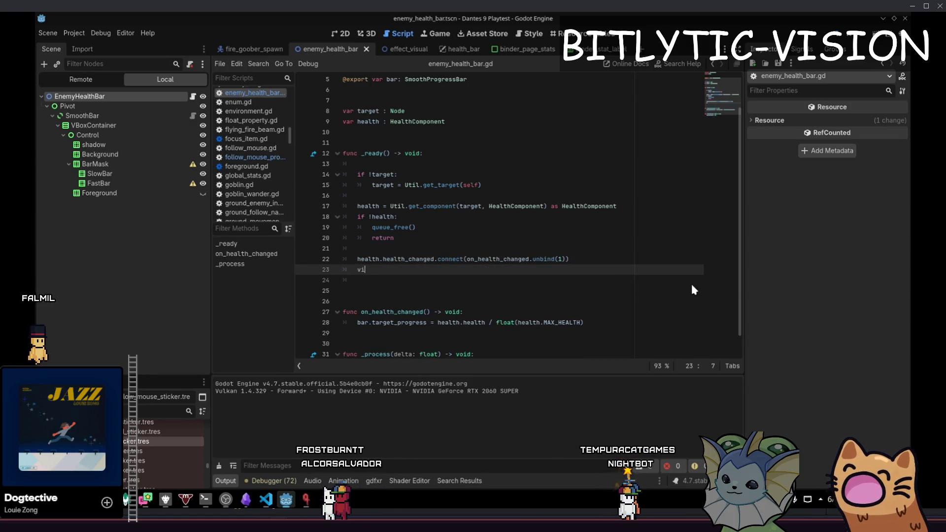
type("visible = false")
key("Escape")
key("Delete")
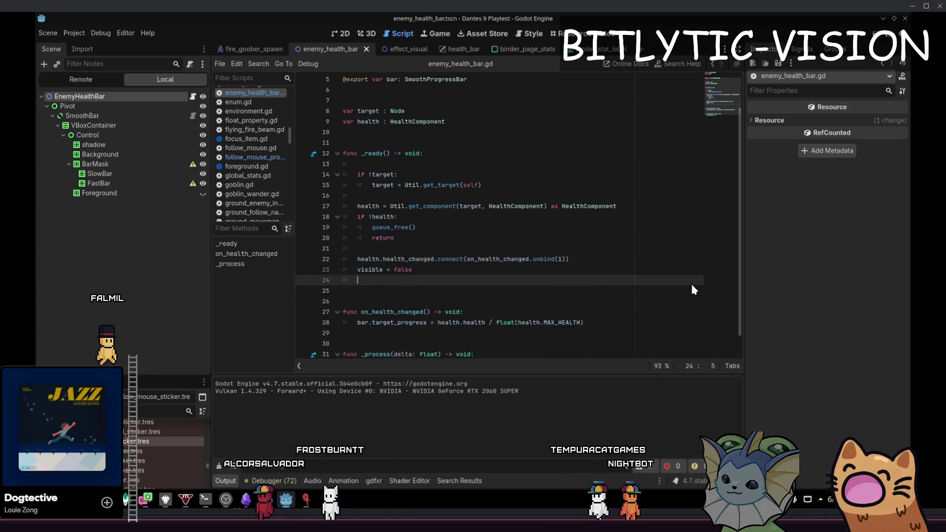
- Add a target_progress check below the progress assignment in on_health_changed
key("Down")
key("Down")
key("Down")
key("End")
key("Return")
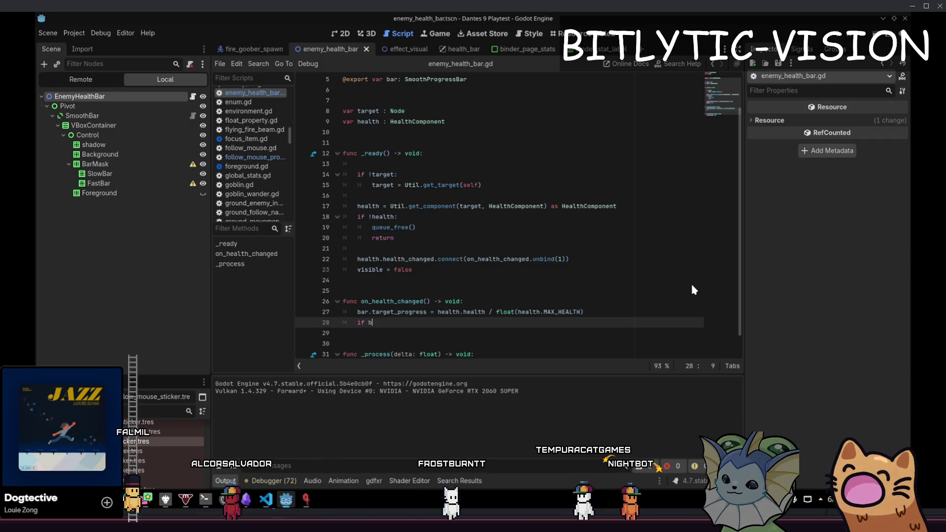
type("progress")
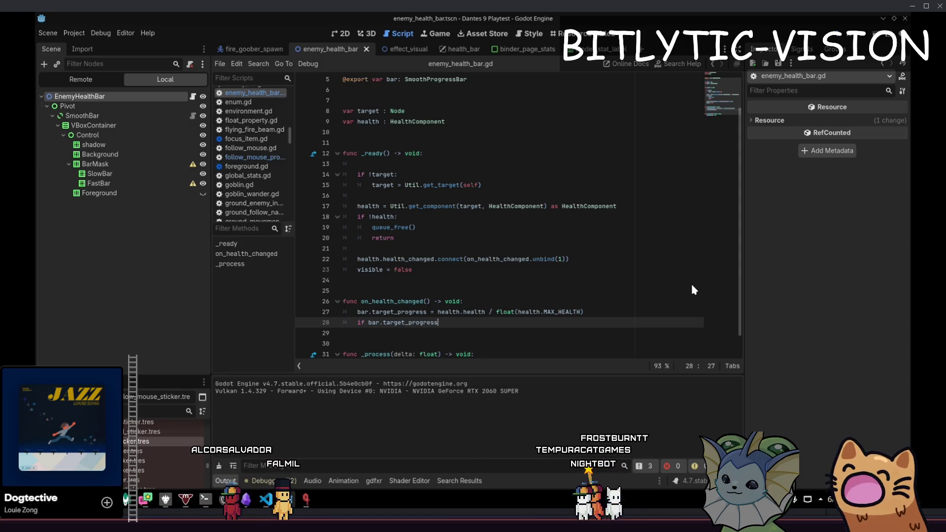
type(":")
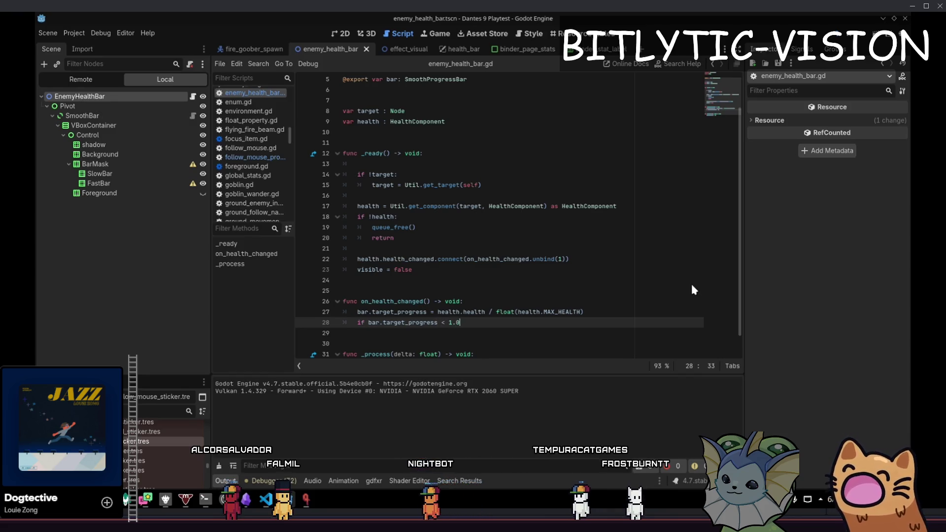
type(":")
key("Return")
type("le = true")
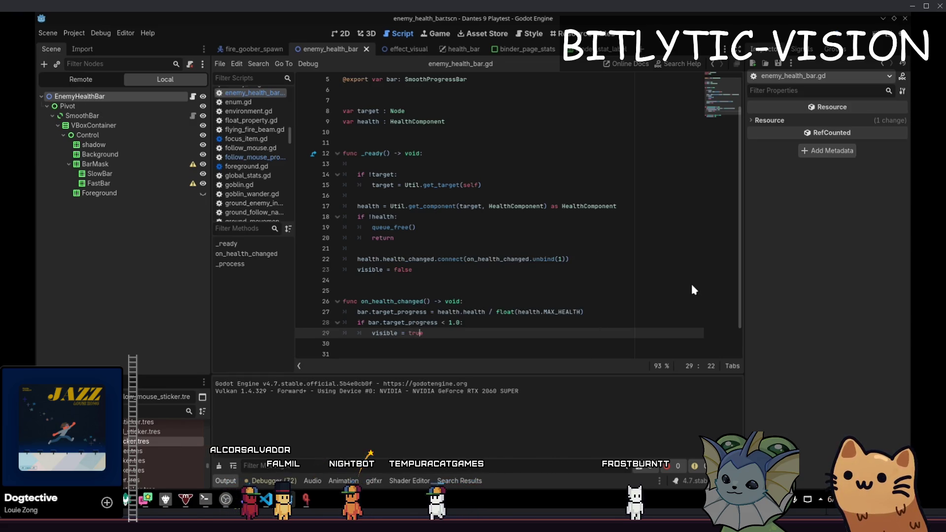
- Turn the check into 'visible = bar.target_progress < 1.0', remove leftovers, and launch with F5
key("ctrl+Left")
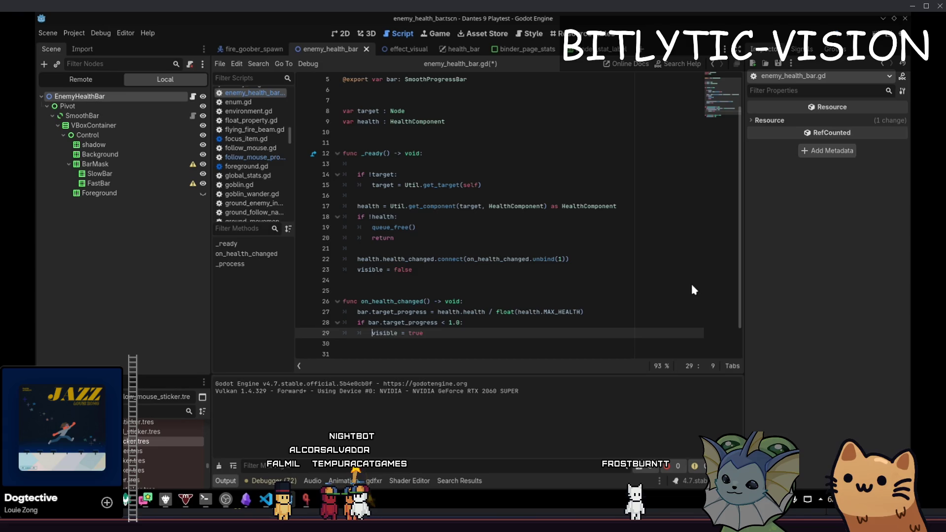
key("ctrl+Left")
key("ctrl+shift+Right")
key("ctrl+x")
key("Up")
key("Home")
key("ctrl+v")
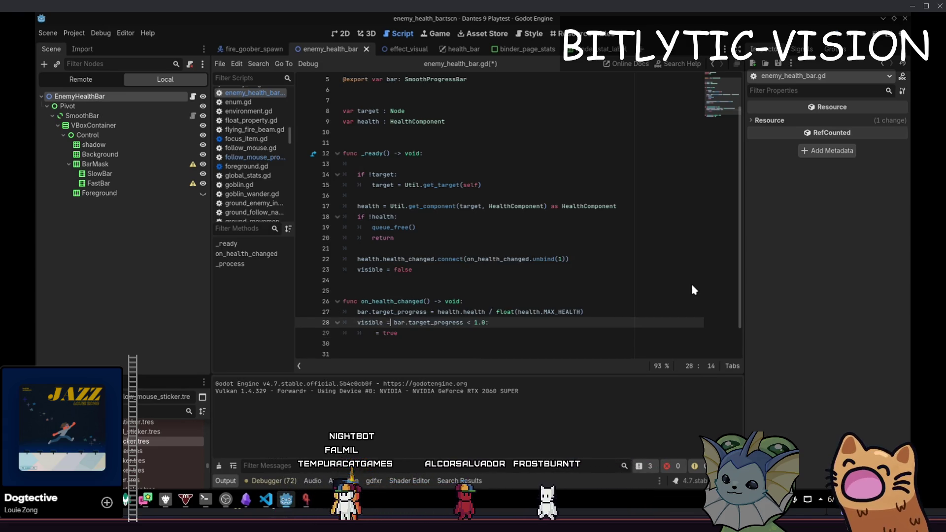
key("Down")
key("ctrl+shift+k")
key("Up")
key("F5")
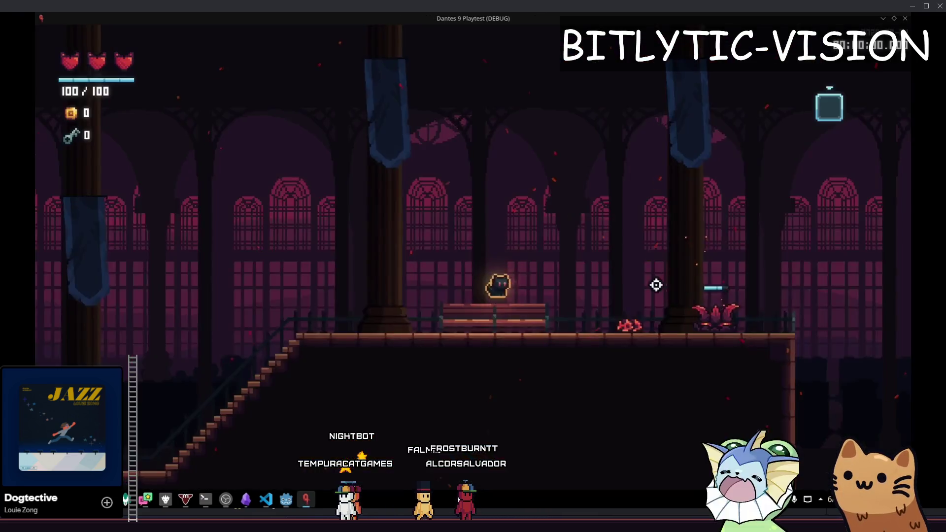
- Spawn goober enemies from the debug panel and place three on the platform
key("a")
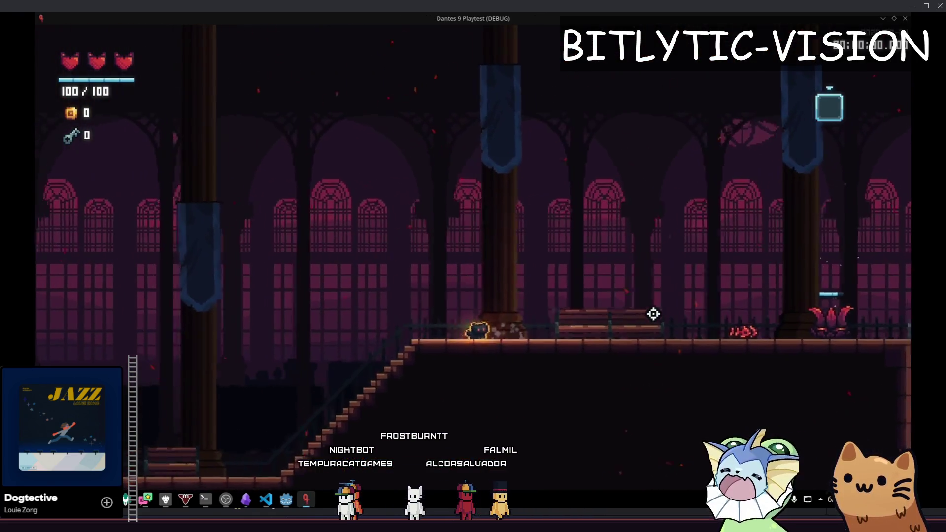
key("grave")
left_click(333, 180)
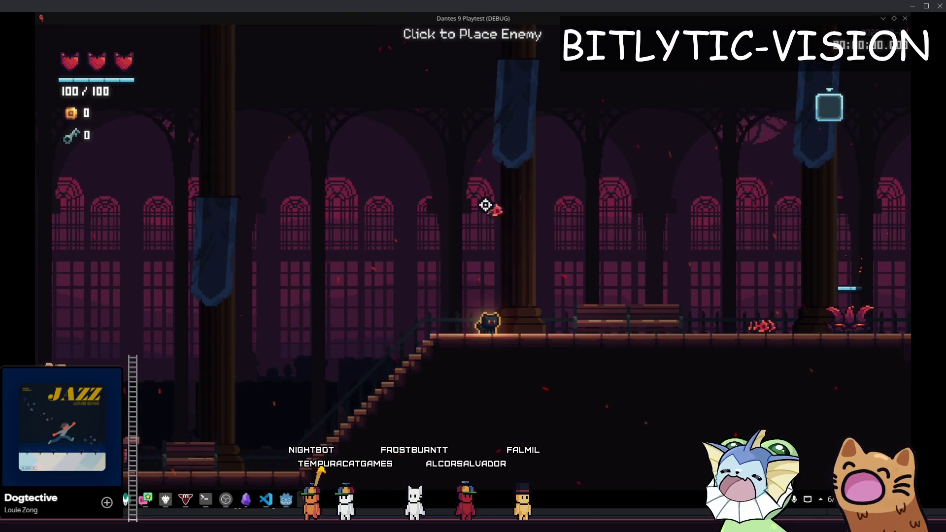
key("grave")
left_click(347, 179)
key("grave")
key("grave")
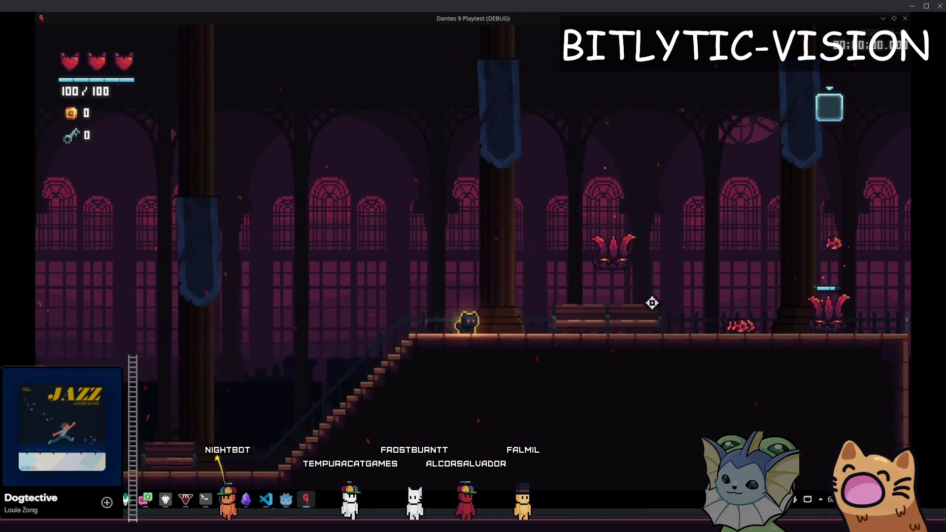
left_click(636, 287)
left_click(636, 279)
left_click(637, 289)
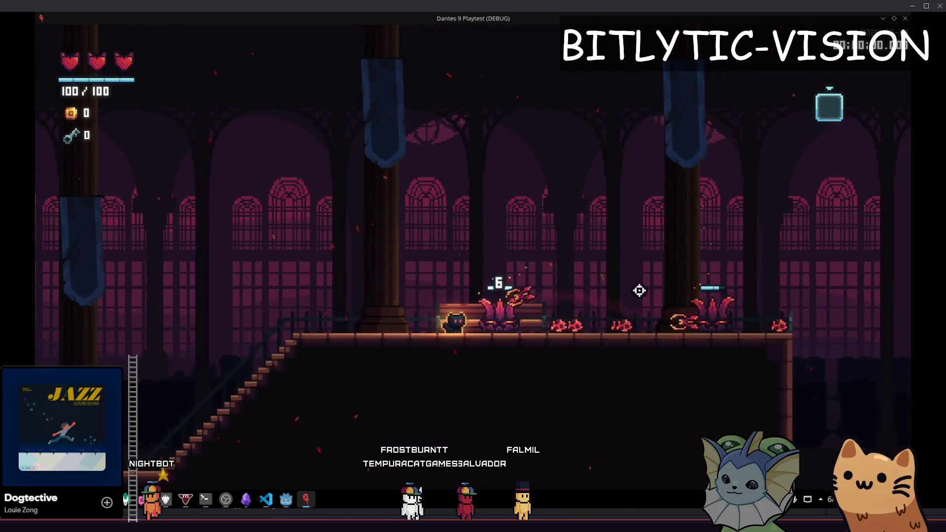
- Fight the goobers to check their health bars, then stop the playtest with F8
key("a")
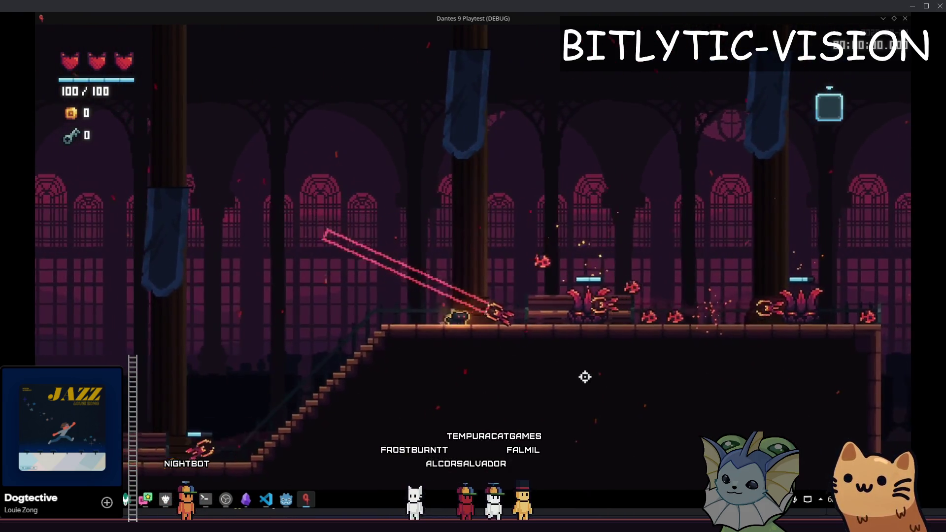
left_click(589, 334)
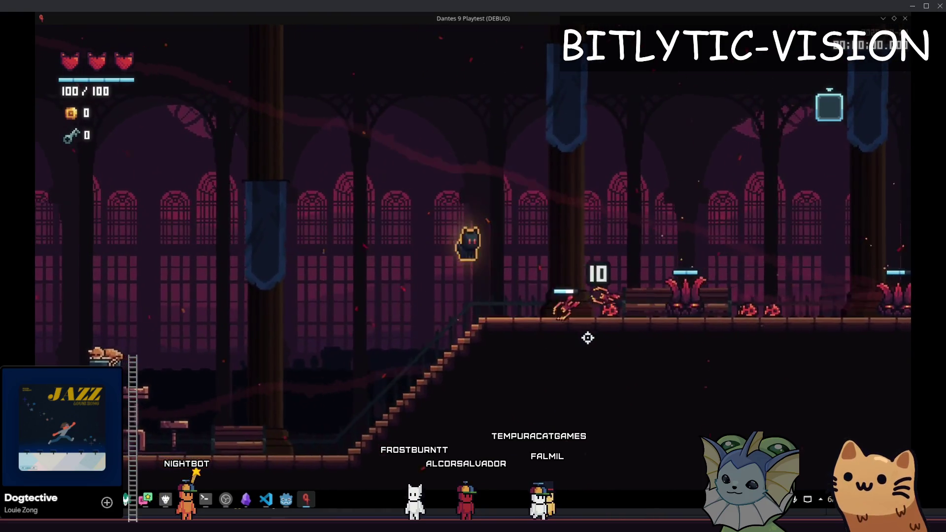
key("d")
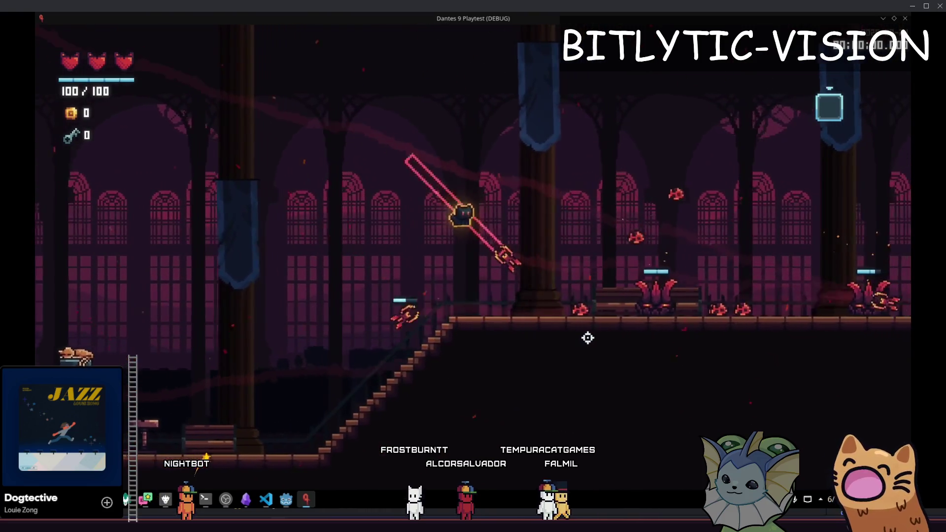
key("d")
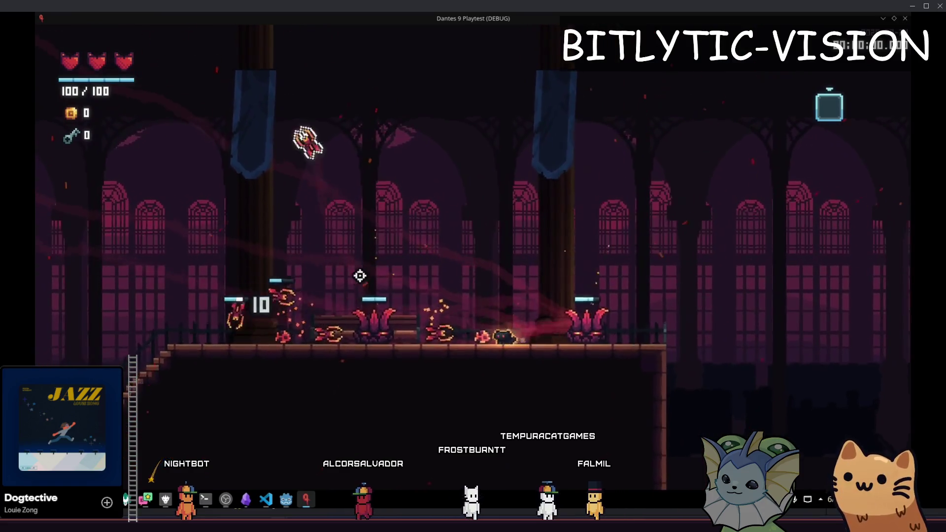
key("a")
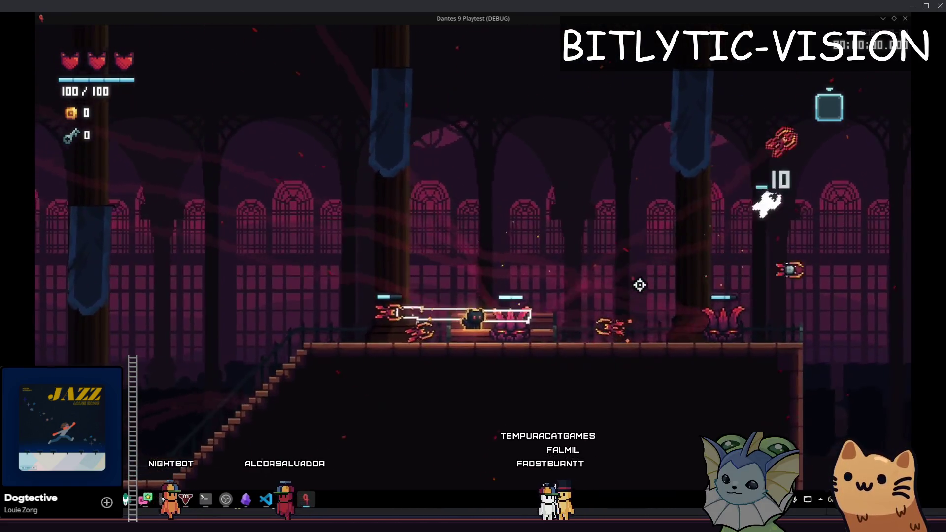
key("a")
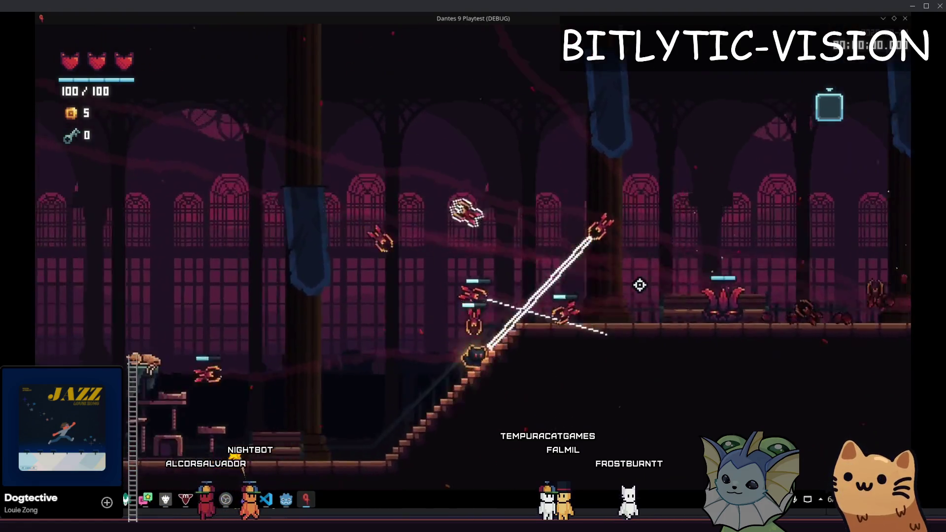
key("a")
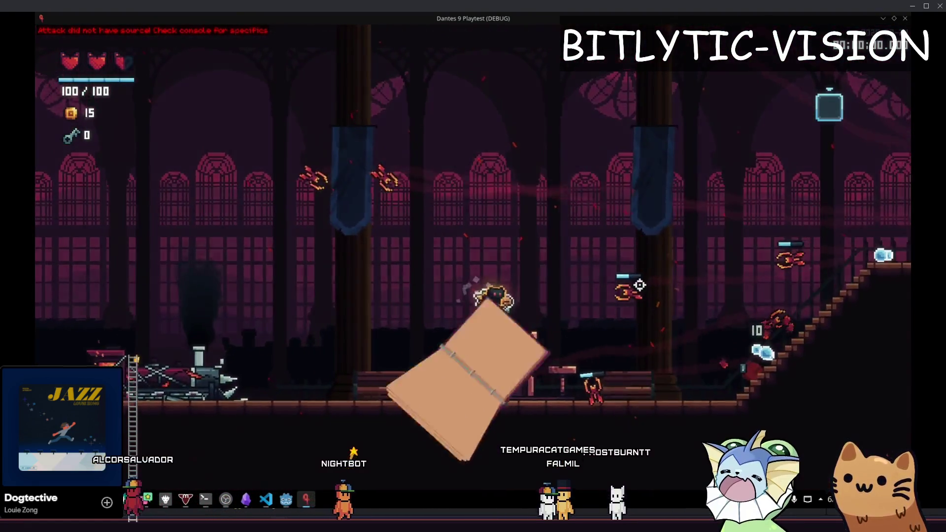
key("F8")
- Inspect the BarMask and FastBar nodes' textures in the enemy_health_bar scene
left_click(124, 144)
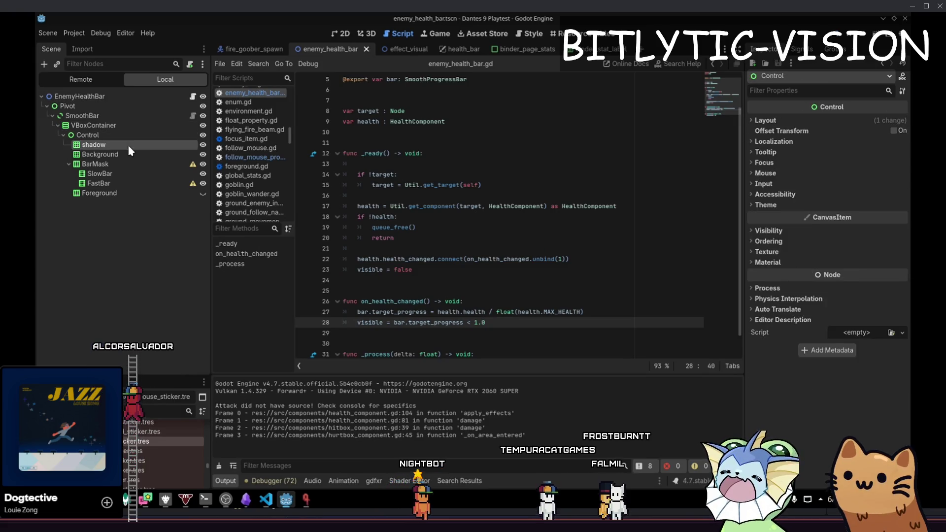
double_click(131, 154)
left_click(95, 163)
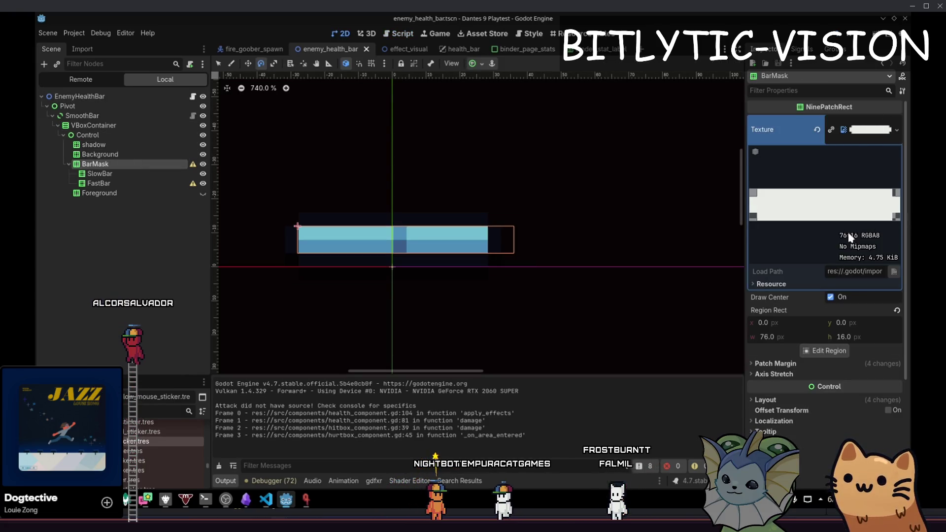
left_click(125, 184)
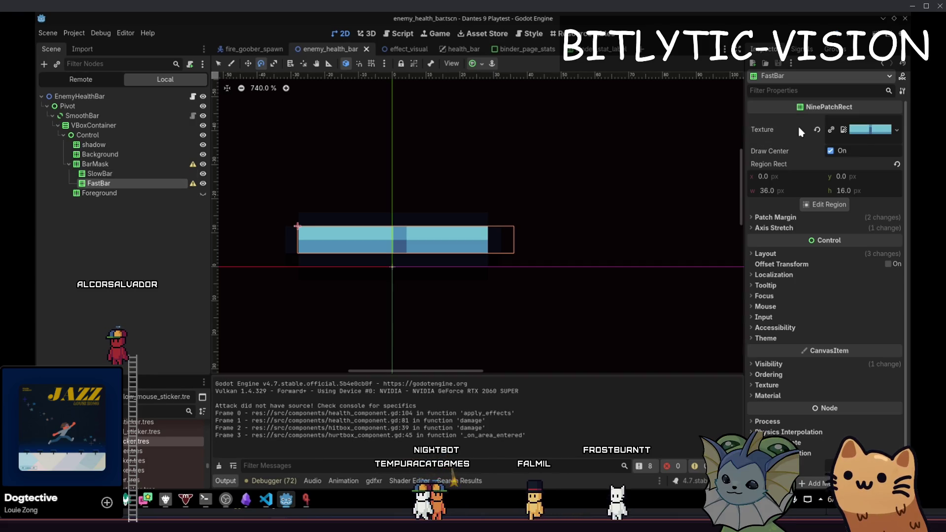
left_click(870, 129)
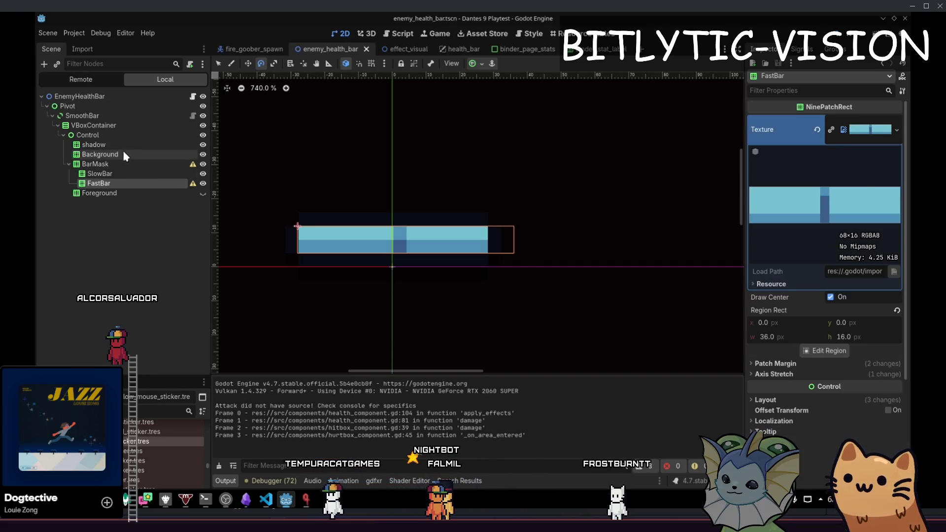
left_click(185, 165)
left_click_drag(695, 210, 743, 226)
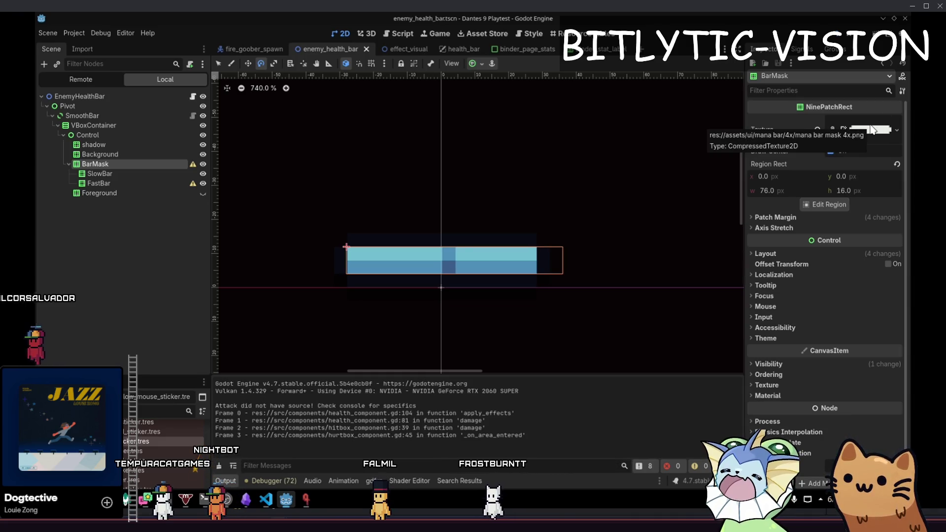
- Set FastBar's Visibility Modulate colour to hex ff0000
left_click(133, 183)
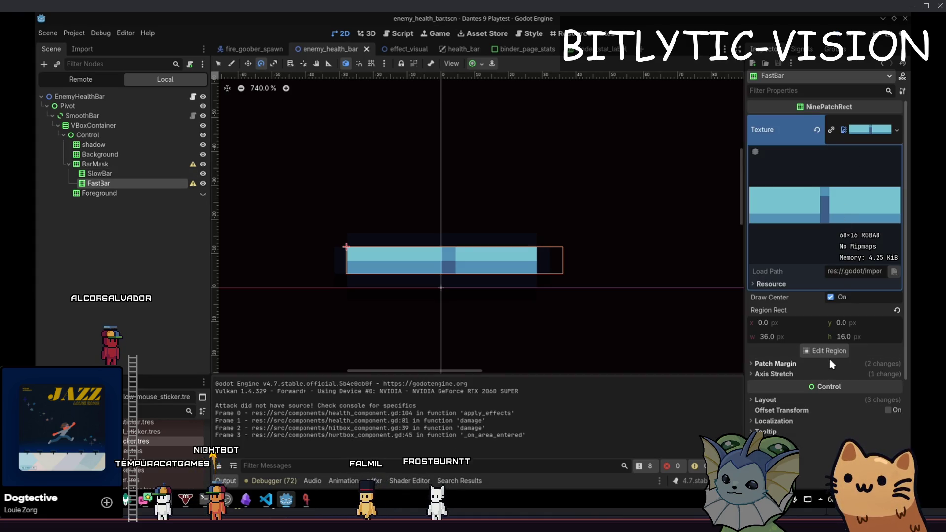
scroll(830, 362, "down", 5)
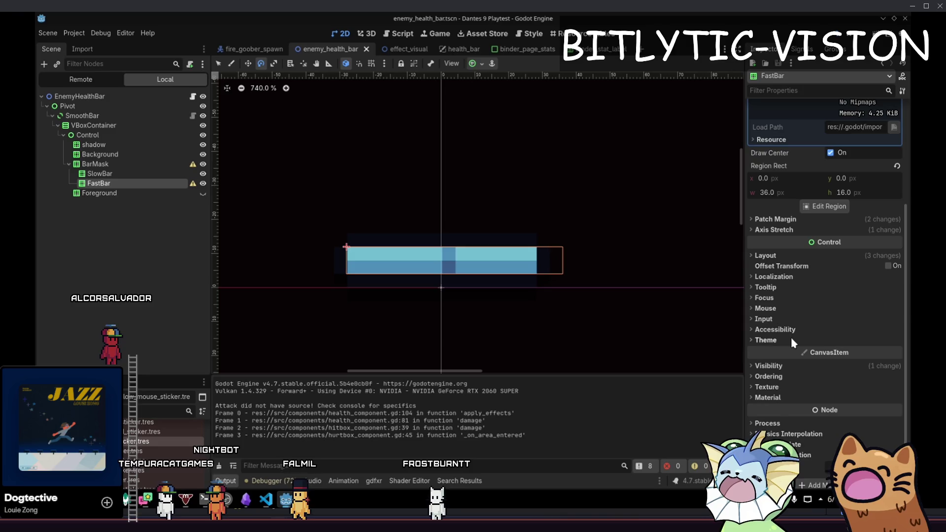
left_click(788, 365)
left_click(847, 390)
left_click(788, 272)
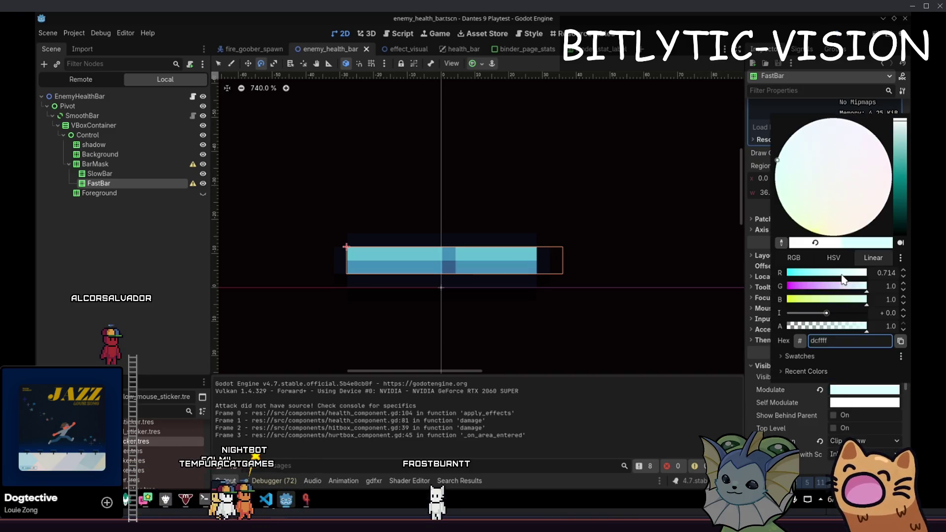
left_click_drag(866, 285, 786, 292)
left_click(765, 409)
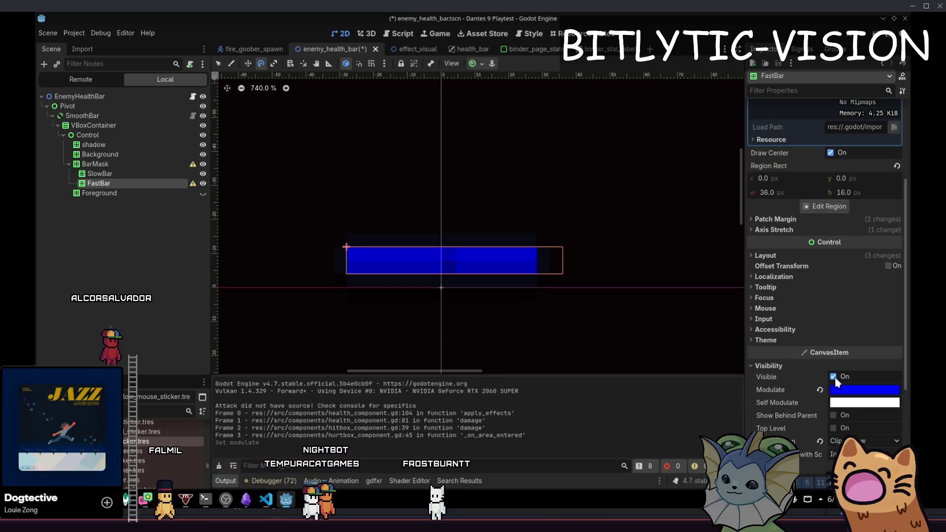
left_click(865, 390)
left_click(832, 340)
type("ff0000")
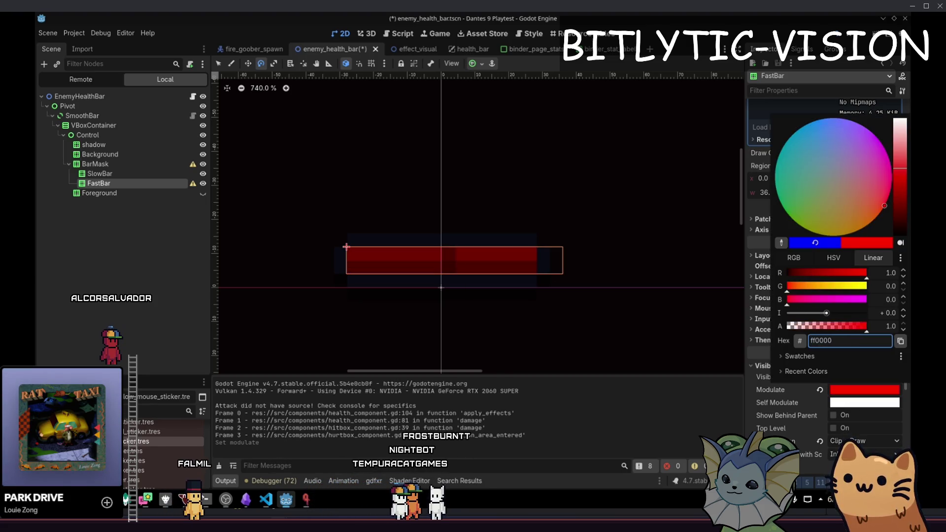
left_click(787, 403)
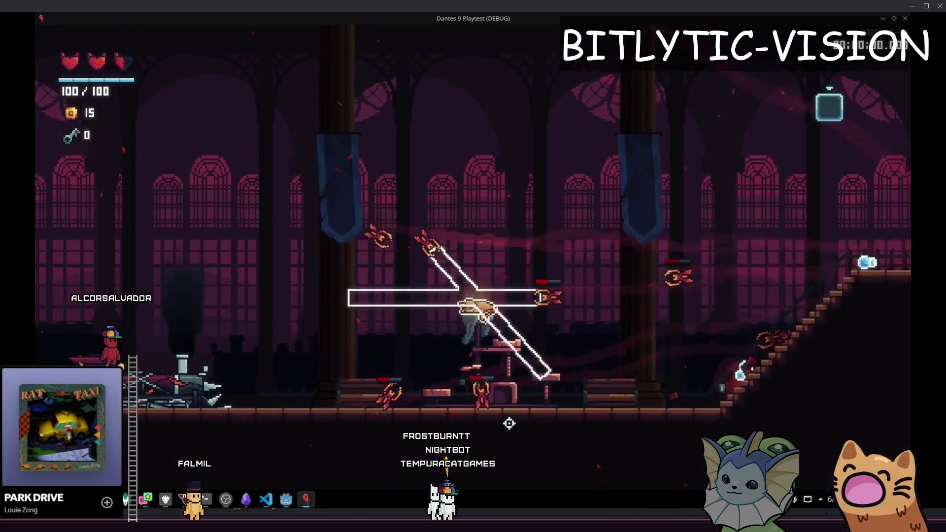
- Attack enemies on the lower floor with shots, lightning and beams to reveal their health bars
left_click(416, 296)
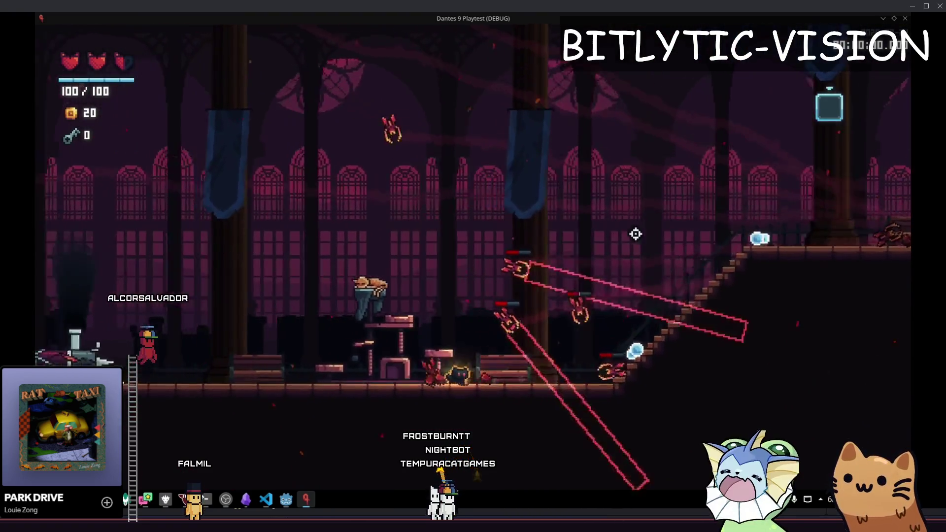
left_click(704, 314)
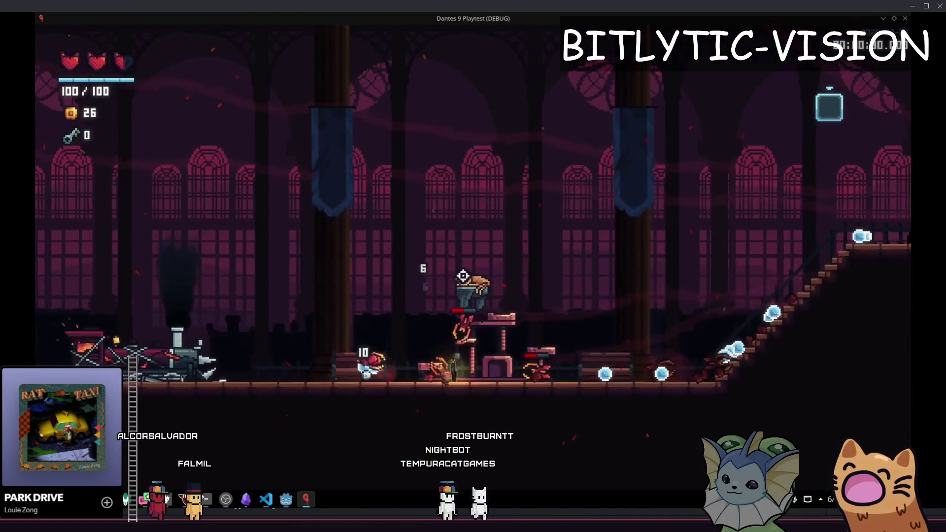
left_click(596, 302)
left_click(671, 313)
key("a")
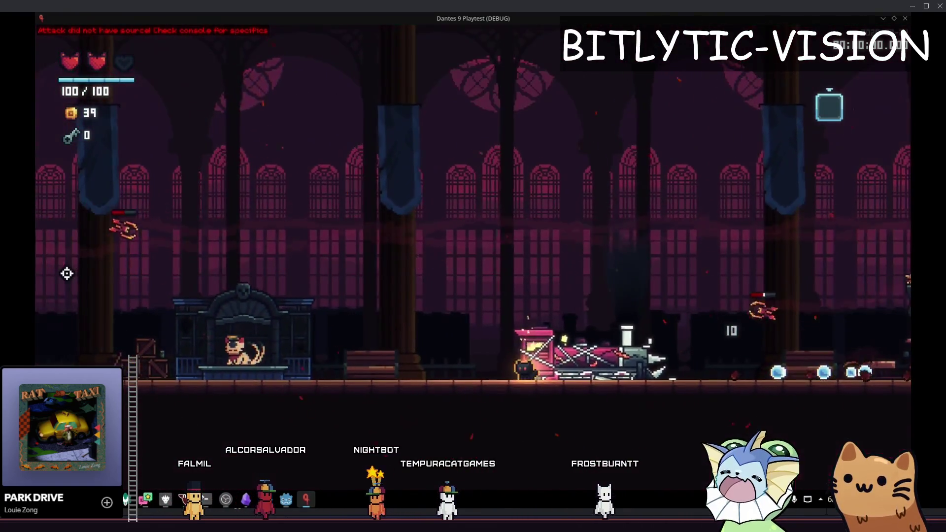
key("d")
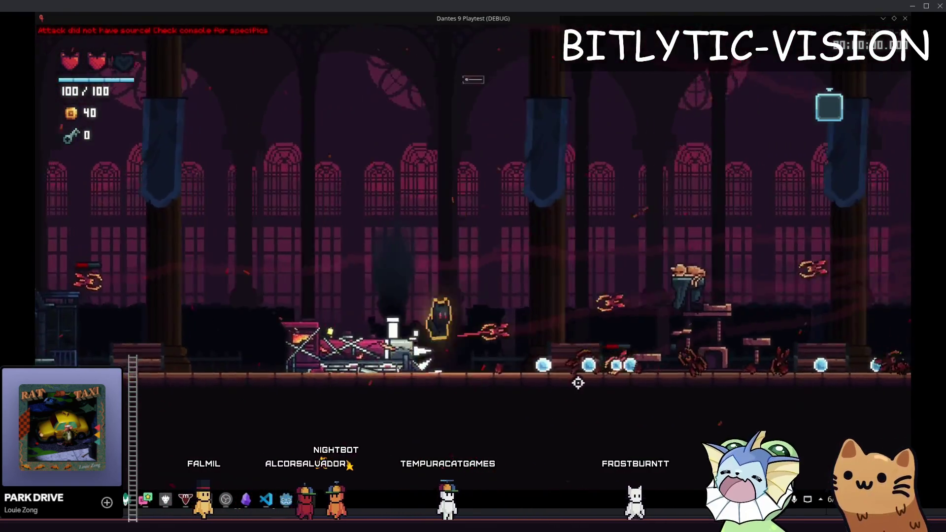
left_click(380, 359)
- Climb the staircase and keep attacking enemies on the upper floor
key("d")
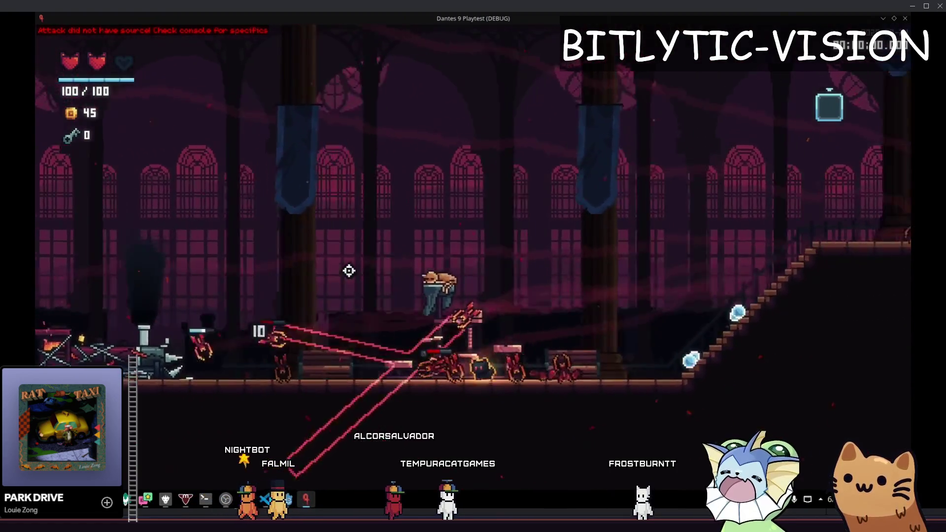
left_click(319, 331)
key("d")
left_click(777, 276)
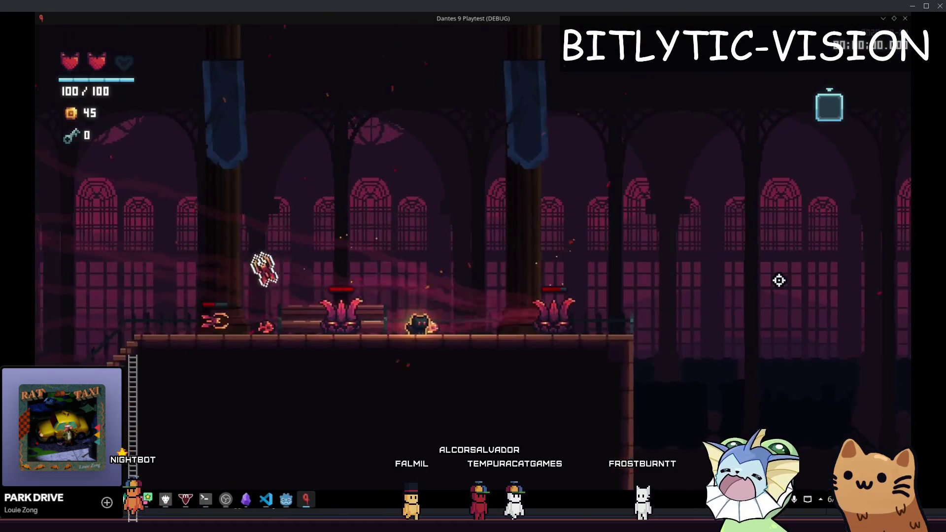
key("a")
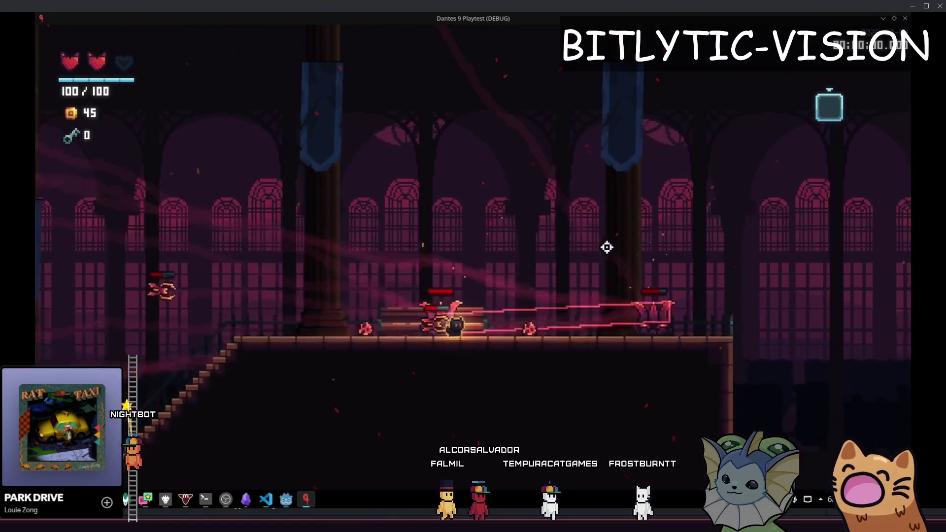
left_click(652, 270)
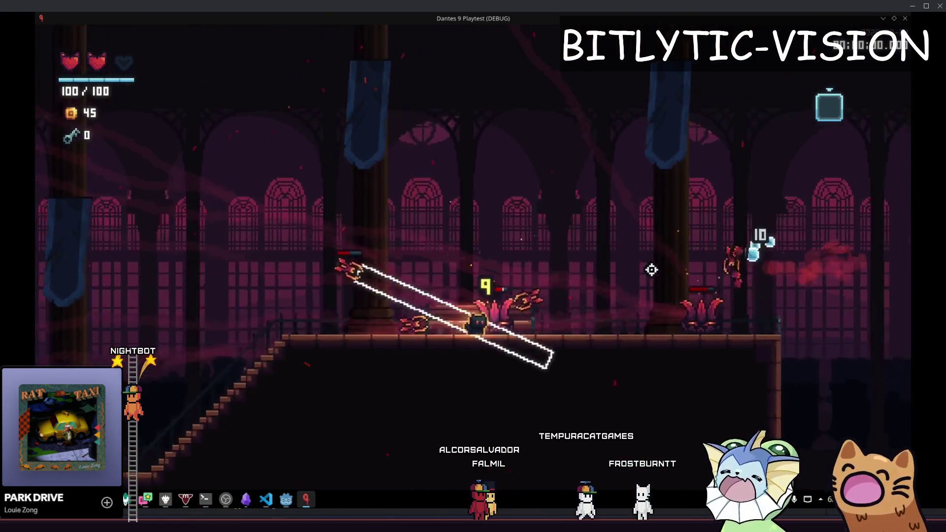
key("a")
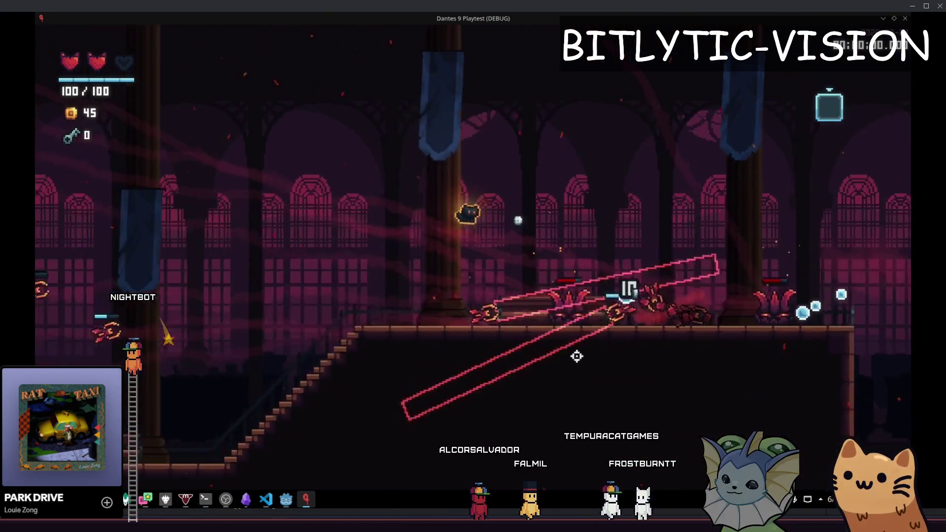
left_click(425, 299)
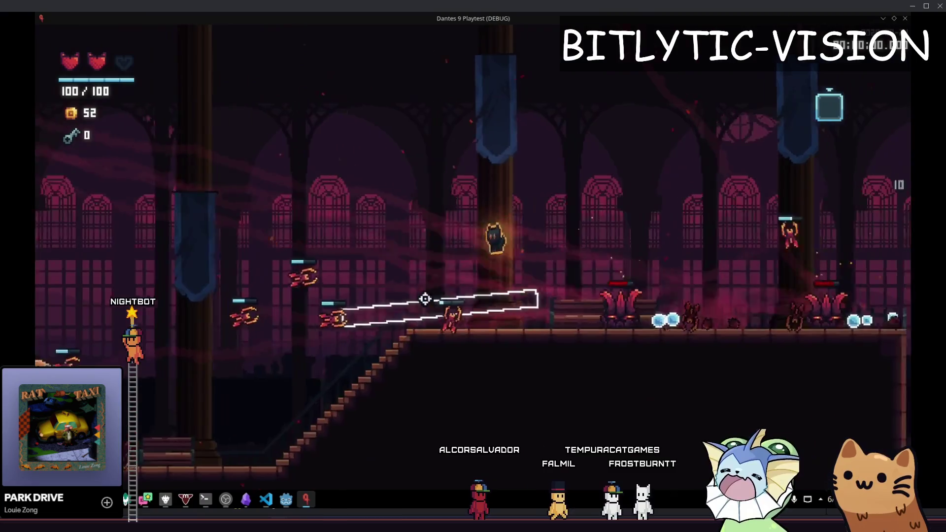
key("d")
left_click(228, 211)
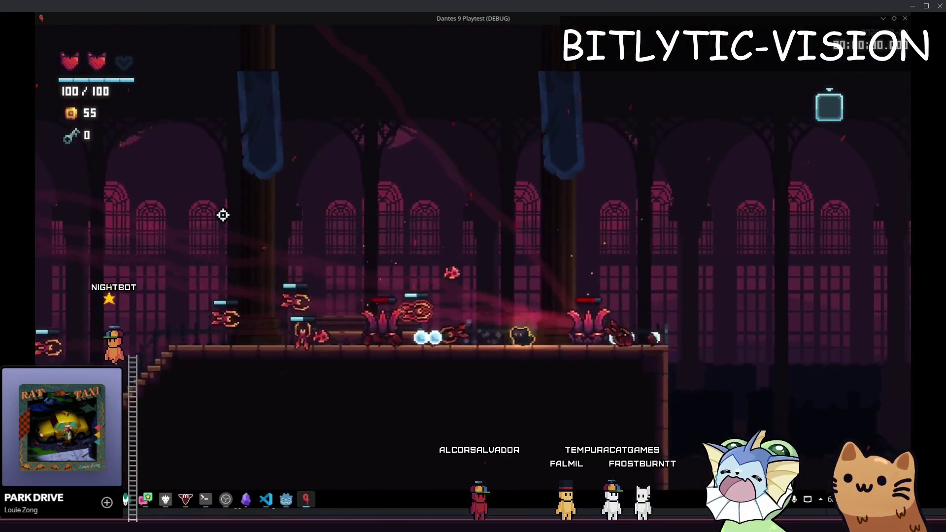
- Briefly toggle the debug panel and the card deck view
key("F1")
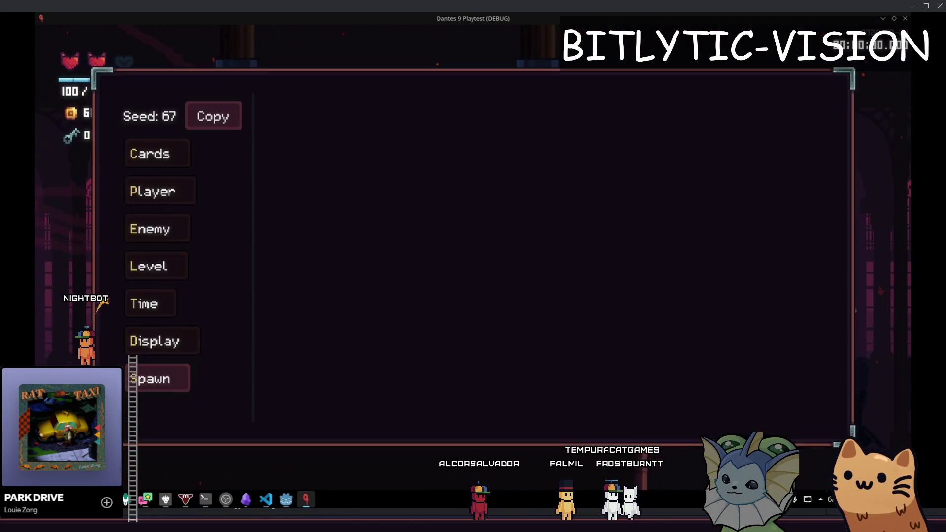
key("F1")
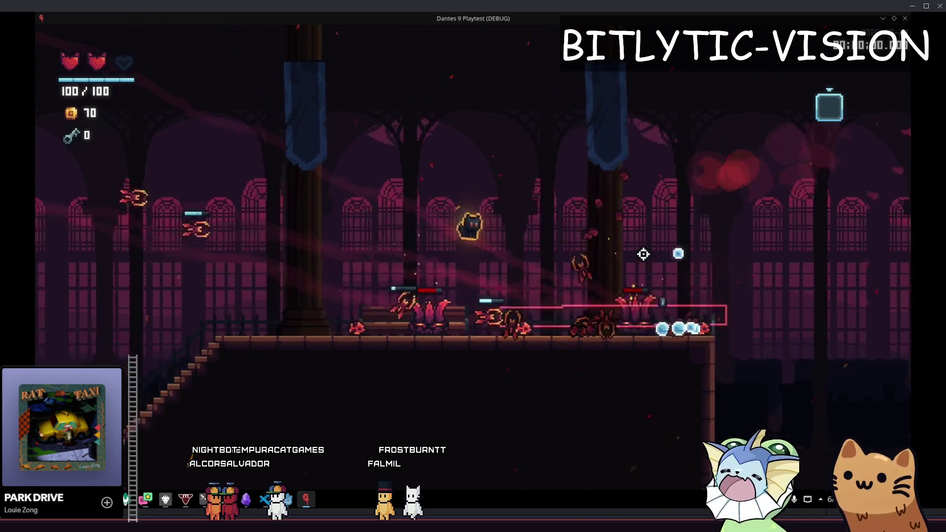
key("grave")
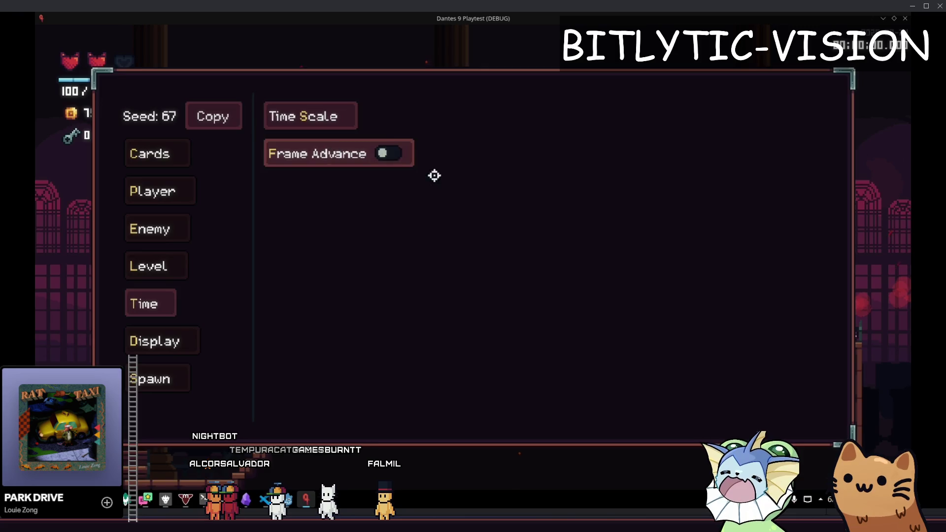
key("grave")
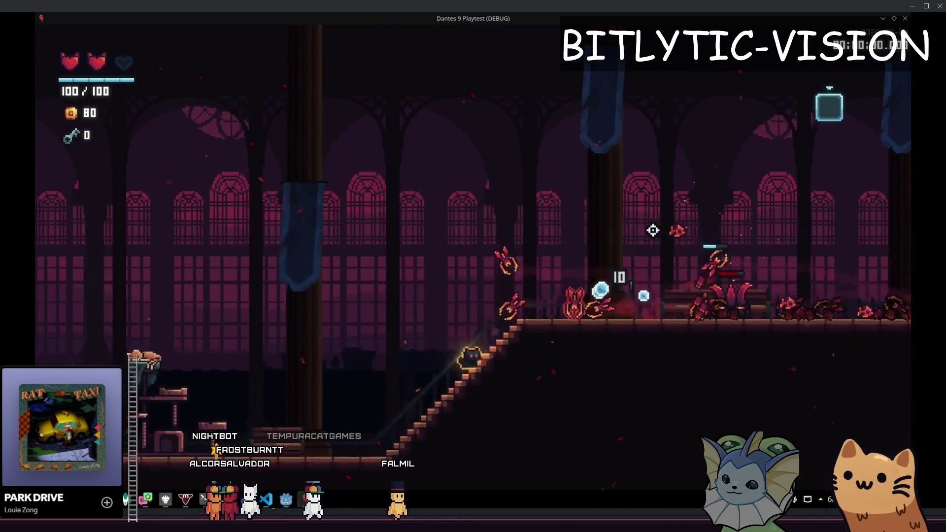
key("Tab")
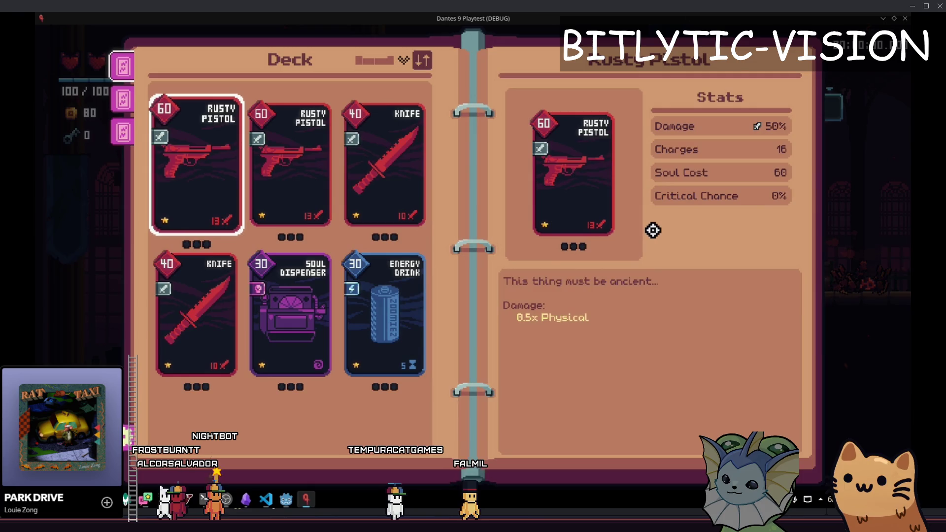
key("Tab")
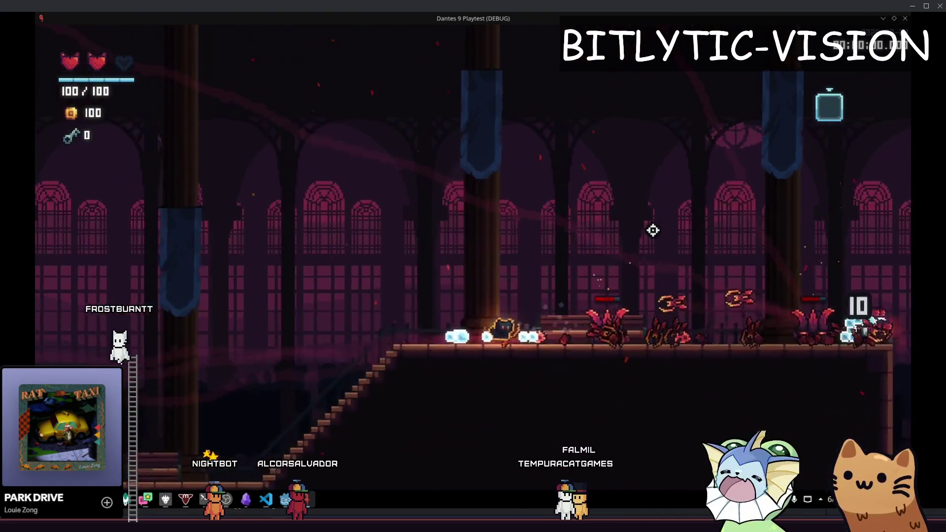
- Walk across the enemy platform and head left down the stairs
key("a")
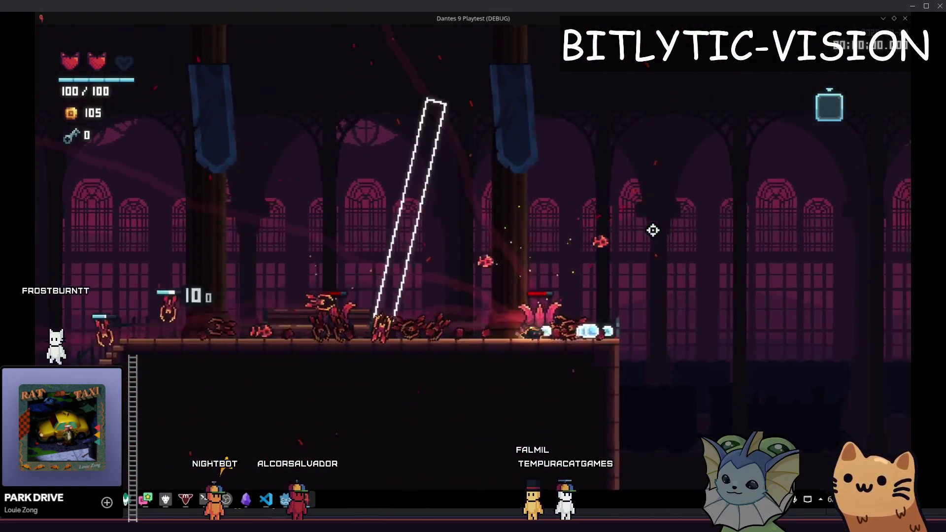
key("a")
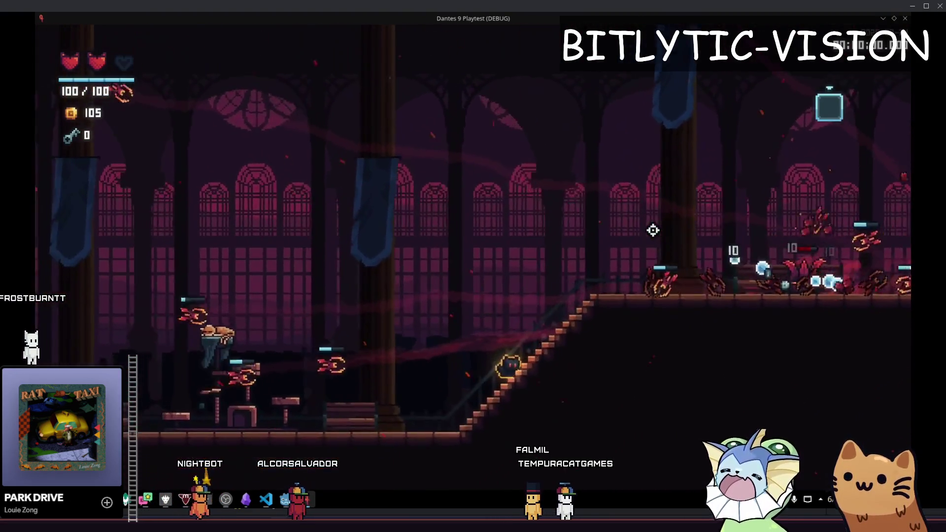
key("d")
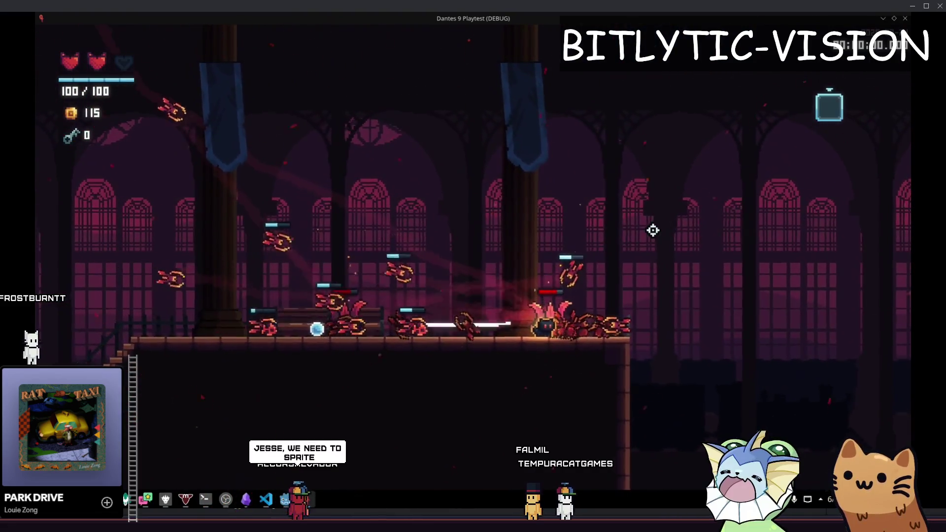
key("a")
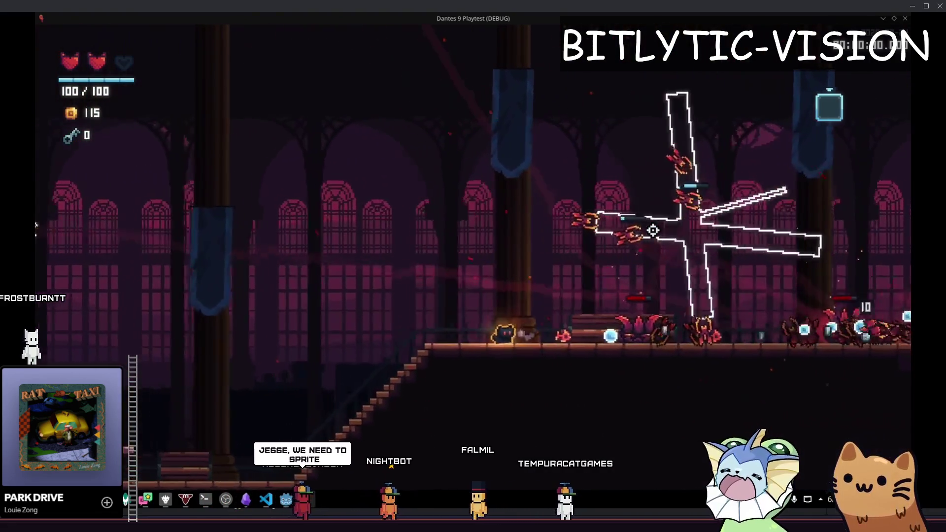
key("a")
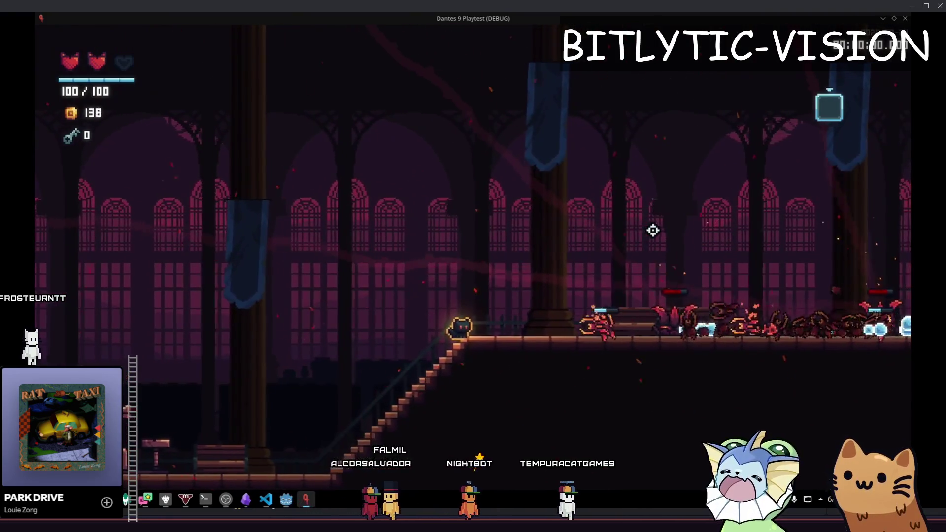
key("a")
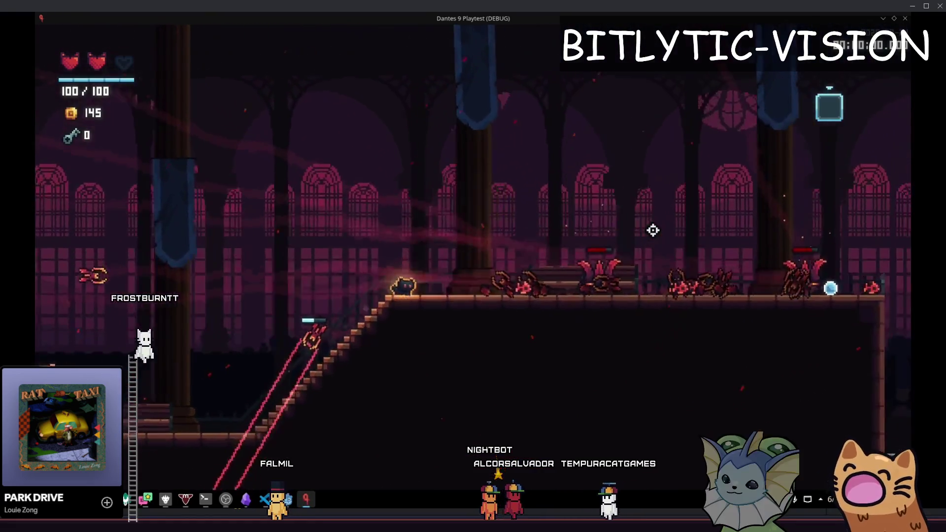
key("a")
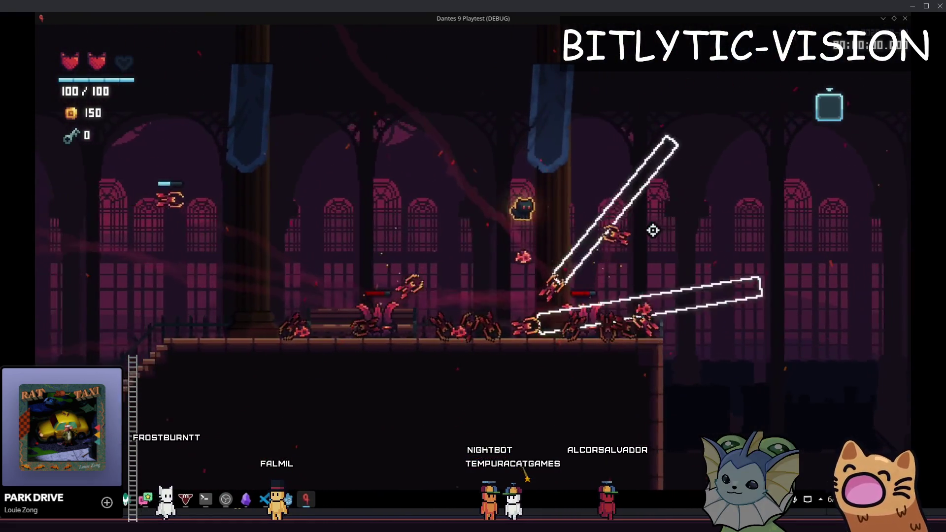
key("a")
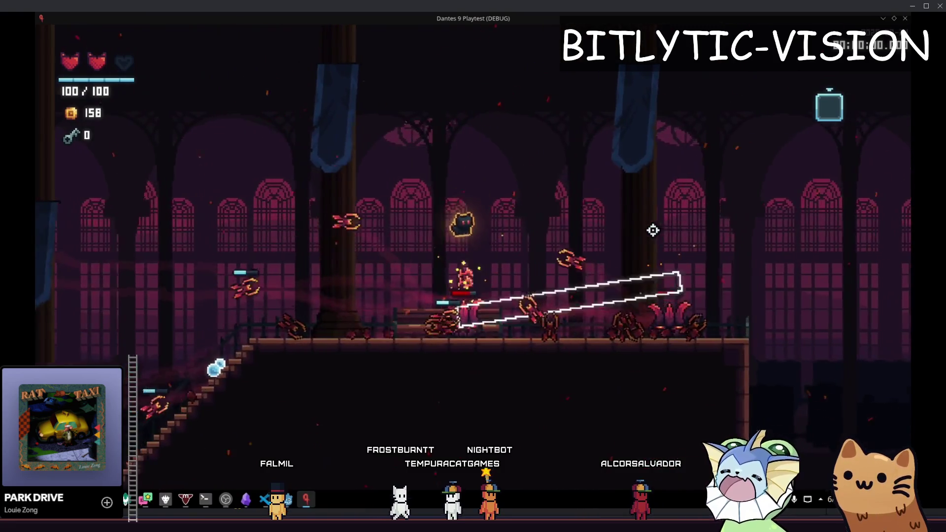
- Fight across the lower floor, run back up right, and bring up the debug Time settings
key("a")
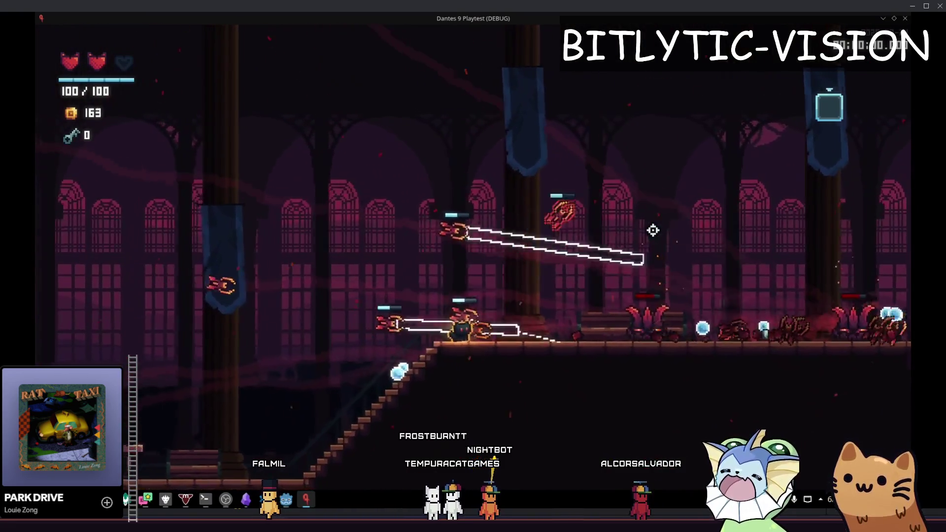
key("a")
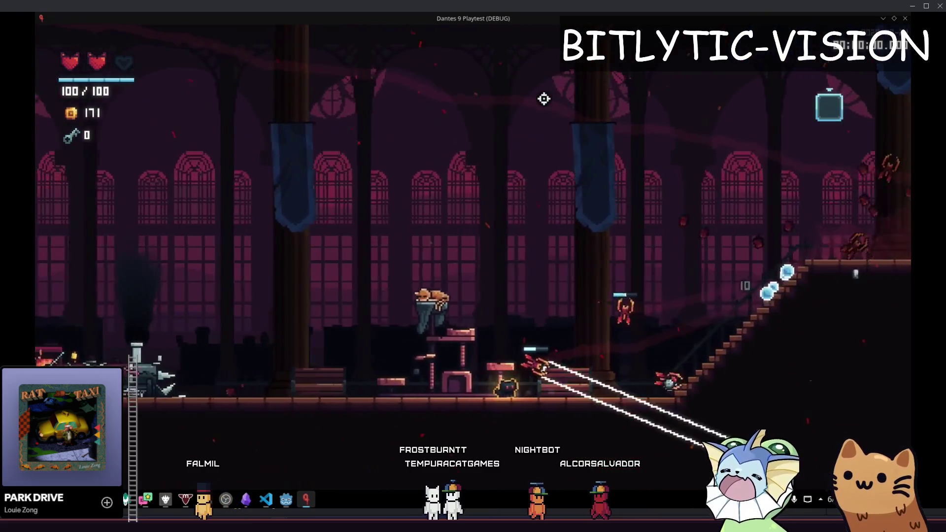
key("a")
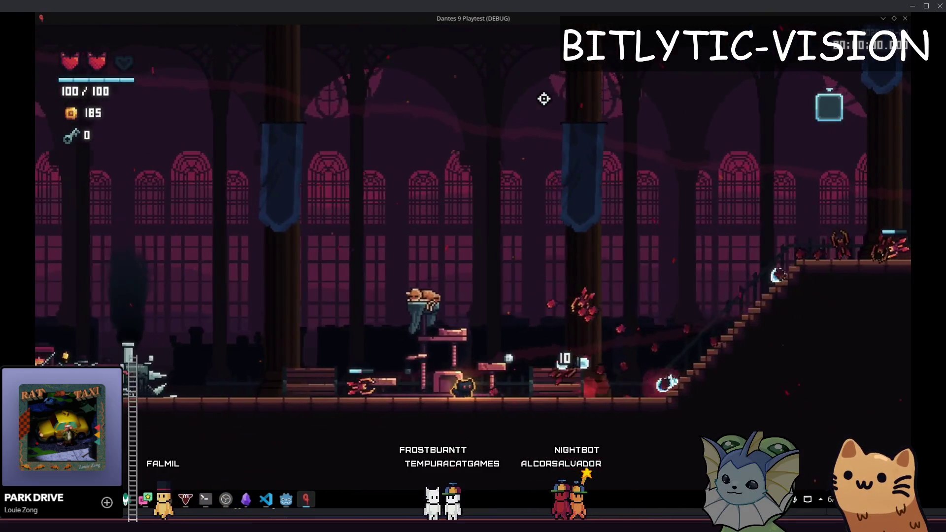
key("d")
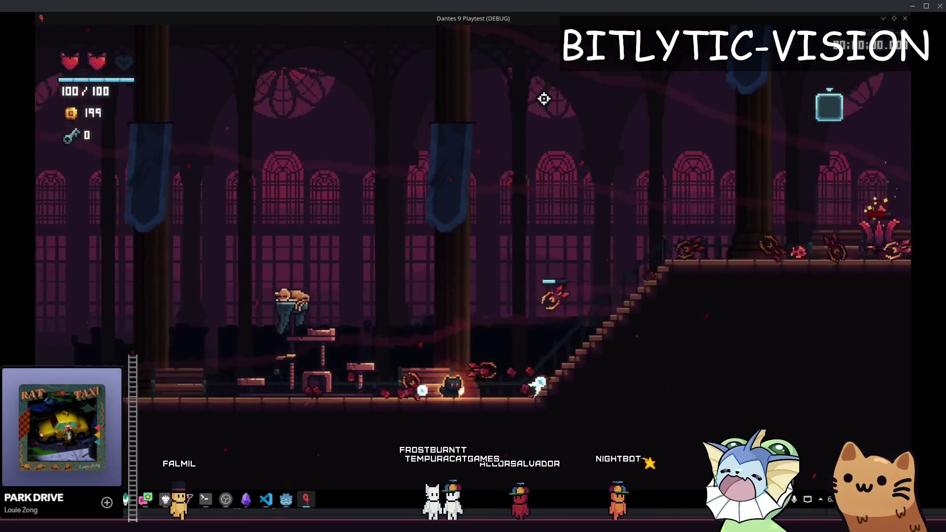
key("d")
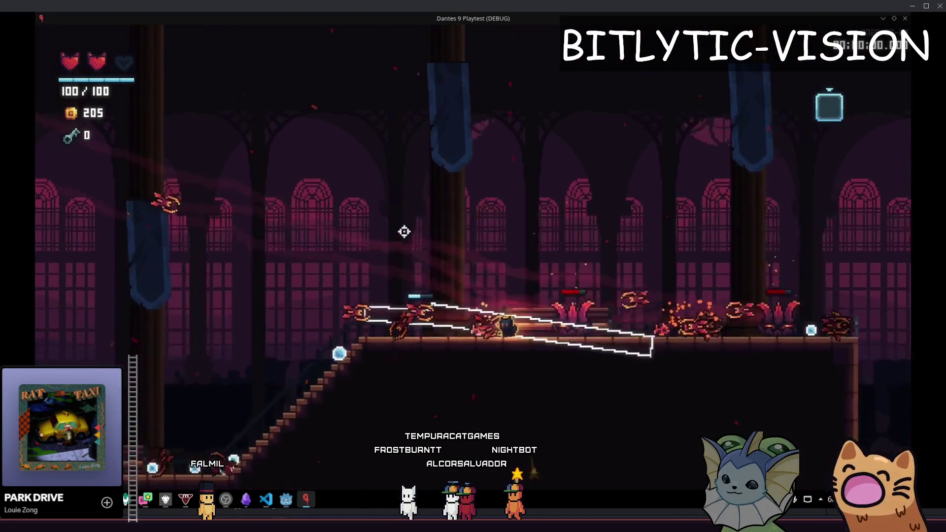
key("d")
key("space")
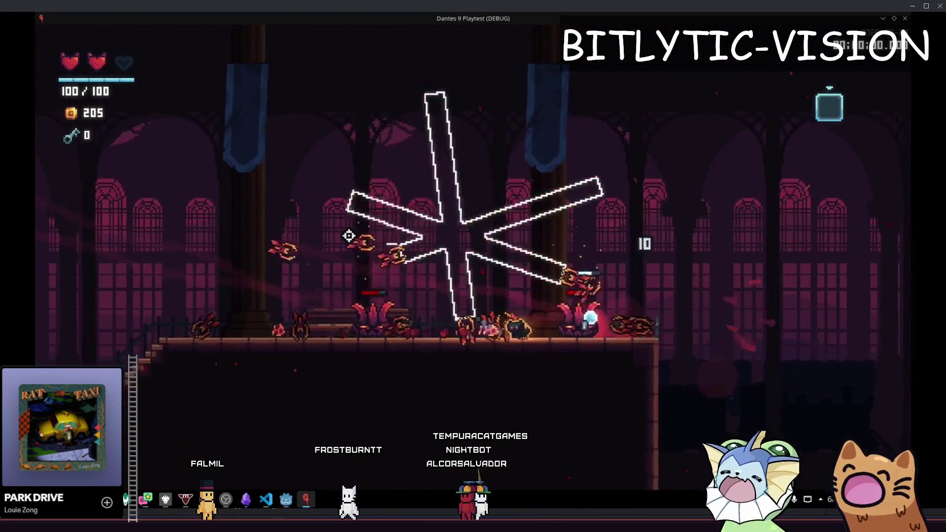
key("F1")
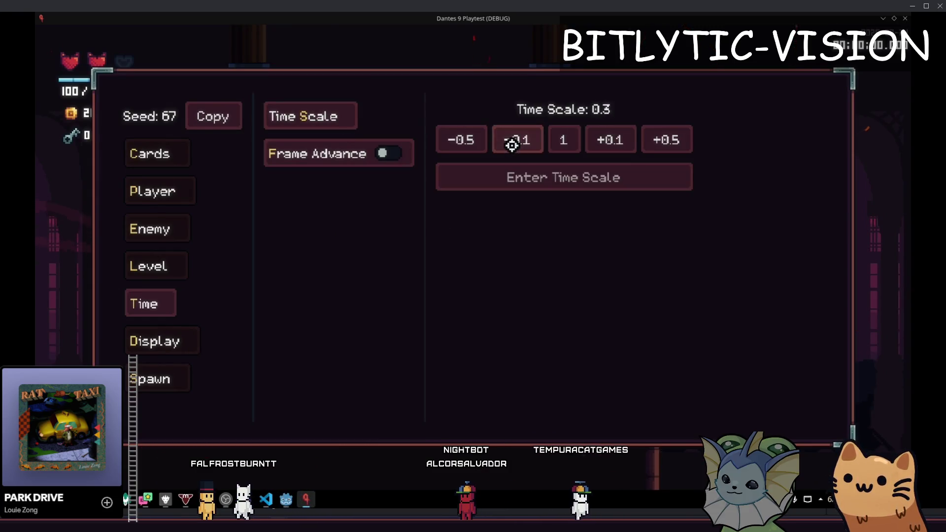
- Resume play, jumping left and right past the shrine, and briefly toggle the debug menu
key("F1")
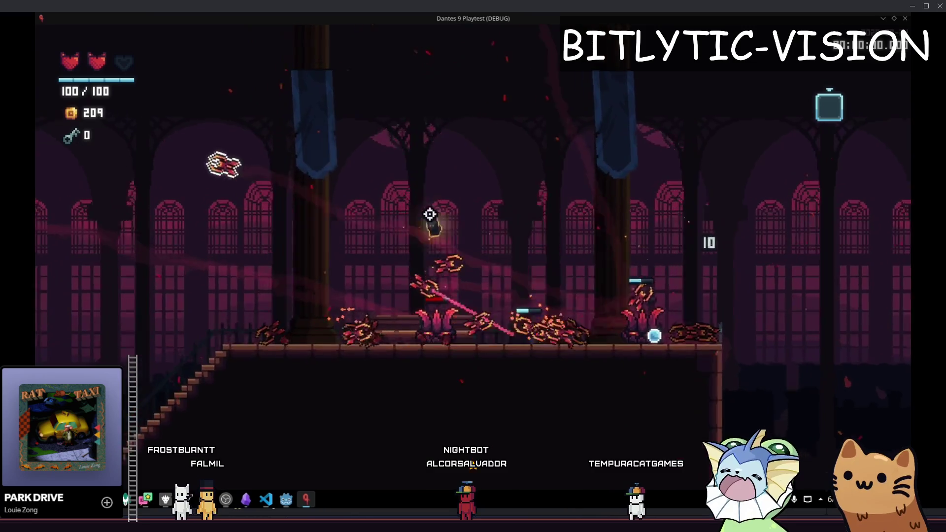
key("a")
key("space")
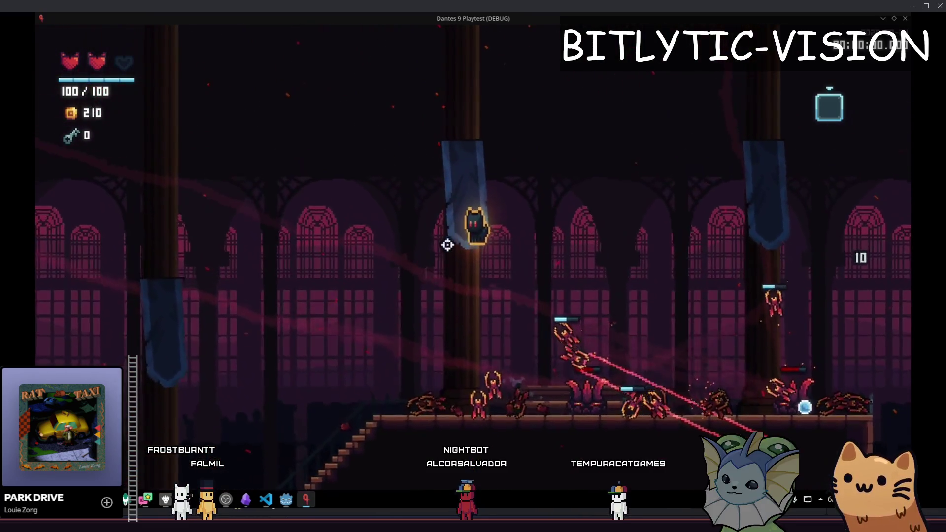
key("d")
key("space")
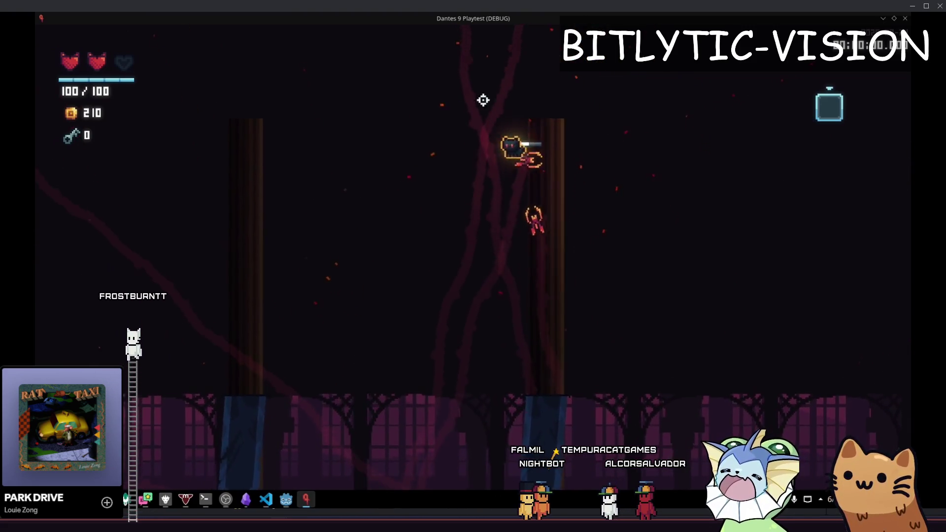
key("F1")
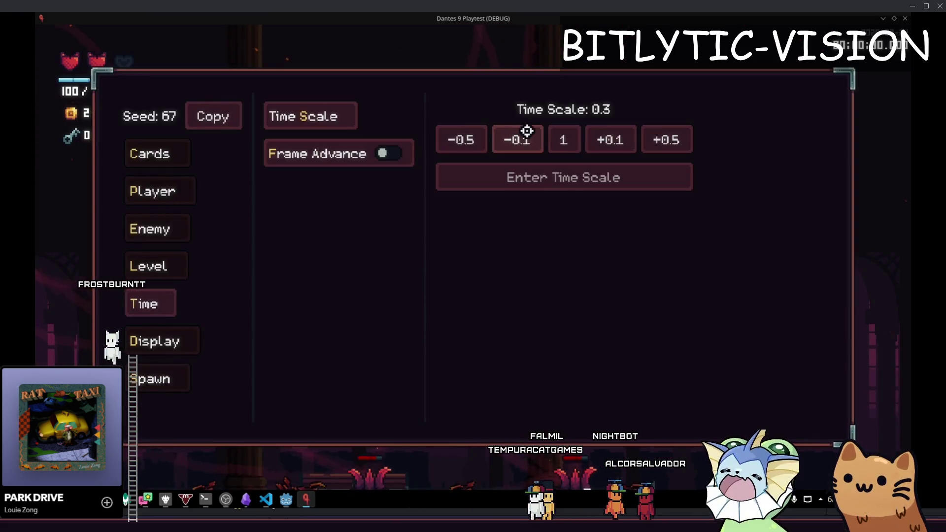
key("F1")
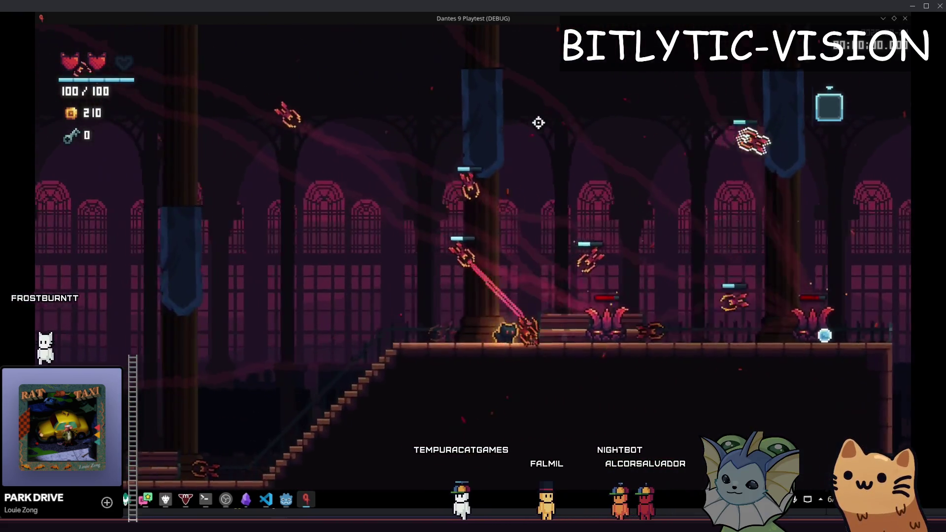
- Move left through the hall, climb to the upper floor, and open the debug menu
key("a")
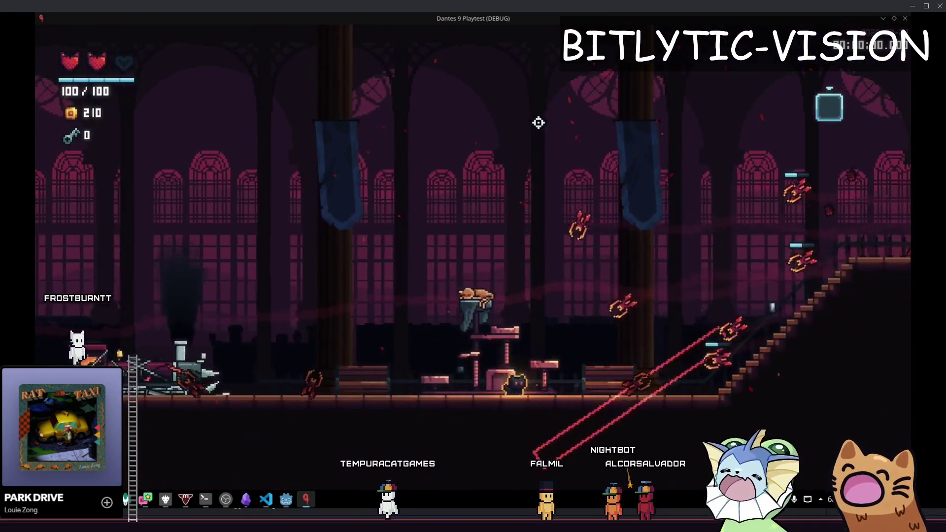
key("a")
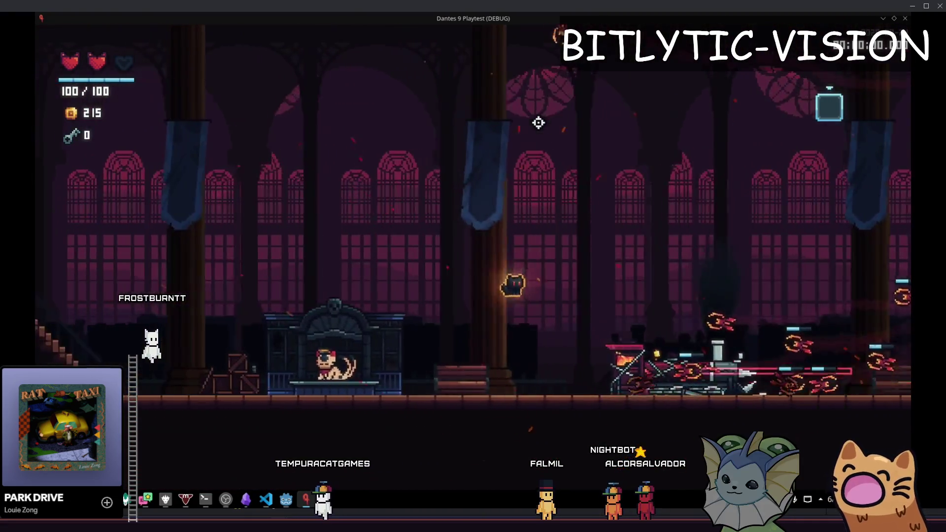
key("a")
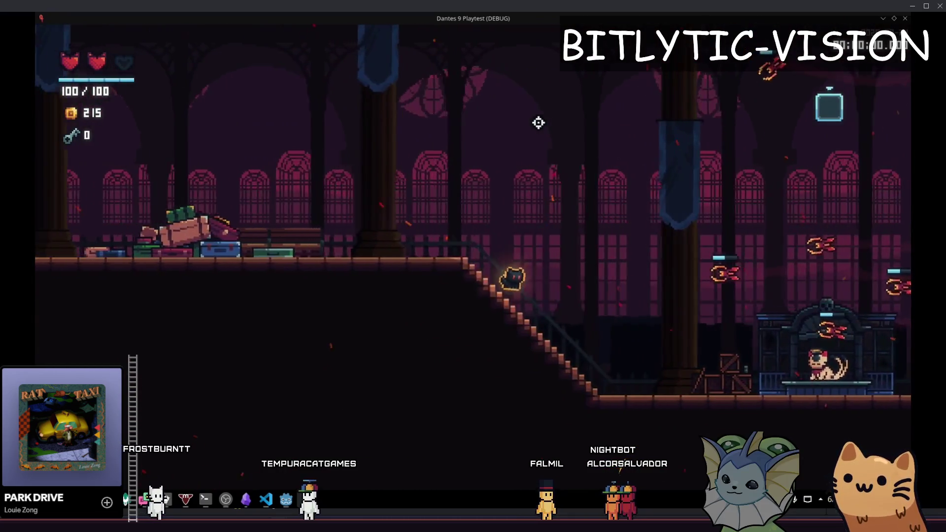
key("a")
key("F1")
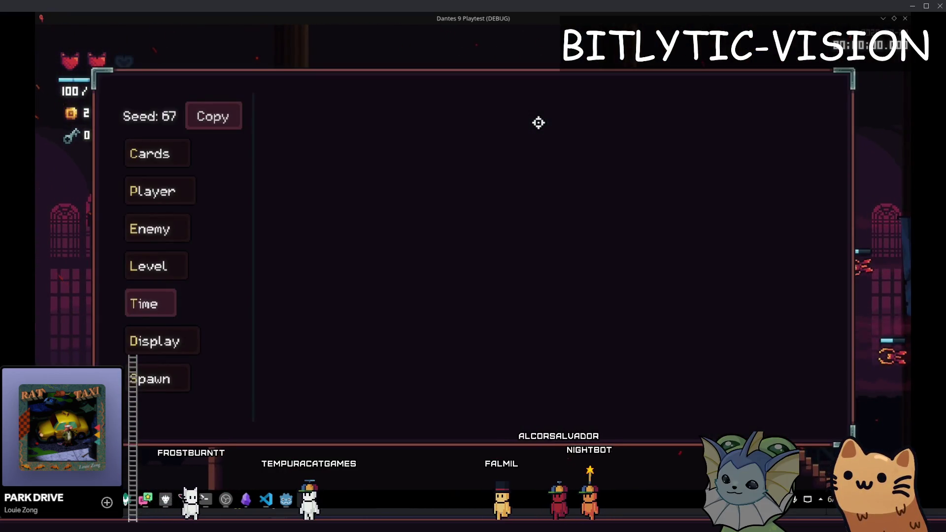
- Toggle Player Invulnerable on, check Display's Camera Zoom options, and resume play
left_click(330, 117)
left_click(622, 176)
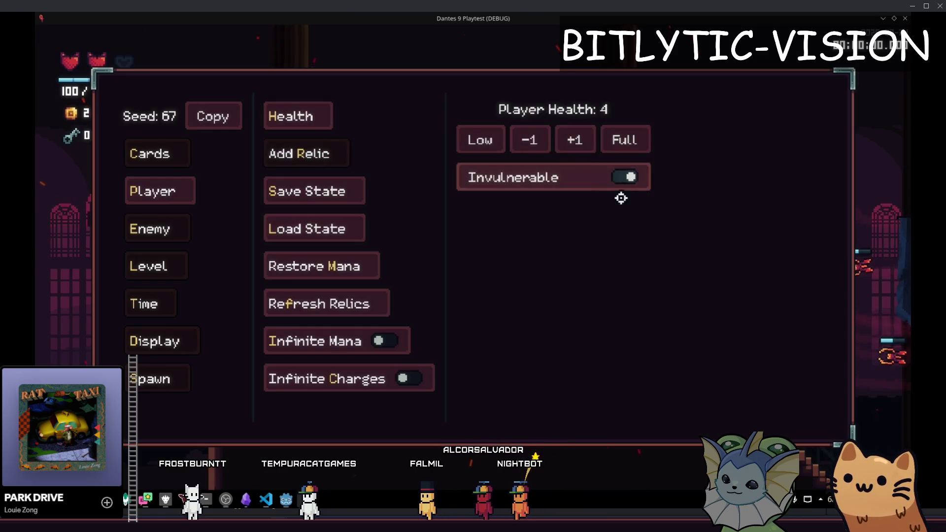
key("F1")
key("F1")
left_click(157, 341)
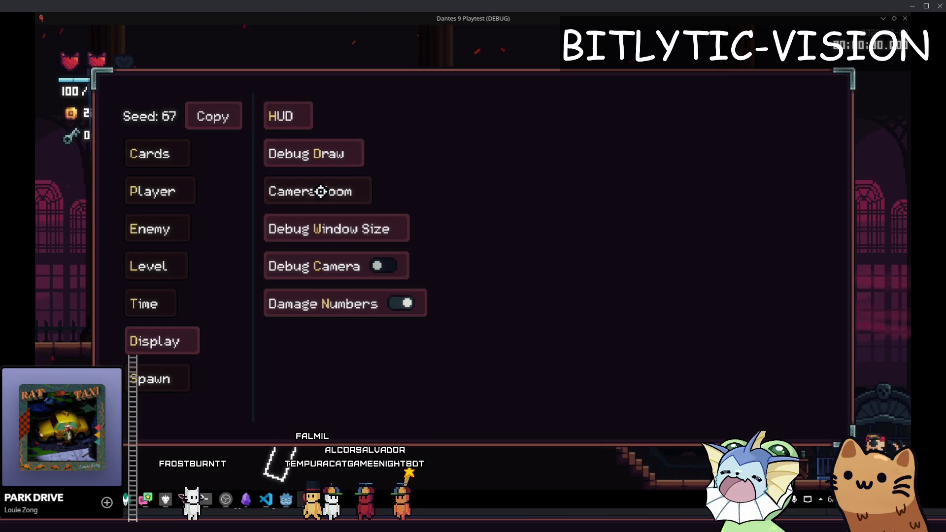
left_click(320, 191)
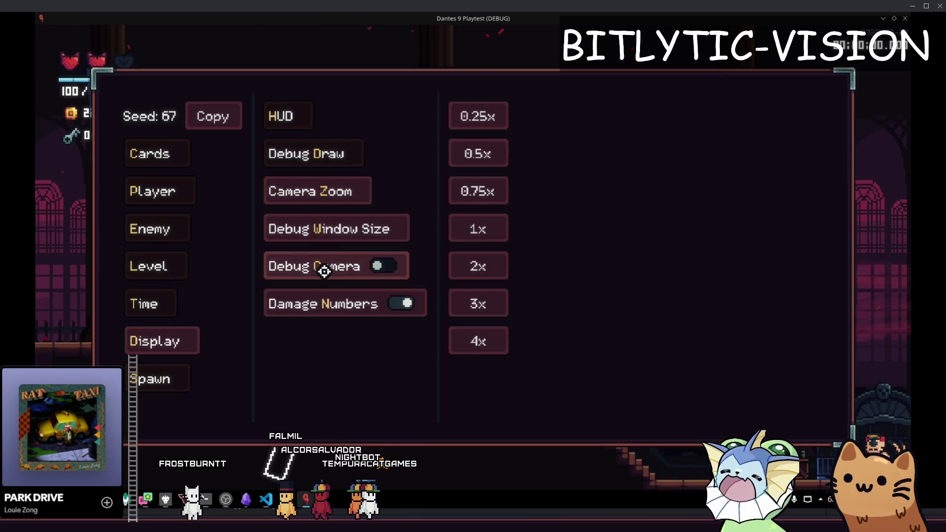
key("F1")
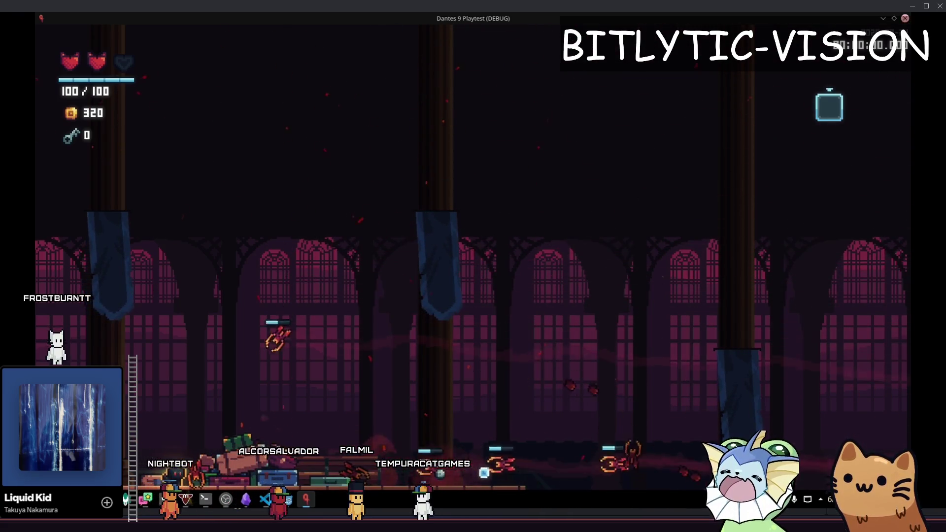
- Press F8 to stop the playtest and return to the enemy_health_bar scene
key("F8")
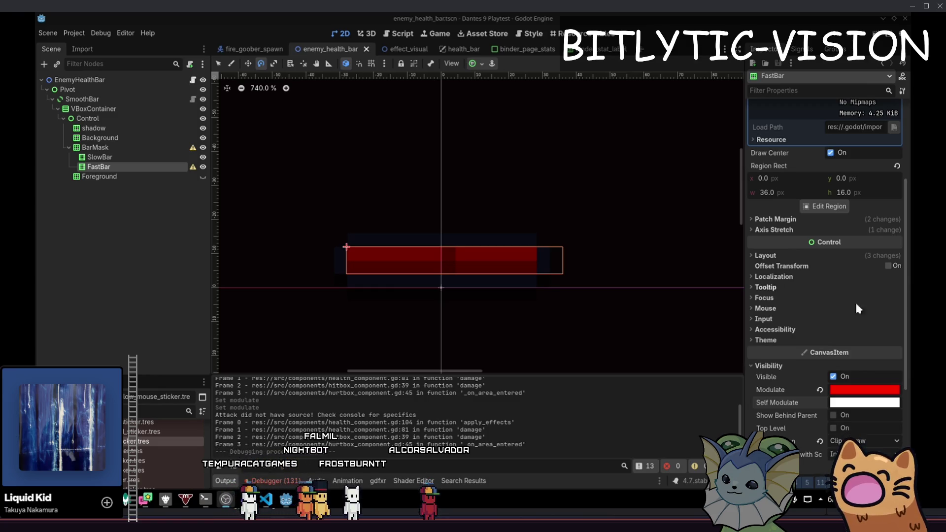
left_click(402, 34)
left_click(340, 33)
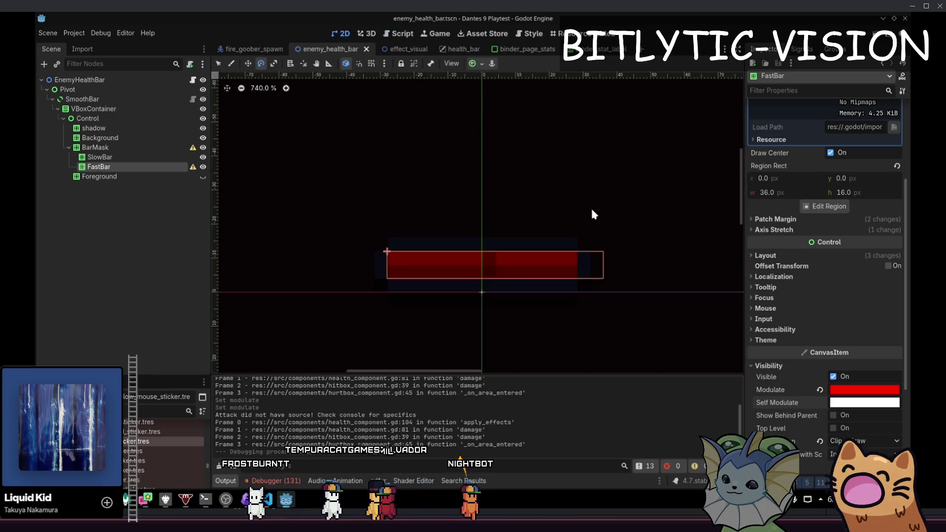